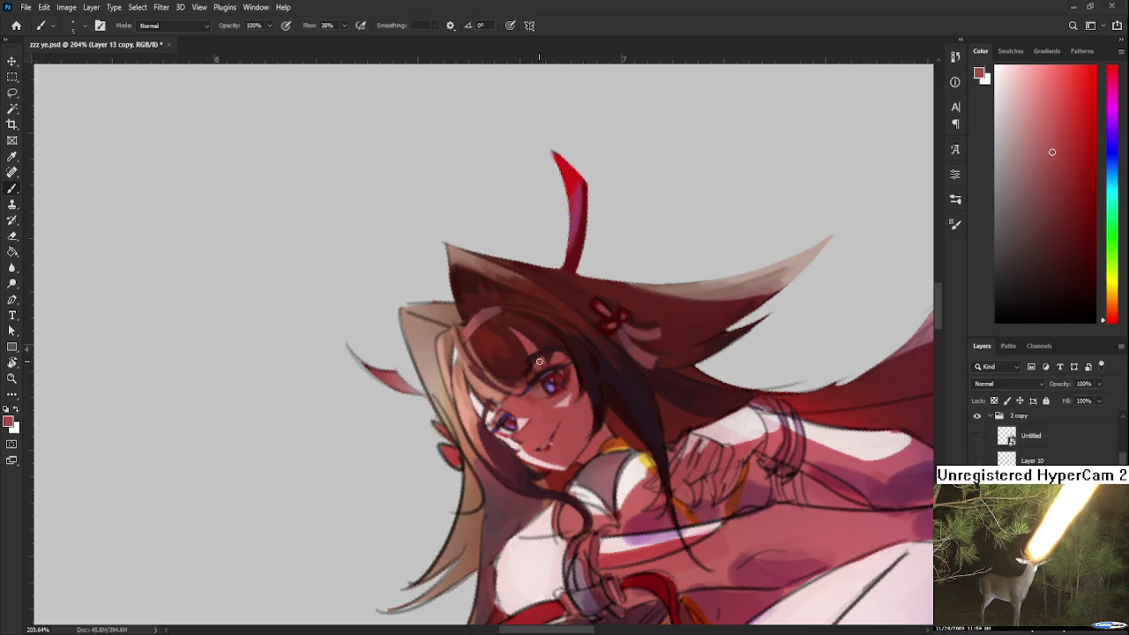
Sample a colour and then a darker tone from the artwork near the face.
{"action": "left_click", "coordinate": [541, 358], "text": "alt"}
{"action": "left_click", "coordinate": [540, 358], "text": "alt"}
{"action": "left_click", "coordinate": [541, 357], "text": "alt"}
{"action": "left_click", "coordinate": [541, 363], "text": "alt"}
{"action": "left_click", "coordinate": [537, 364], "text": "alt"}
Rotate the canvas about 39° and flip it horizontally to check the drawing, ending at 25° on the face.
{"action": "key", "text": "r"}
{"action": "mouse_move", "coordinate": [537, 363]}
{"action": "left_mouse_down"}
{"action": "mouse_move", "coordinate": [544, 401]}
{"action": "mouse_move", "coordinate": [594, 433]}
{"action": "mouse_move", "coordinate": [609, 494]}
{"action": "left_mouse_up"}
{"action": "scroll", "coordinate": [595, 433], "scroll_direction": "down", "scroll_amount": 5}
{"action": "scroll", "coordinate": [613, 525], "scroll_direction": "down", "scroll_amount": 1}
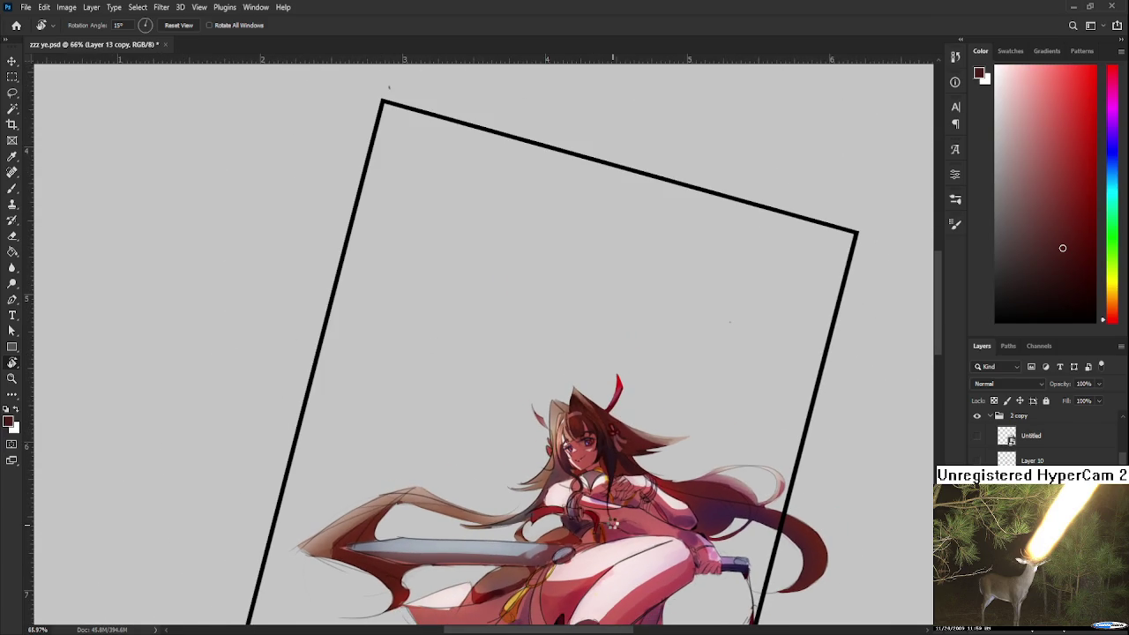
{"action": "key", "text": "ctrl+shift+h"}
{"action": "scroll", "coordinate": [578, 494], "scroll_direction": "up", "scroll_amount": 2}
{"action": "mouse_move", "coordinate": [578, 494]}
{"action": "left_mouse_down"}
{"action": "mouse_move", "coordinate": [610, 475]}
{"action": "mouse_move", "coordinate": [560, 457]}
{"action": "left_mouse_up"}
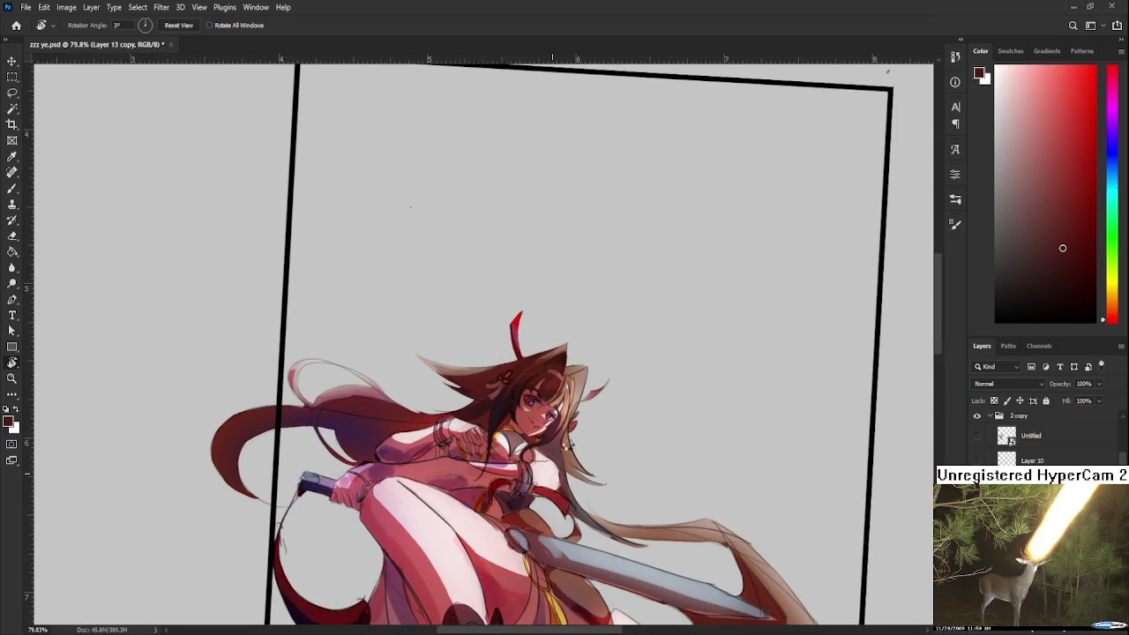
{"action": "key", "text": "ctrl+shift+h"}
{"action": "scroll", "coordinate": [586, 420], "scroll_direction": "down", "scroll_amount": 1}
{"action": "scroll", "coordinate": [585, 421], "scroll_direction": "up", "scroll_amount": 2}
{"action": "scroll", "coordinate": [585, 420], "scroll_direction": "up", "scroll_amount": 2}
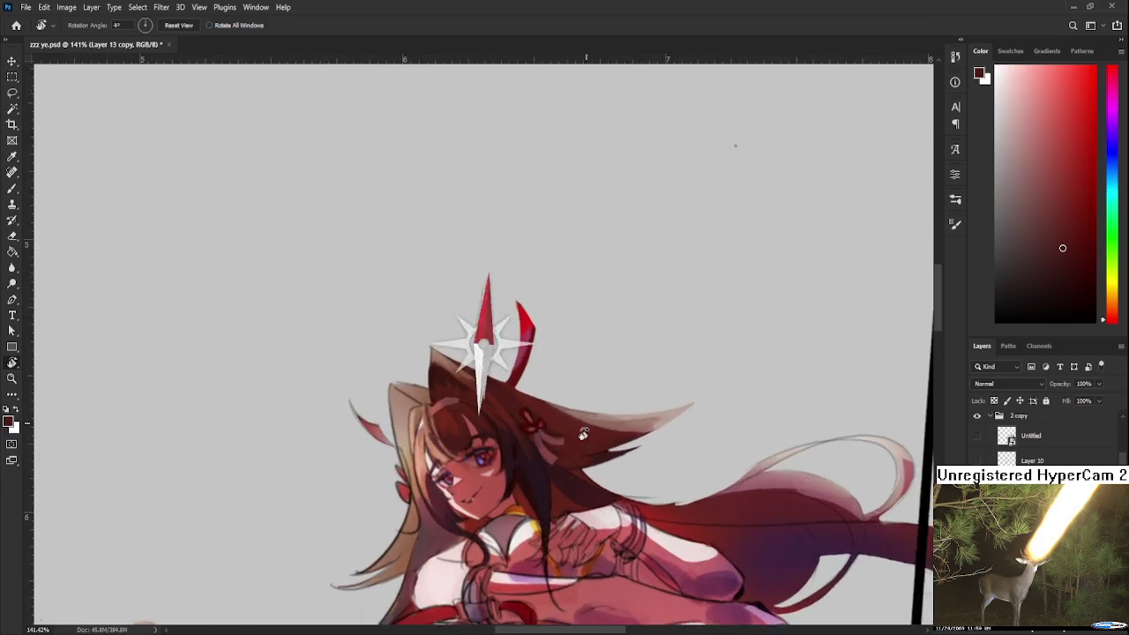
{"action": "left_click_drag", "start_coordinate": [586, 421], "coordinate": [497, 351]}
{"action": "scroll", "coordinate": [497, 351], "scroll_direction": "up", "scroll_amount": 2}
{"action": "scroll", "coordinate": [497, 351], "scroll_direction": "up", "scroll_amount": 1}
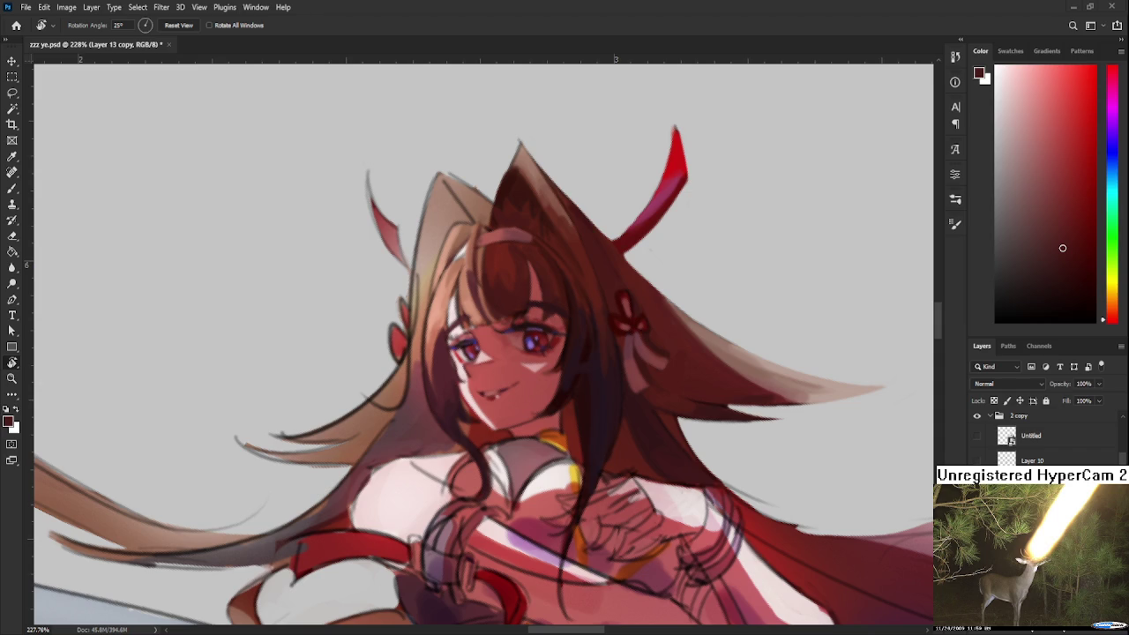
With the Brush active, sample the light pink and a dark red beside the eye.
{"action": "scroll", "coordinate": [529, 353], "scroll_direction": "up", "scroll_amount": 1}
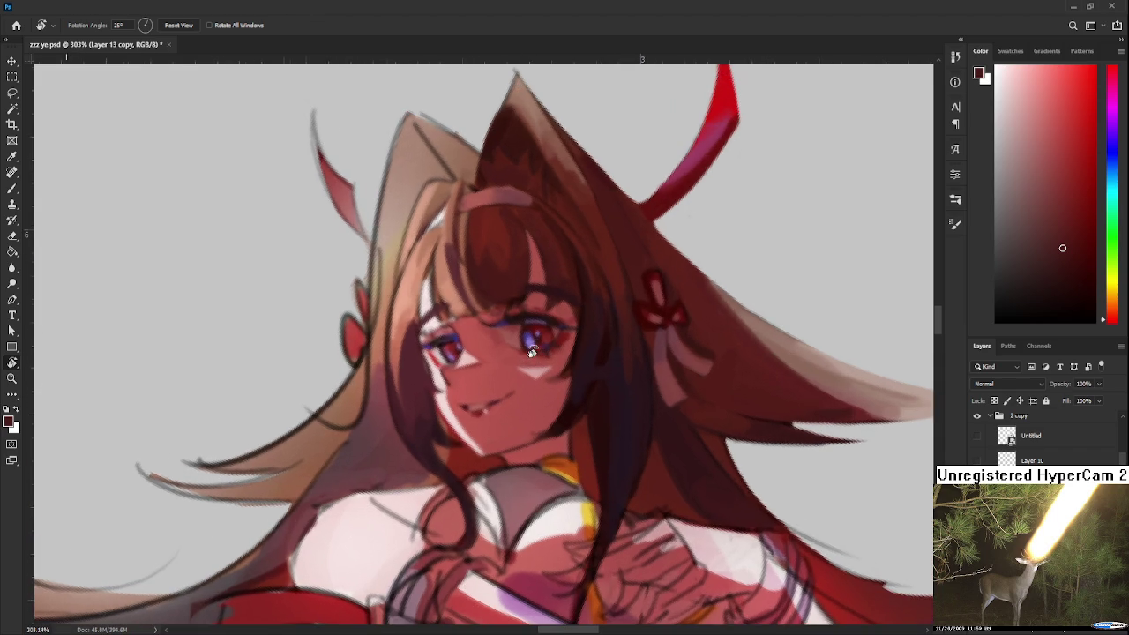
{"action": "scroll", "coordinate": [473, 418], "scroll_direction": "up", "scroll_amount": 1}
{"action": "key", "text": "b"}
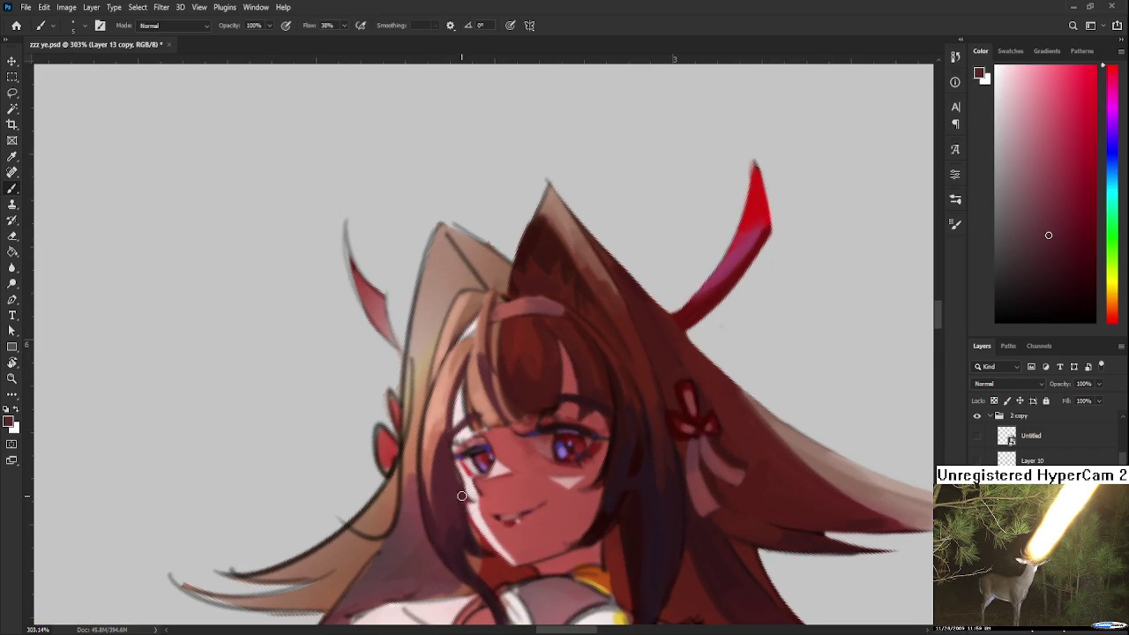
{"action": "scroll", "coordinate": [463, 498], "scroll_direction": "down", "scroll_amount": 1}
{"action": "scroll", "coordinate": [642, 448], "scroll_direction": "down", "scroll_amount": 2}
{"action": "scroll", "coordinate": [642, 448], "scroll_direction": "up", "scroll_amount": 2}
{"action": "scroll", "coordinate": [642, 448], "scroll_direction": "up", "scroll_amount": 1}
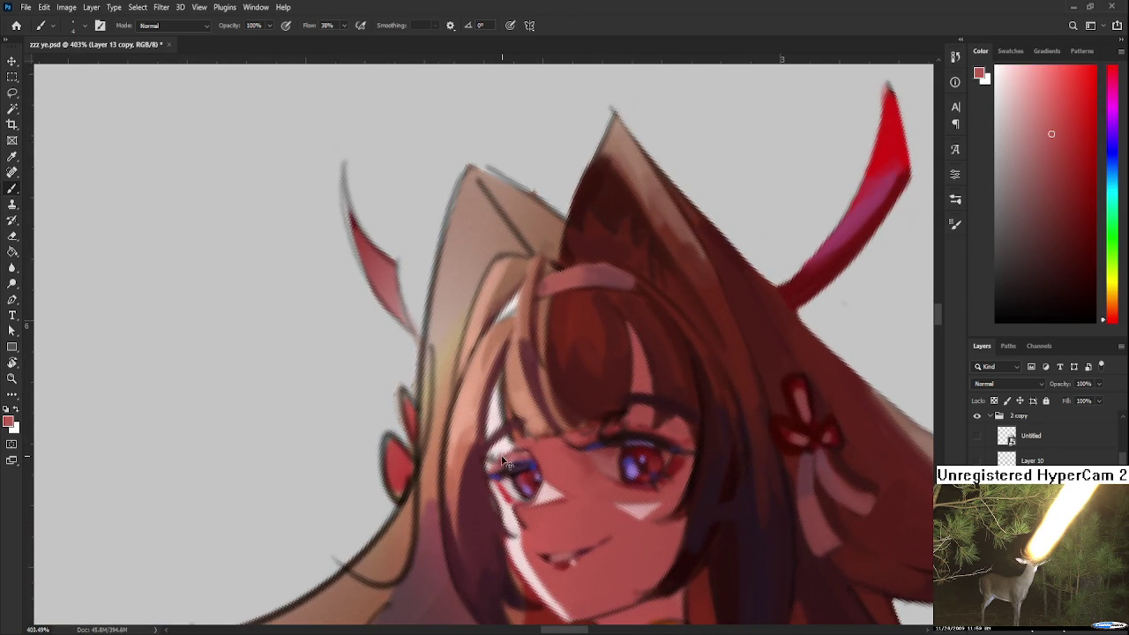
{"action": "left_click", "coordinate": [503, 448], "text": "alt"}
{"action": "left_click", "coordinate": [496, 455], "text": "alt"}
{"action": "left_click", "coordinate": [480, 453], "text": "alt"}
{"action": "left_click", "coordinate": [481, 455], "text": "alt"}
Brighten the cheek below-left of the eye with light pink sampled from the cheek.
{"action": "left_click", "coordinate": [504, 508], "text": "alt"}
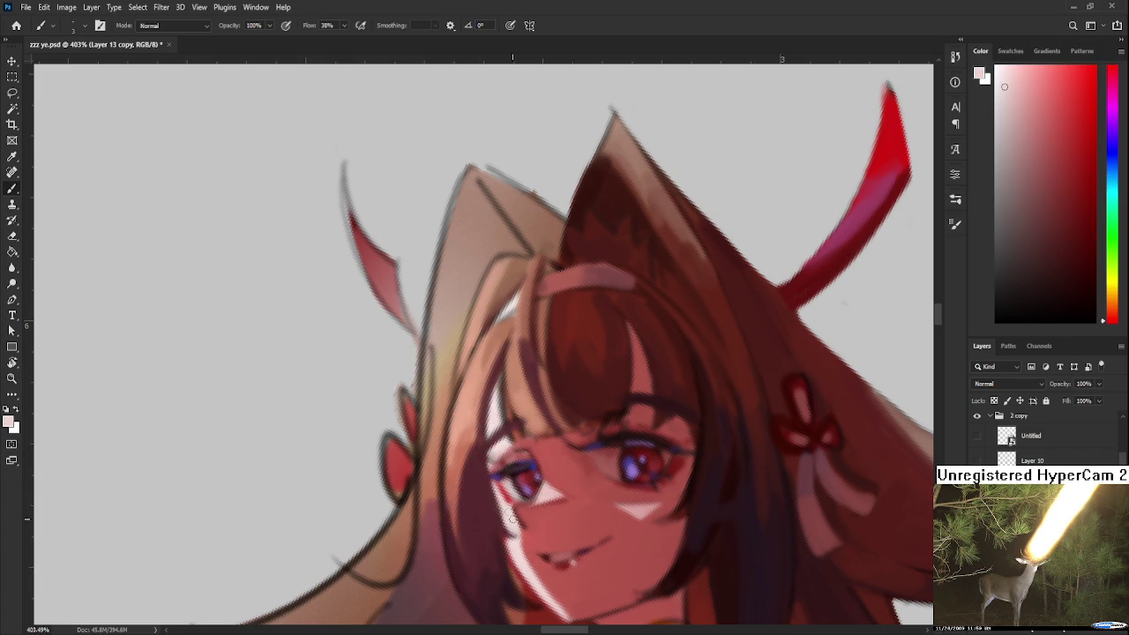
{"action": "left_click_drag", "start_coordinate": [500, 494], "coordinate": [504, 507]}
{"action": "left_click_drag", "start_coordinate": [541, 541], "coordinate": [514, 426]}
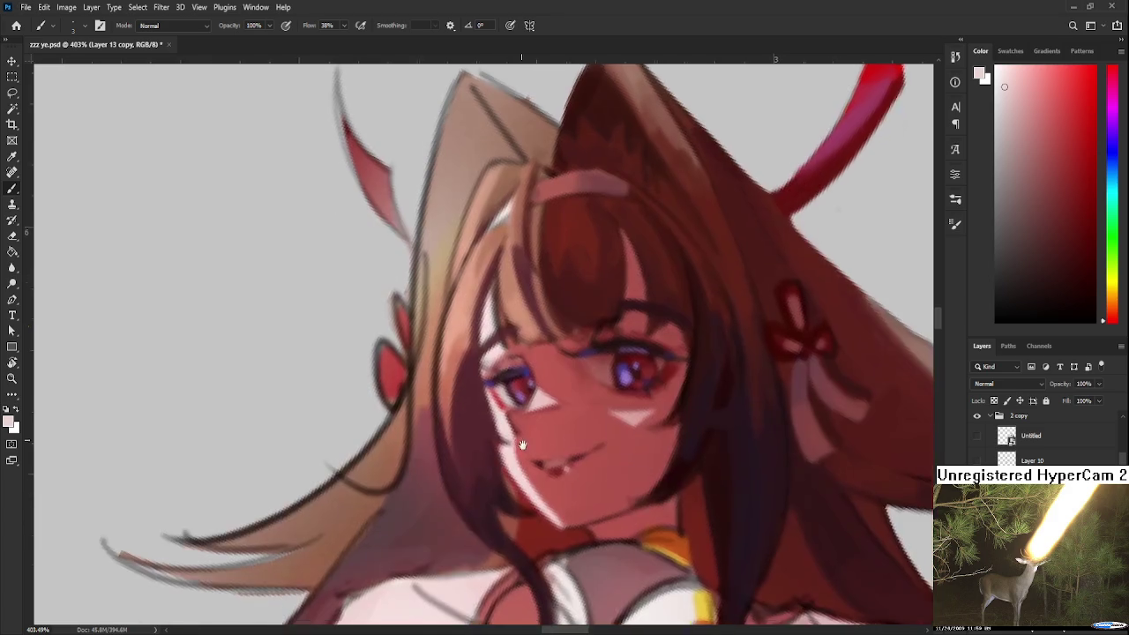
{"action": "left_click", "coordinate": [496, 485], "text": "alt"}
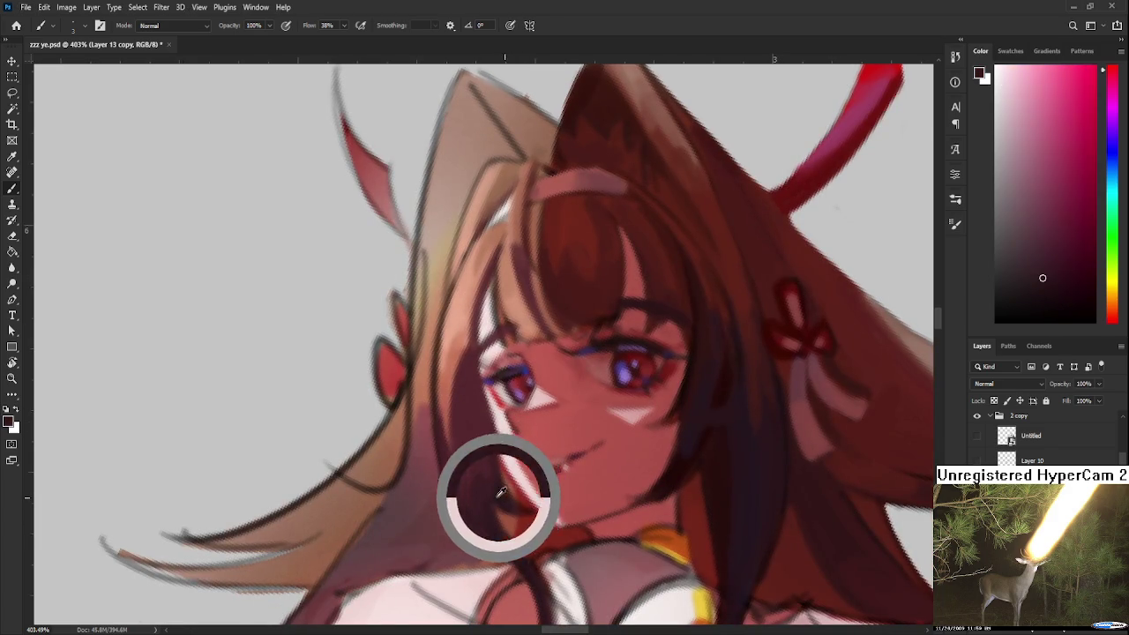
Sample several skin tones from the cheek and face.
{"action": "left_click", "coordinate": [494, 414], "text": "alt"}
{"action": "left_click", "coordinate": [487, 413], "text": "alt"}
{"action": "left_click", "coordinate": [485, 415], "text": "alt"}
{"action": "left_click", "coordinate": [481, 411], "text": "alt"}
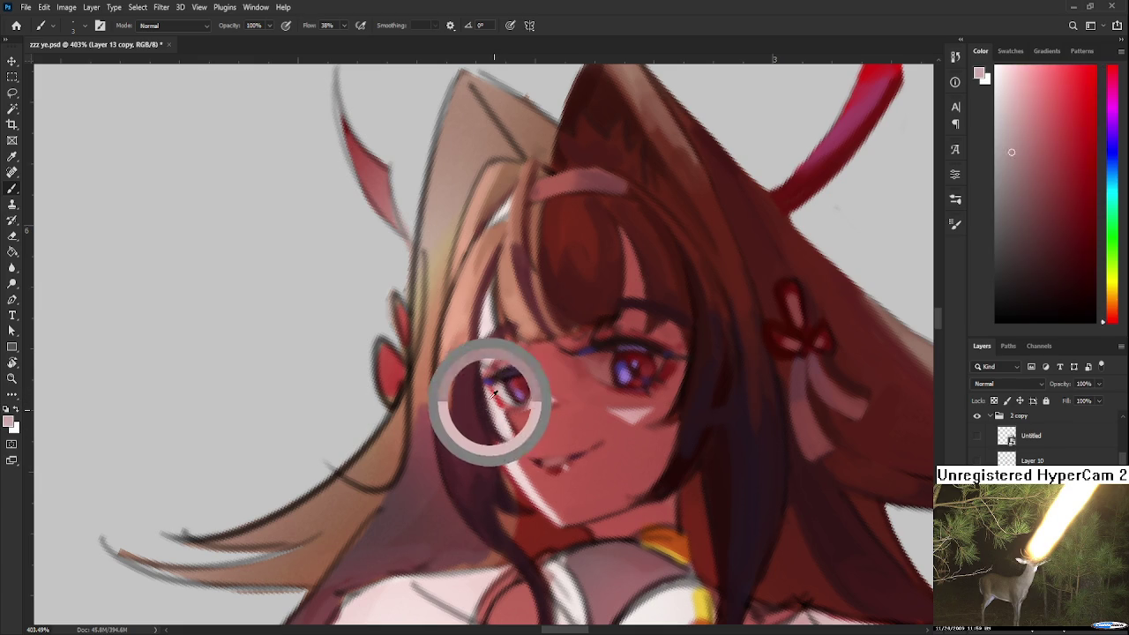
{"action": "left_click", "coordinate": [493, 410], "text": "alt"}
{"action": "left_click", "coordinate": [468, 375], "text": "alt"}
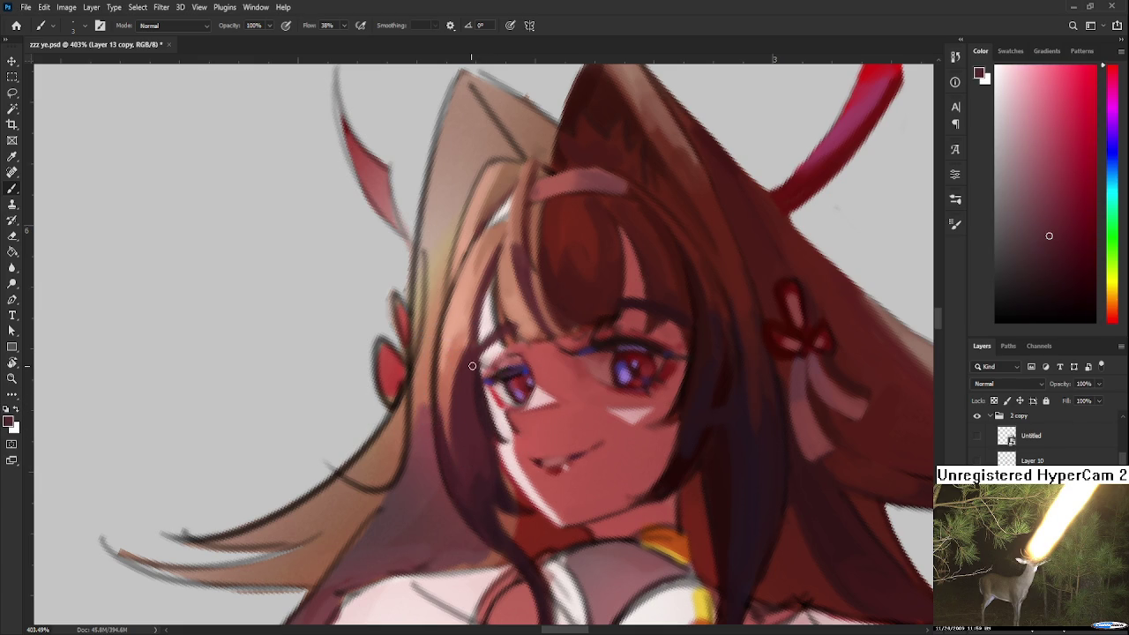
{"action": "scroll", "coordinate": [535, 297], "scroll_direction": "down", "scroll_amount": 4}
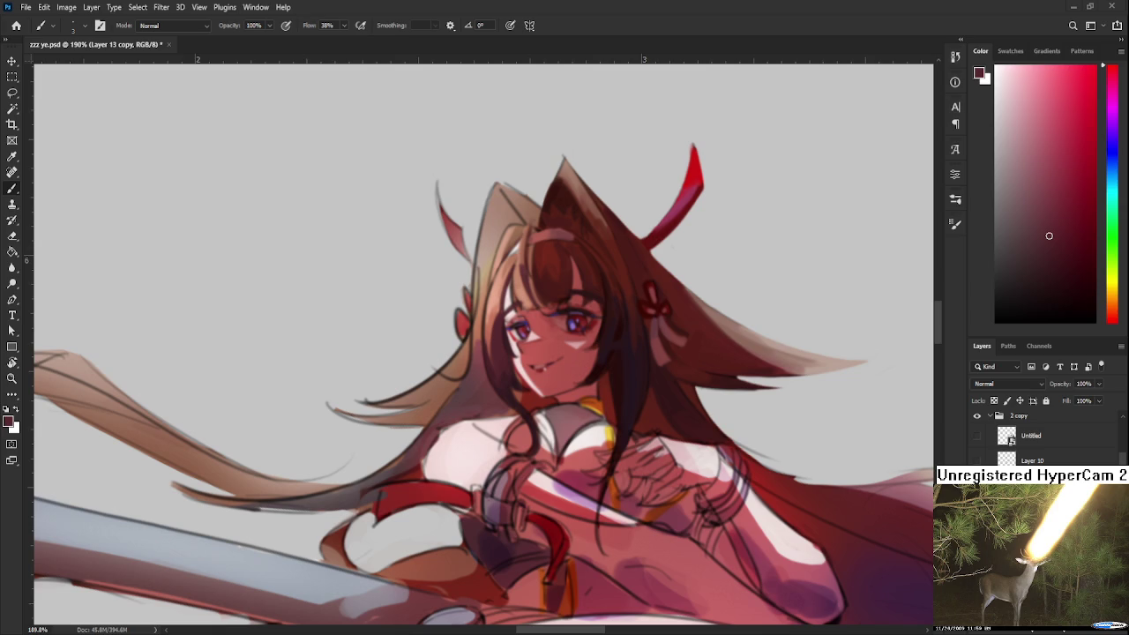
Cover the dark line near the ear top with sampled brown and beige hair tones.
{"action": "scroll", "coordinate": [530, 237], "scroll_direction": "down", "scroll_amount": 3}
{"action": "scroll", "coordinate": [520, 309], "scroll_direction": "up", "scroll_amount": 4}
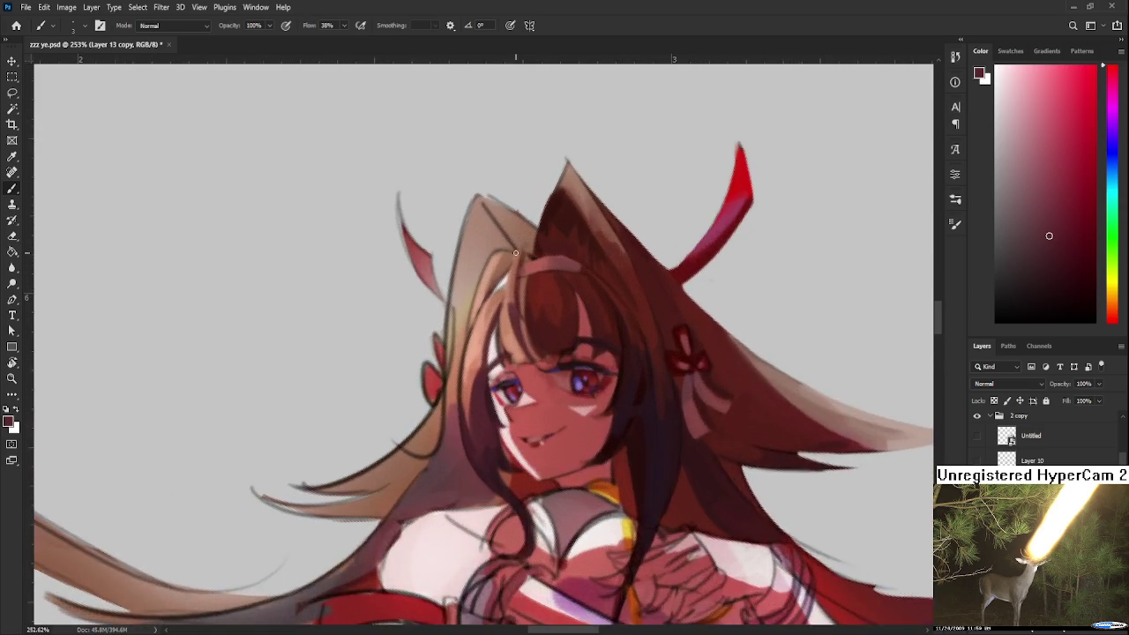
{"action": "scroll", "coordinate": [514, 369], "scroll_direction": "up", "scroll_amount": 2}
{"action": "left_click", "coordinate": [507, 371], "text": "alt"}
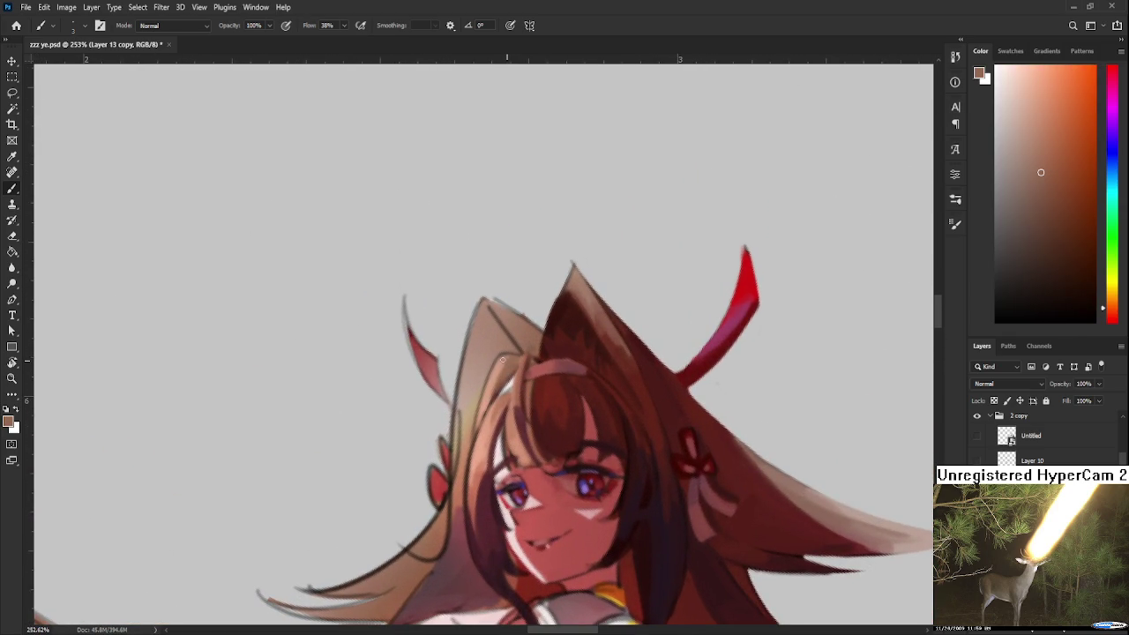
{"action": "left_click_drag", "start_coordinate": [518, 369], "coordinate": [504, 346]}
{"action": "left_click", "coordinate": [466, 335], "text": "alt"}
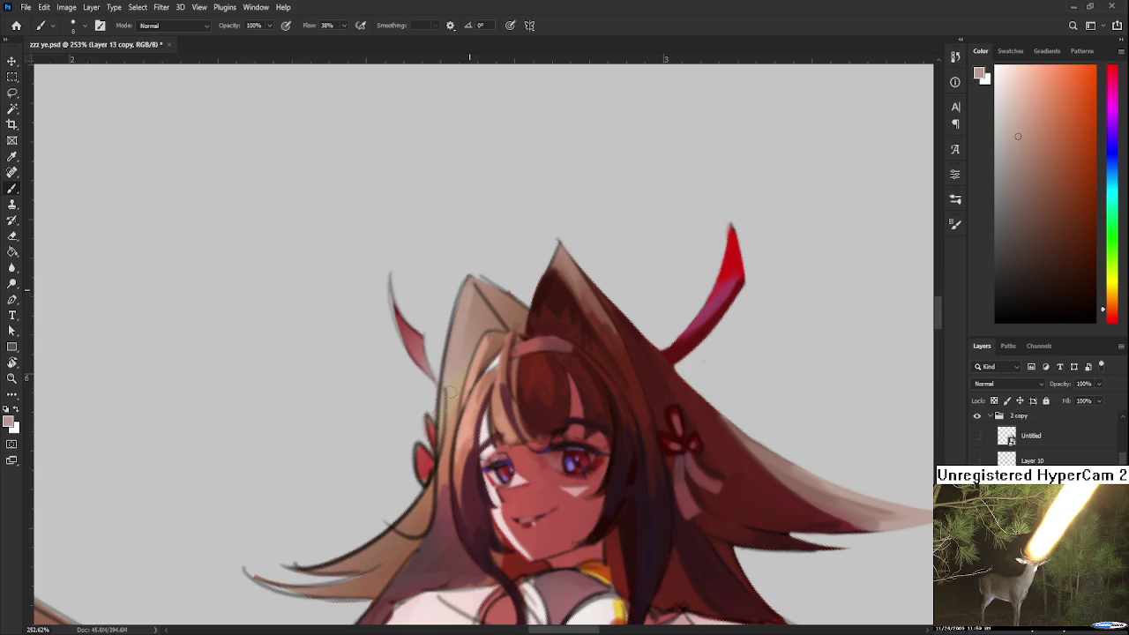
{"action": "left_click", "coordinate": [481, 305], "text": "alt"}
{"action": "mouse_move", "coordinate": [492, 311]}
{"action": "left_mouse_down"}
{"action": "mouse_move", "coordinate": [490, 340]}
{"action": "mouse_move", "coordinate": [520, 333]}
{"action": "left_mouse_up"}
{"action": "left_click", "coordinate": [490, 322], "text": "alt"}
Paint light strokes over the hair strands using a lighter hair tone.
{"action": "left_click", "coordinate": [511, 342], "text": "alt"}
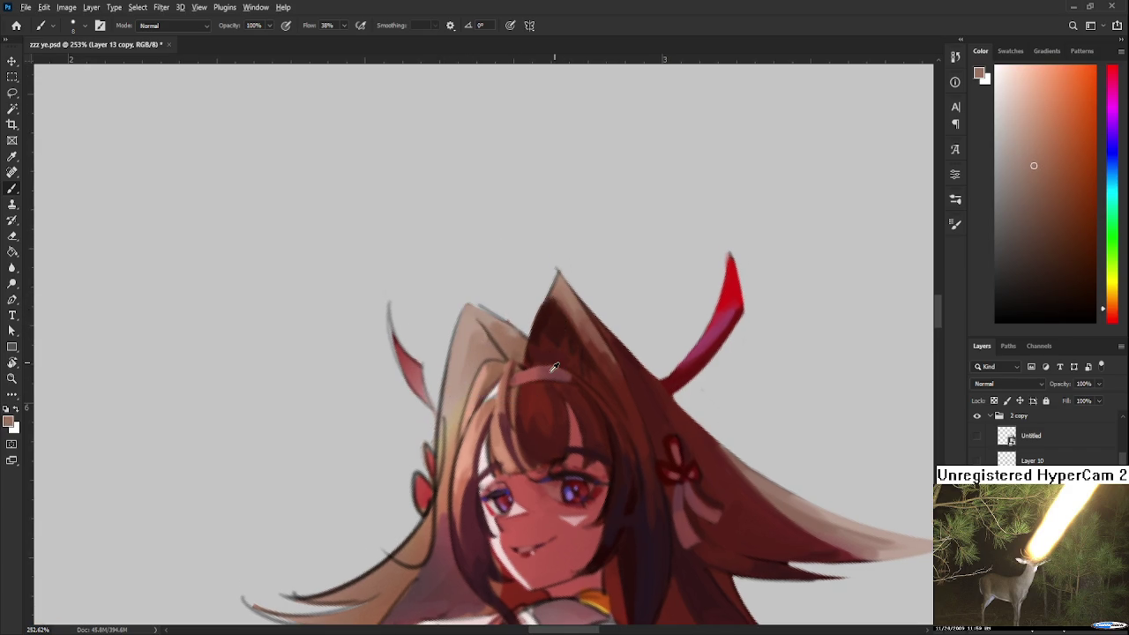
{"action": "left_click", "coordinate": [499, 388], "text": "alt"}
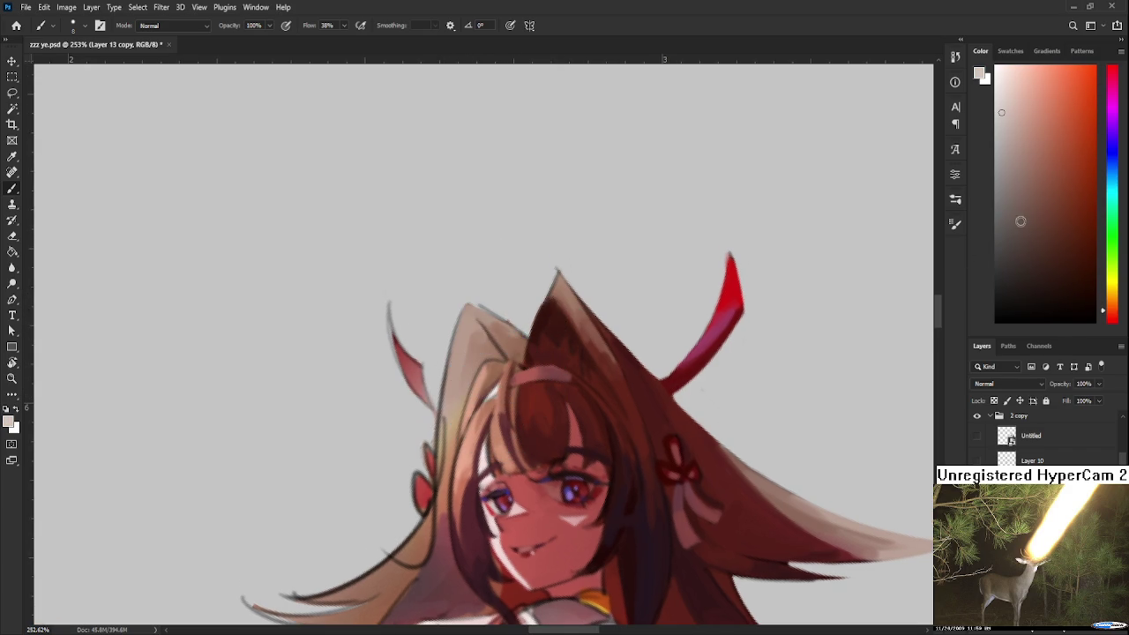
{"action": "left_click", "coordinate": [1000, 86]}
{"action": "left_click_drag", "start_coordinate": [539, 309], "coordinate": [501, 370]}
{"action": "left_click_drag", "start_coordinate": [460, 335], "coordinate": [500, 375]}
Paint a brighter, larger light highlight on the ear tip.
{"action": "left_click", "coordinate": [496, 372], "text": "alt"}
{"action": "left_click", "coordinate": [492, 365], "text": "alt"}
{"action": "left_click_drag", "start_coordinate": [522, 307], "coordinate": [570, 344]}
{"action": "left_click", "coordinate": [545, 312], "text": "alt"}
{"action": "left_click", "coordinate": [541, 308], "text": "alt"}
{"action": "left_click_drag", "start_coordinate": [538, 304], "coordinate": [558, 335]}
Lighten the left ear's inner edge, then shade it with darker brown.
{"action": "left_click_drag", "start_coordinate": [448, 335], "coordinate": [429, 436]}
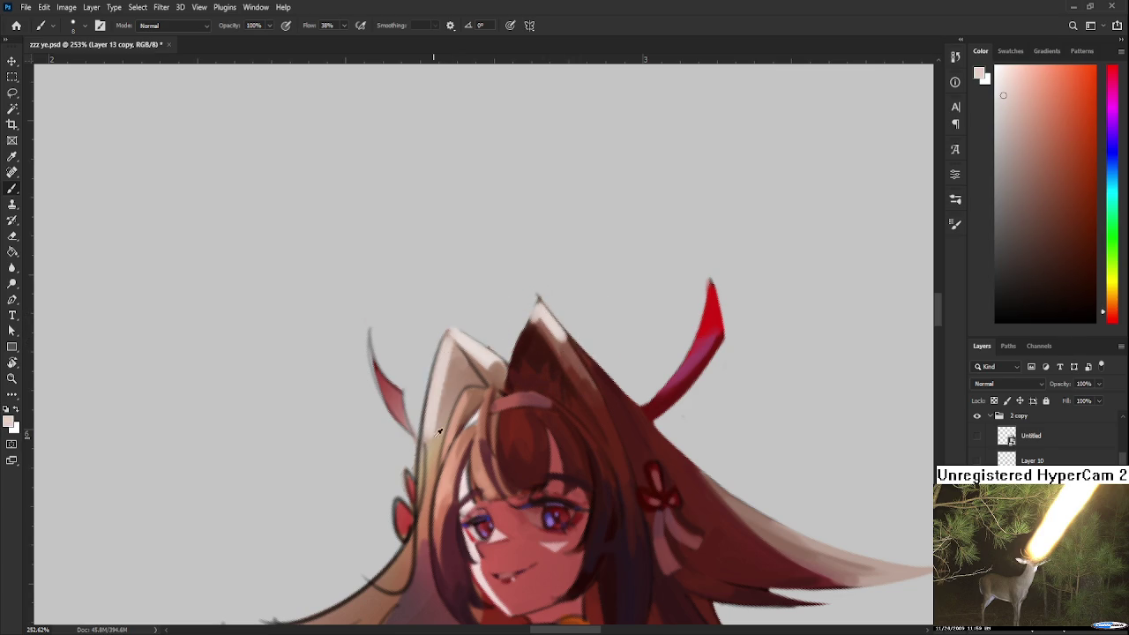
{"action": "left_click", "coordinate": [435, 388], "text": "alt"}
{"action": "left_click", "coordinate": [452, 381], "text": "alt"}
{"action": "left_click_drag", "start_coordinate": [451, 360], "coordinate": [428, 439]}
{"action": "left_click", "coordinate": [442, 377], "text": "alt"}
{"action": "left_click_drag", "start_coordinate": [481, 366], "coordinate": [489, 328]}
Sample dark red and a light brownish tone, and rotate the view to tilt the head.
{"action": "scroll", "coordinate": [489, 329], "scroll_direction": "down", "scroll_amount": 2}
{"action": "scroll", "coordinate": [489, 329], "scroll_direction": "down", "scroll_amount": 3}
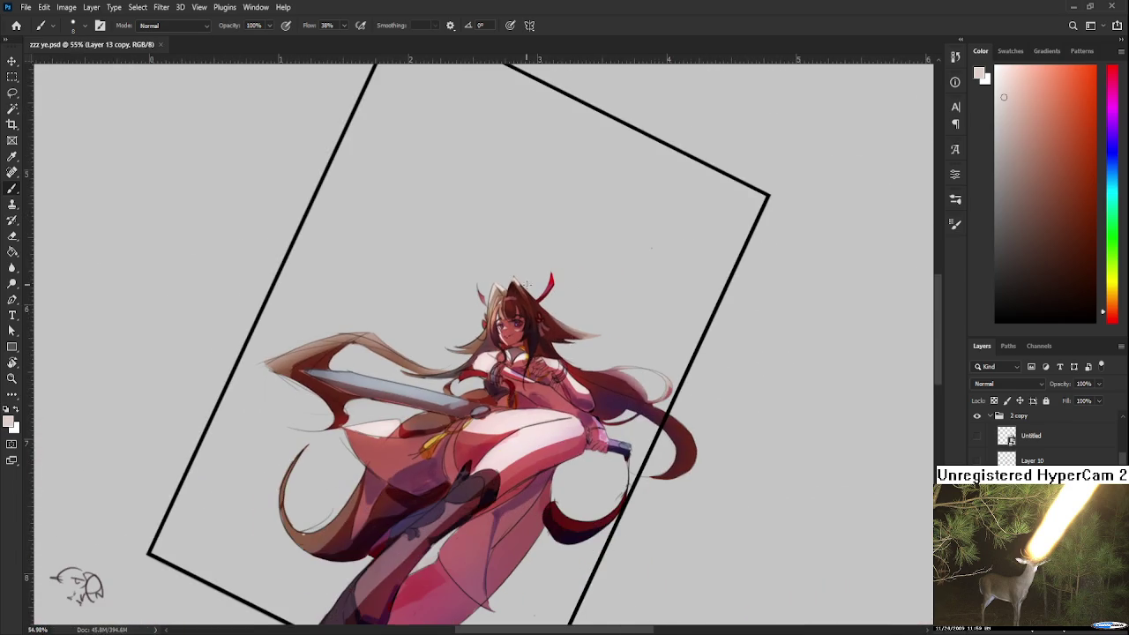
{"action": "scroll", "coordinate": [527, 315], "scroll_direction": "up", "scroll_amount": 2}
{"action": "scroll", "coordinate": [520, 318], "scroll_direction": "up", "scroll_amount": 1}
{"action": "scroll", "coordinate": [502, 344], "scroll_direction": "up", "scroll_amount": 2}
{"action": "scroll", "coordinate": [476, 370], "scroll_direction": "up", "scroll_amount": 1}
{"action": "scroll", "coordinate": [458, 392], "scroll_direction": "up", "scroll_amount": 1}
{"action": "left_click", "coordinate": [422, 470], "text": "alt"}
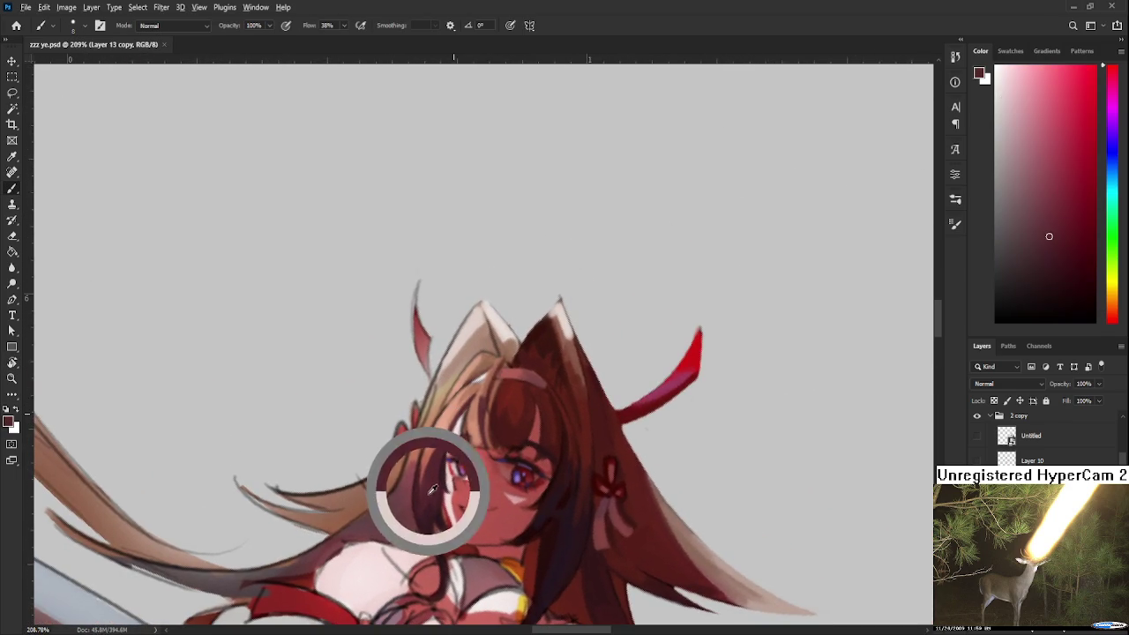
{"action": "left_click_drag", "start_coordinate": [485, 325], "coordinate": [441, 390]}
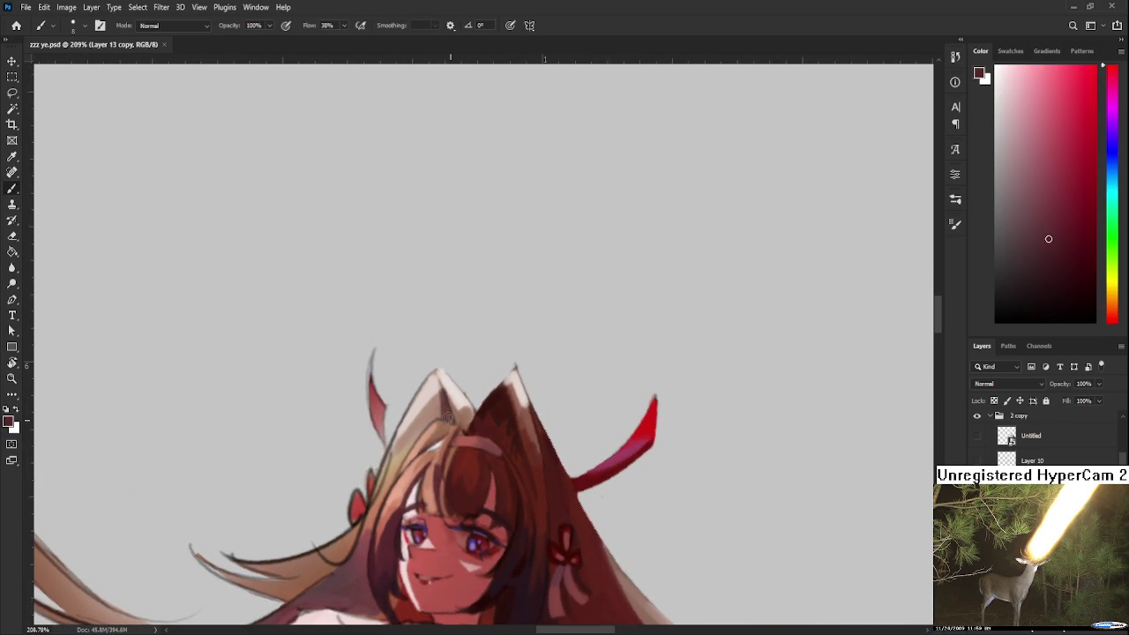
{"action": "left_click", "coordinate": [440, 399], "text": "alt"}
{"action": "mouse_move", "coordinate": [440, 403]}
{"action": "left_mouse_down"}
{"action": "mouse_move", "coordinate": [475, 431]}
{"action": "mouse_move", "coordinate": [467, 453]}
{"action": "left_mouse_up"}
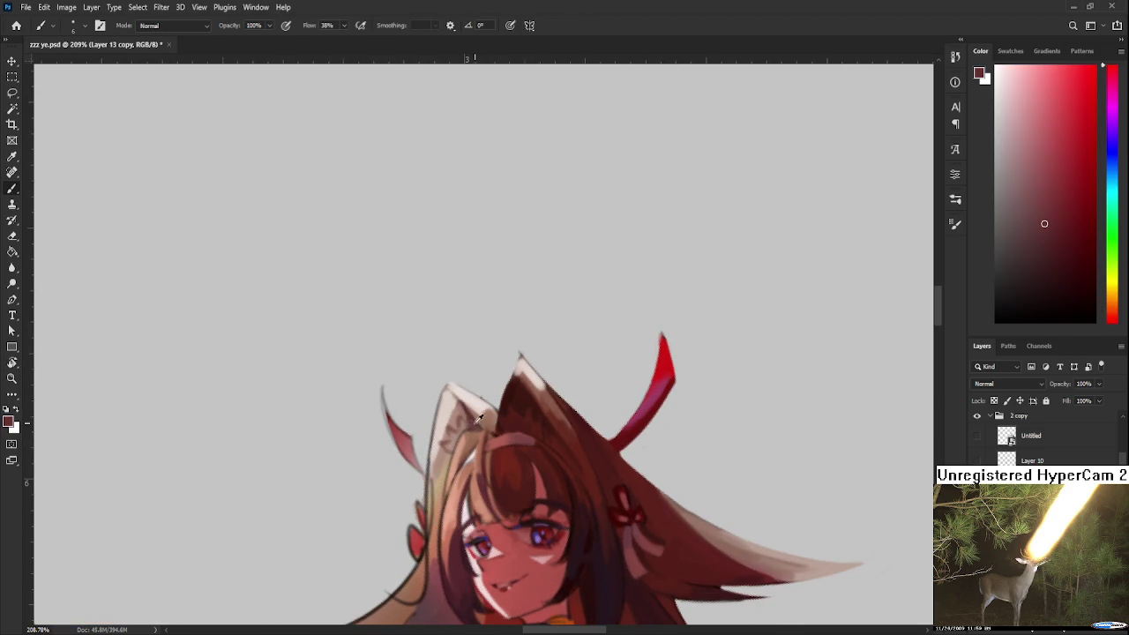
Sample brownish pink, reddish pink, dark crimson and light salmon-red tones from the hair.
{"action": "left_click", "coordinate": [460, 427], "text": "alt"}
{"action": "left_click", "coordinate": [449, 484], "text": "alt"}
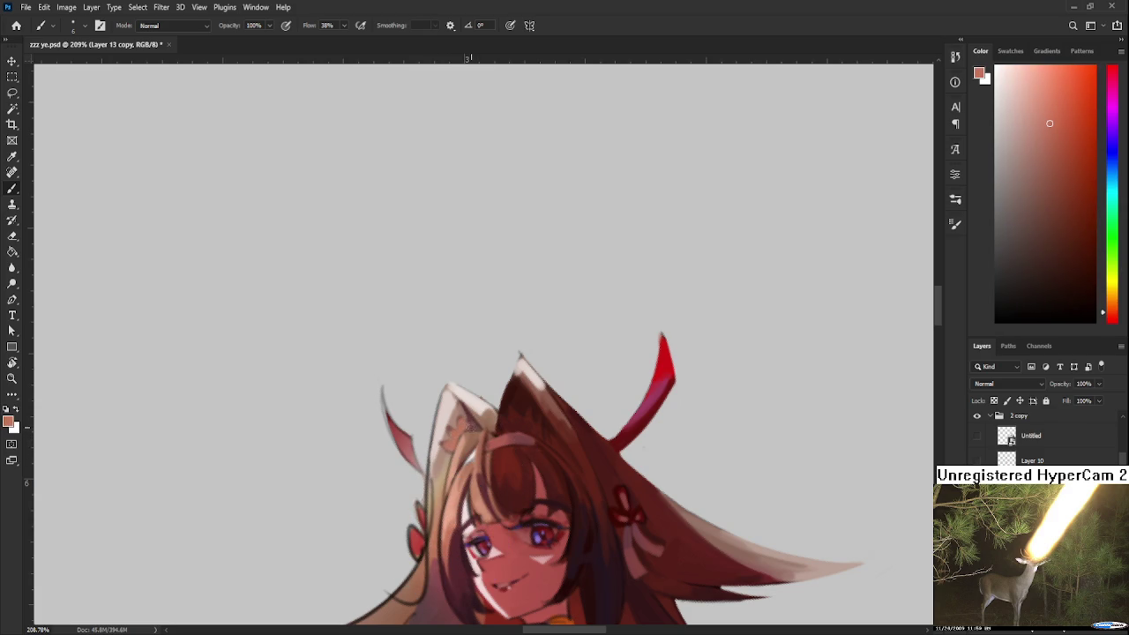
{"action": "left_click", "coordinate": [448, 432], "text": "alt"}
{"action": "left_click", "coordinate": [452, 540], "text": "alt"}
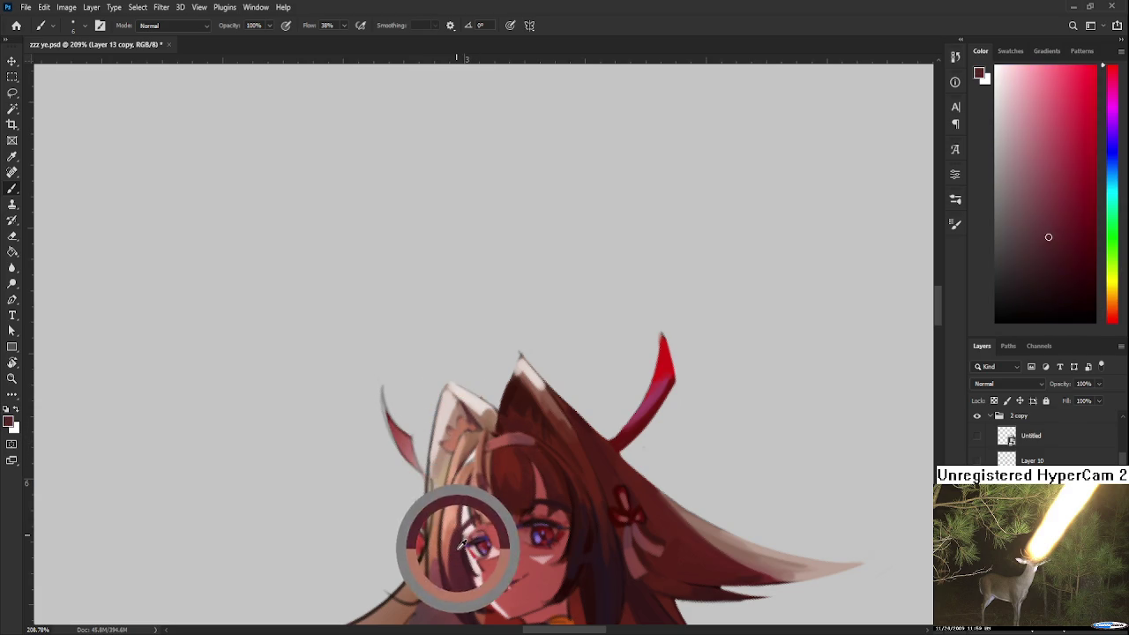
{"action": "left_click", "coordinate": [451, 524], "text": "alt"}
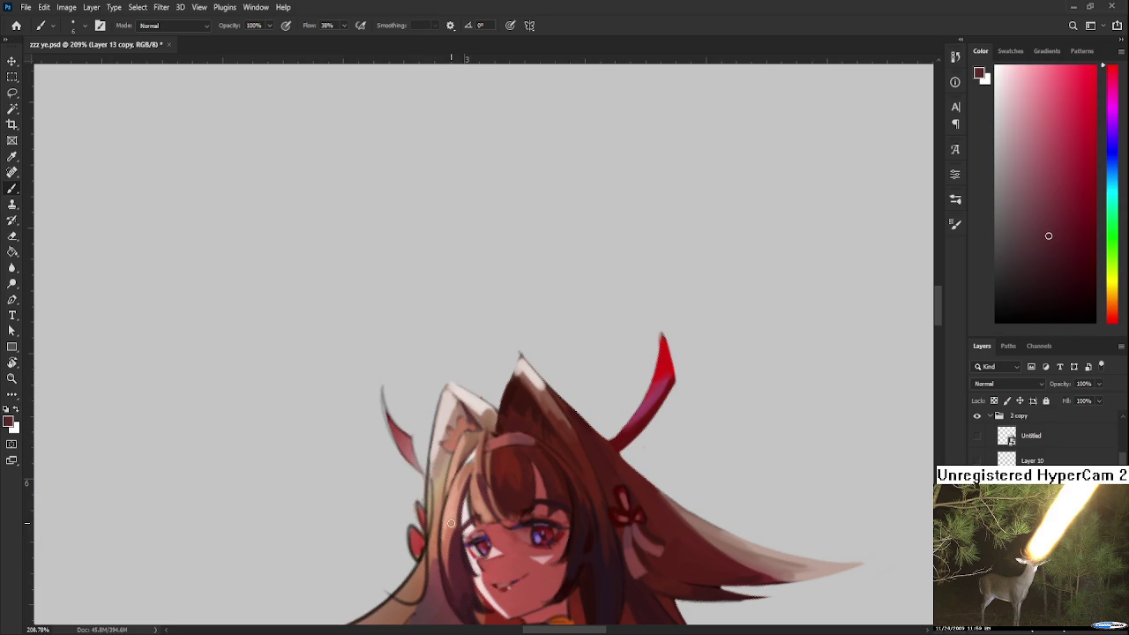
{"action": "left_click", "coordinate": [463, 432], "text": "alt"}
{"action": "left_click", "coordinate": [449, 444], "text": "alt"}
{"action": "left_click", "coordinate": [459, 437], "text": "alt"}
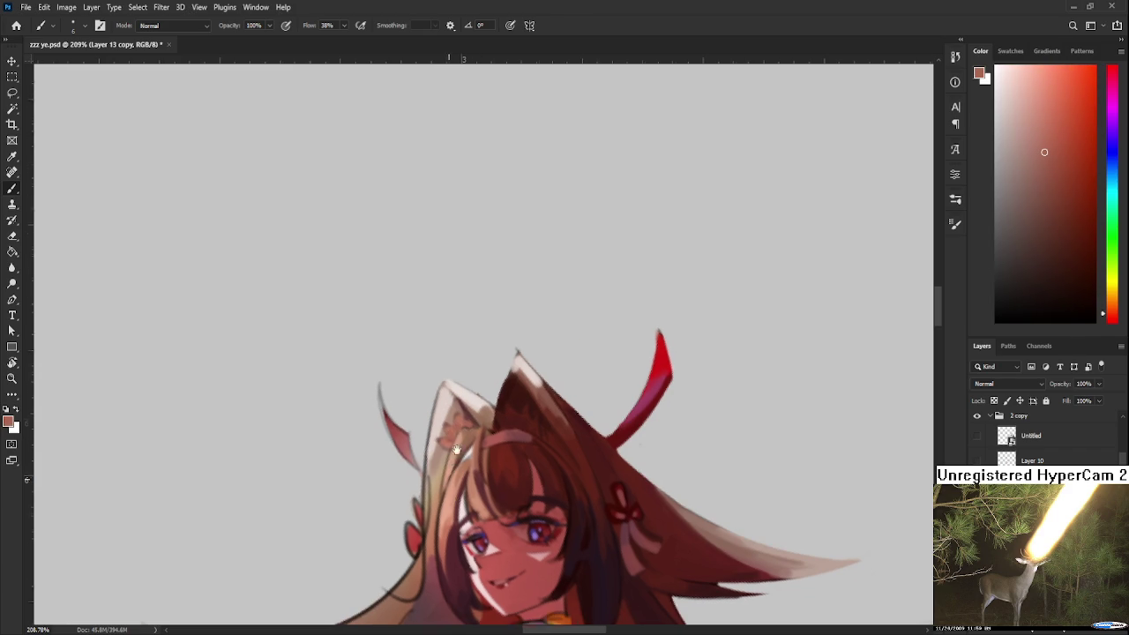
{"action": "scroll", "coordinate": [468, 428], "scroll_direction": "down", "scroll_amount": 3}
Sample lighter orange-red and darker brown hair tones and erase briefly beside the face.
{"action": "left_click", "coordinate": [458, 397], "text": "alt"}
{"action": "left_click", "coordinate": [451, 414], "text": "alt"}
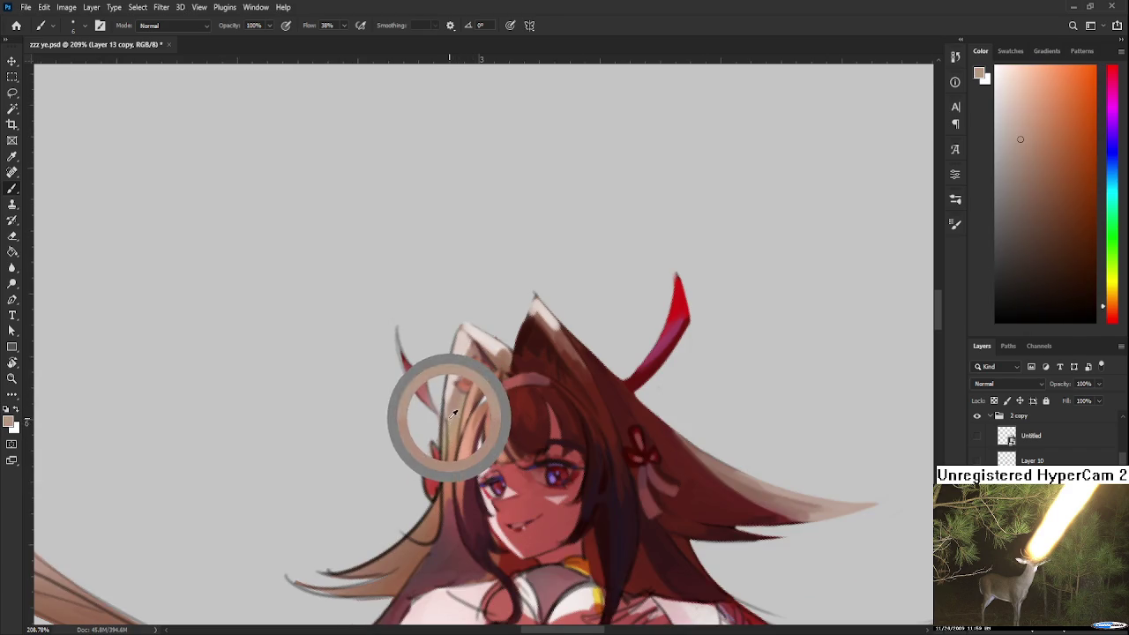
{"action": "scroll", "coordinate": [459, 433], "scroll_direction": "down", "scroll_amount": 2}
{"action": "left_click", "coordinate": [459, 441], "text": "alt"}
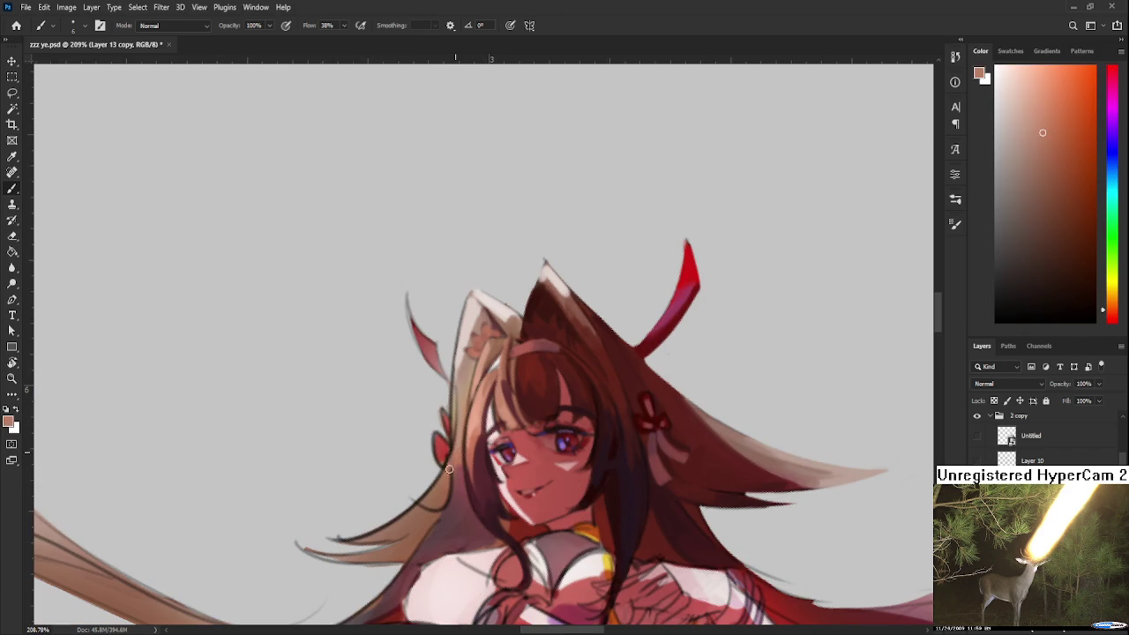
{"action": "left_click", "coordinate": [422, 507], "text": "alt"}
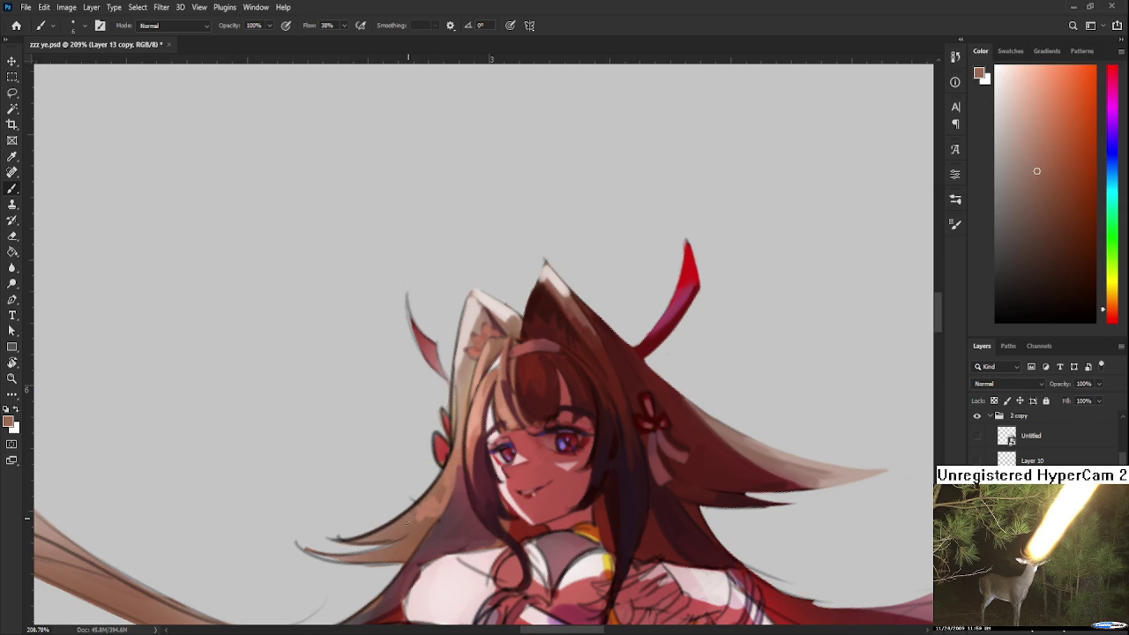
{"action": "key", "text": "e"}
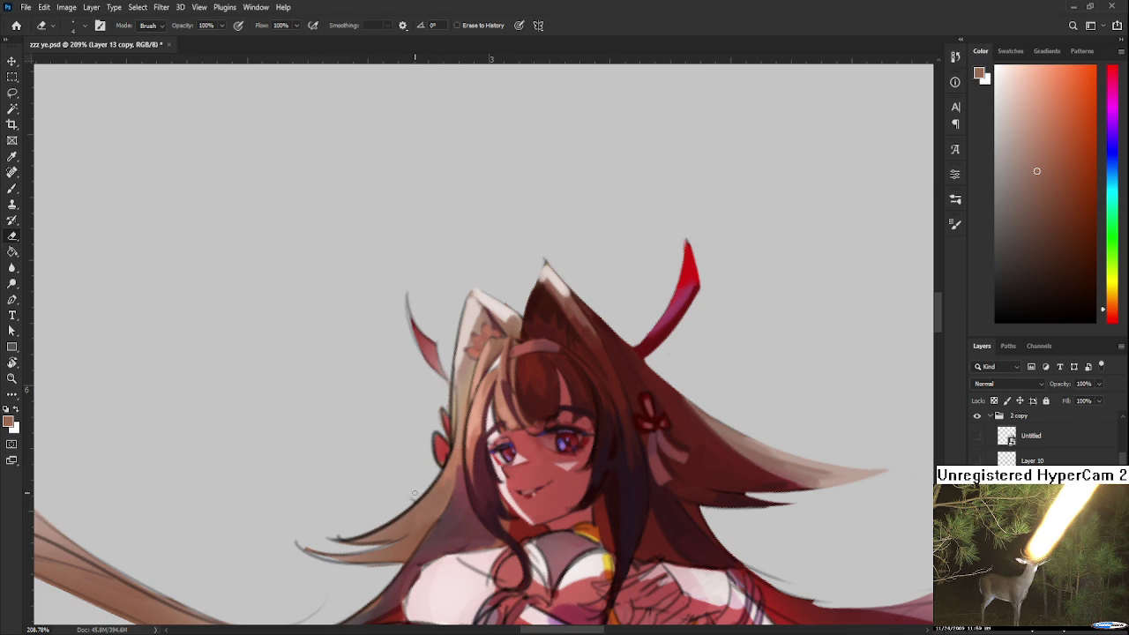
{"action": "left_click_drag", "start_coordinate": [422, 487], "coordinate": [409, 479]}
{"action": "key", "text": "b"}
Alternate between lighter orange-brown and darker hair shades sampled beside the face.
{"action": "left_click", "coordinate": [445, 449], "text": "alt"}
{"action": "left_click", "coordinate": [442, 456], "text": "alt"}
{"action": "left_click", "coordinate": [431, 479], "text": "alt"}
{"action": "left_click", "coordinate": [444, 481], "text": "alt"}
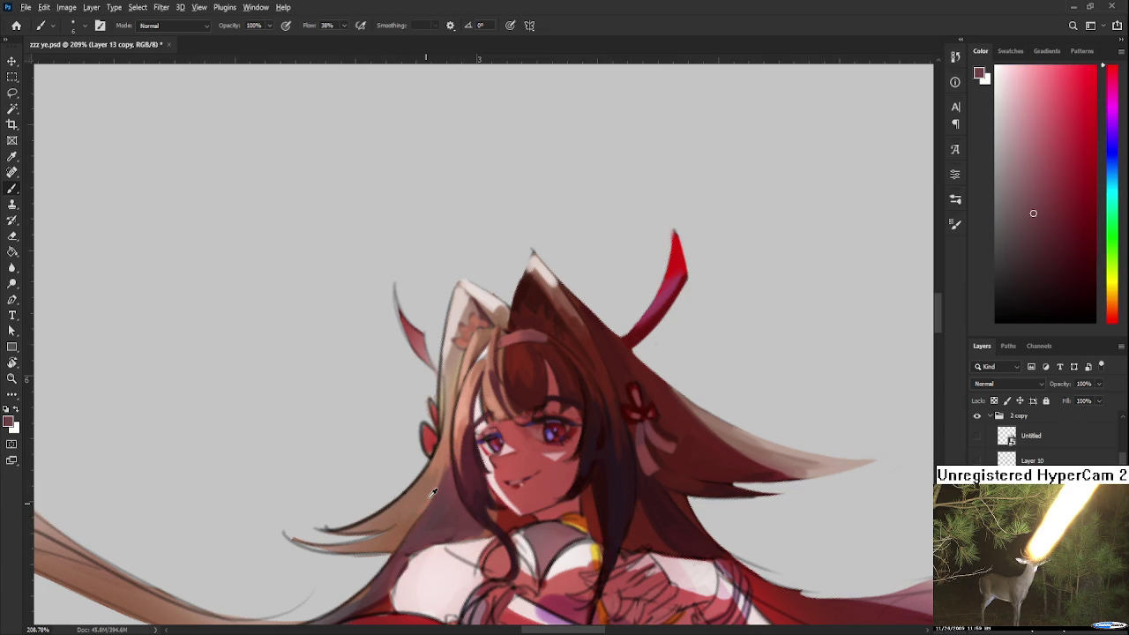
{"action": "left_click", "coordinate": [432, 487], "text": "alt"}
{"action": "left_click", "coordinate": [445, 455], "text": "alt"}
{"action": "left_click", "coordinate": [430, 487], "text": "alt"}
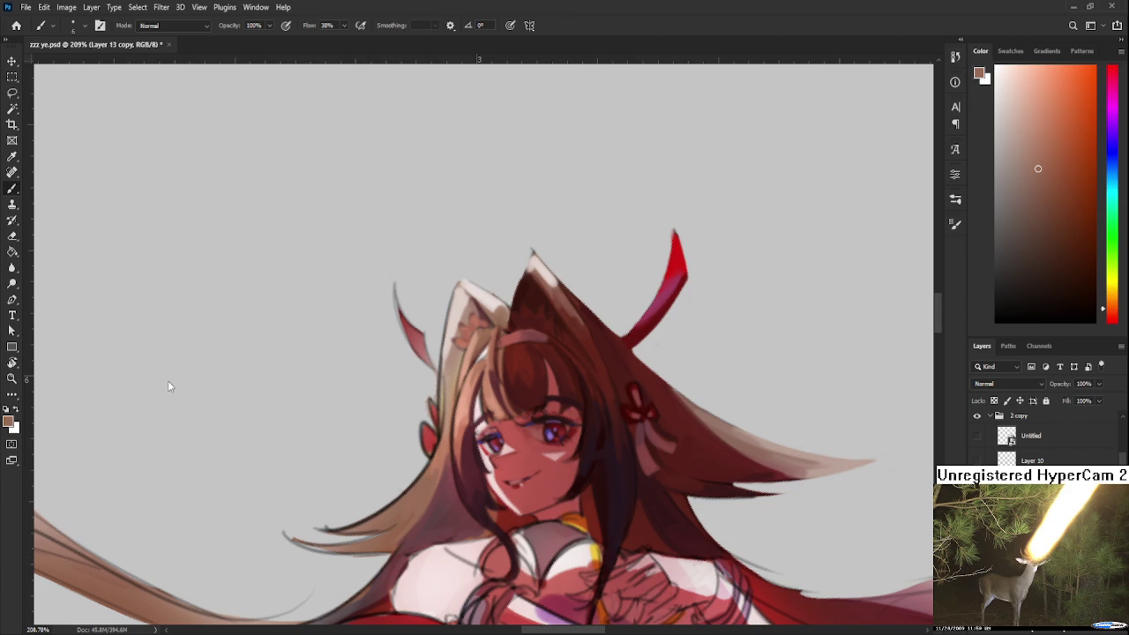
Rotate the view to tilt the head and sample hair shades near the ear ornament.
{"action": "key", "text": "r"}
{"action": "left_click_drag", "start_coordinate": [168, 385], "coordinate": [494, 380]}
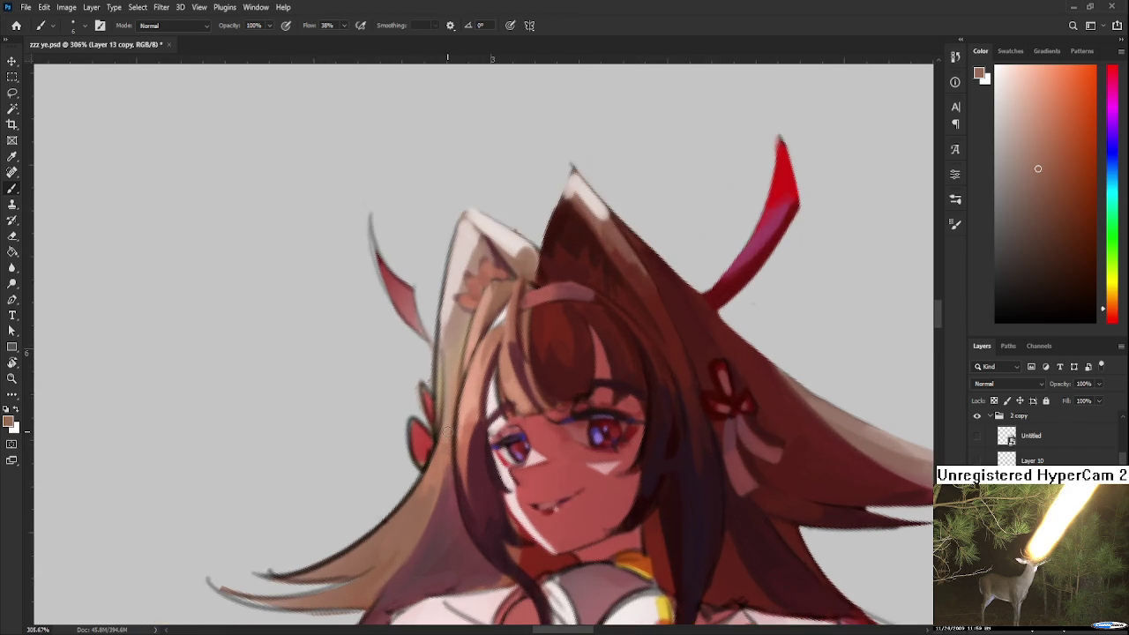
{"action": "key", "text": "b"}
{"action": "left_click", "coordinate": [451, 378], "text": "alt"}
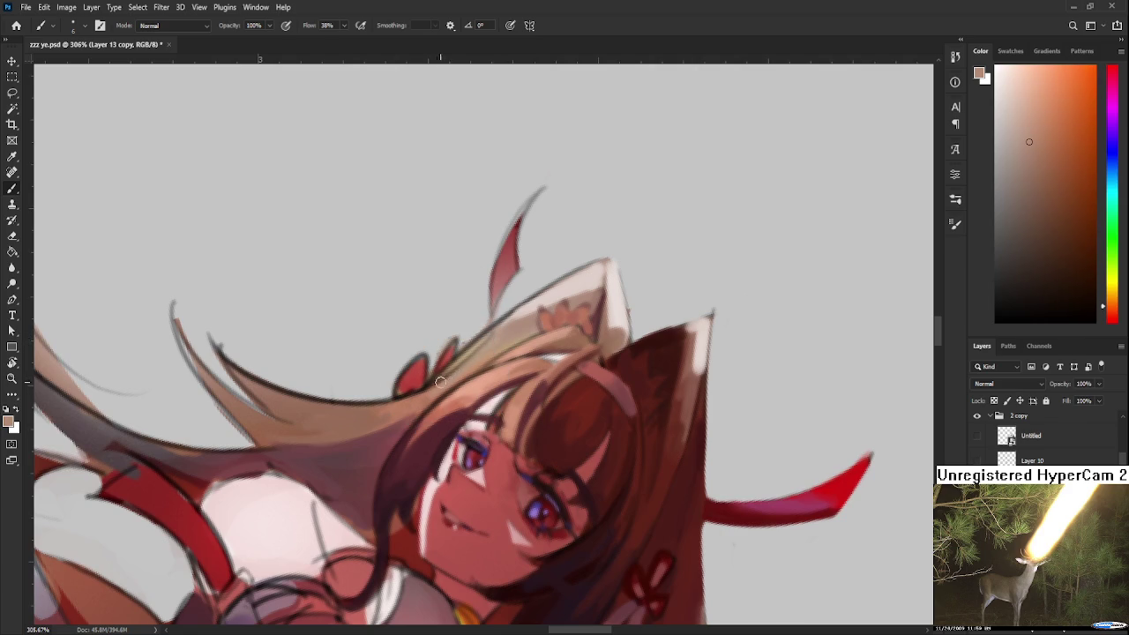
{"action": "left_click_drag", "start_coordinate": [423, 396], "coordinate": [502, 396]}
{"action": "left_click", "coordinate": [496, 394], "text": "alt"}
{"action": "left_click", "coordinate": [589, 318], "text": "alt"}
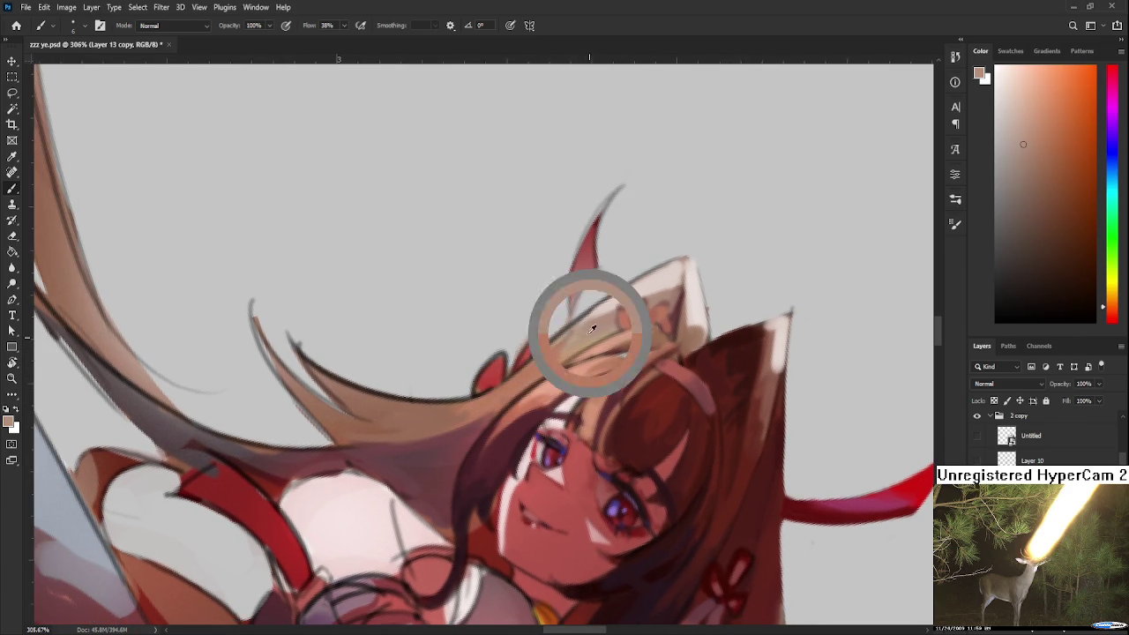
{"action": "left_click", "coordinate": [553, 351], "text": "alt"}
{"action": "left_click", "coordinate": [509, 380], "text": "alt"}
{"action": "left_click", "coordinate": [560, 353], "text": "alt"}
{"action": "left_click", "coordinate": [501, 373], "text": "alt"}
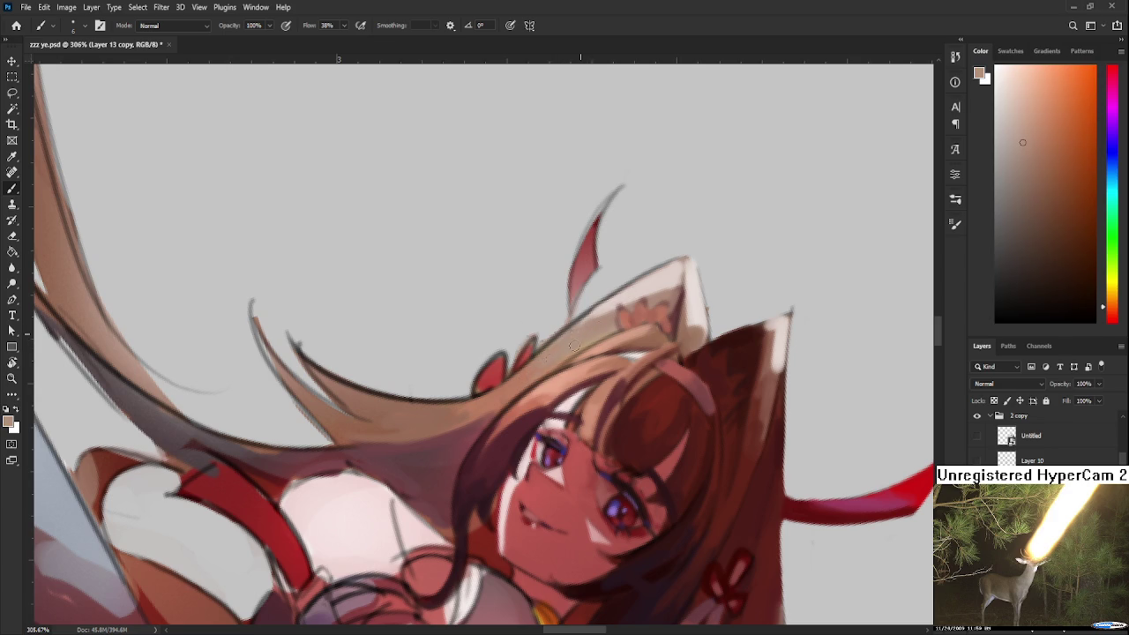
Sample light ornament shades alternating with nearby hair colours.
{"action": "left_click", "coordinate": [608, 294], "text": "alt"}
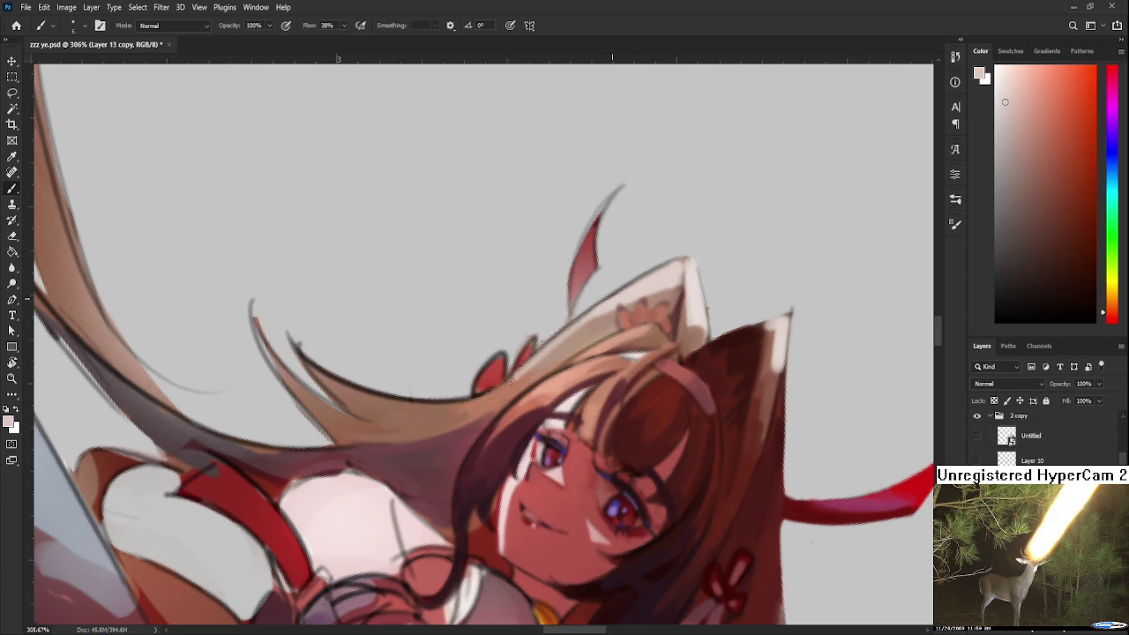
{"action": "left_click", "coordinate": [507, 381], "text": "alt"}
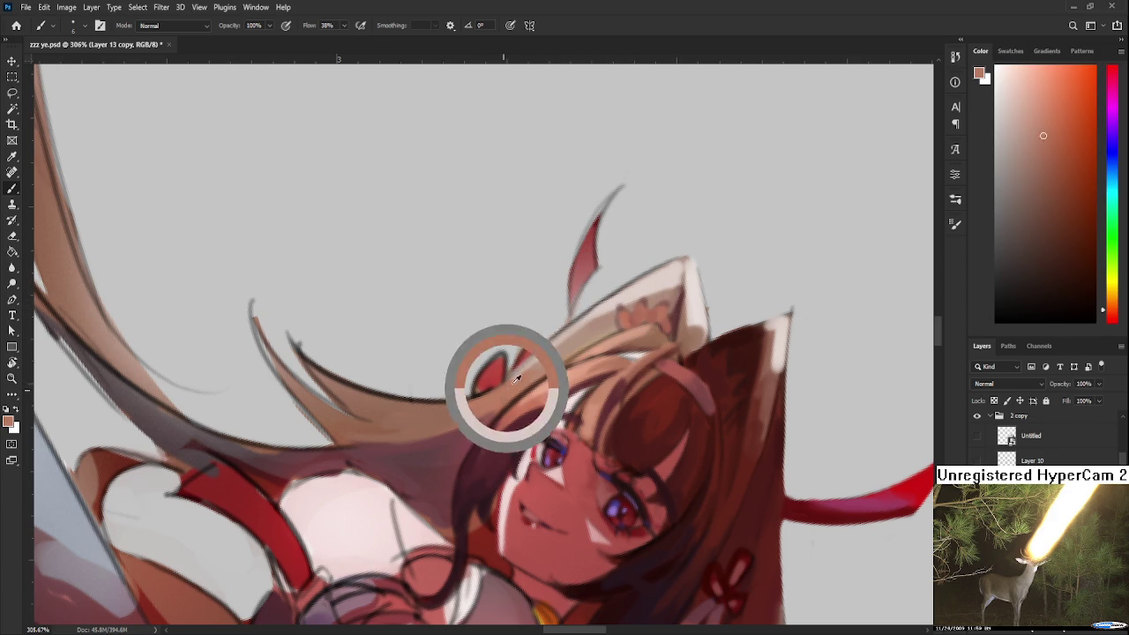
{"action": "left_click", "coordinate": [617, 289], "text": "alt"}
{"action": "left_click", "coordinate": [561, 342], "text": "alt"}
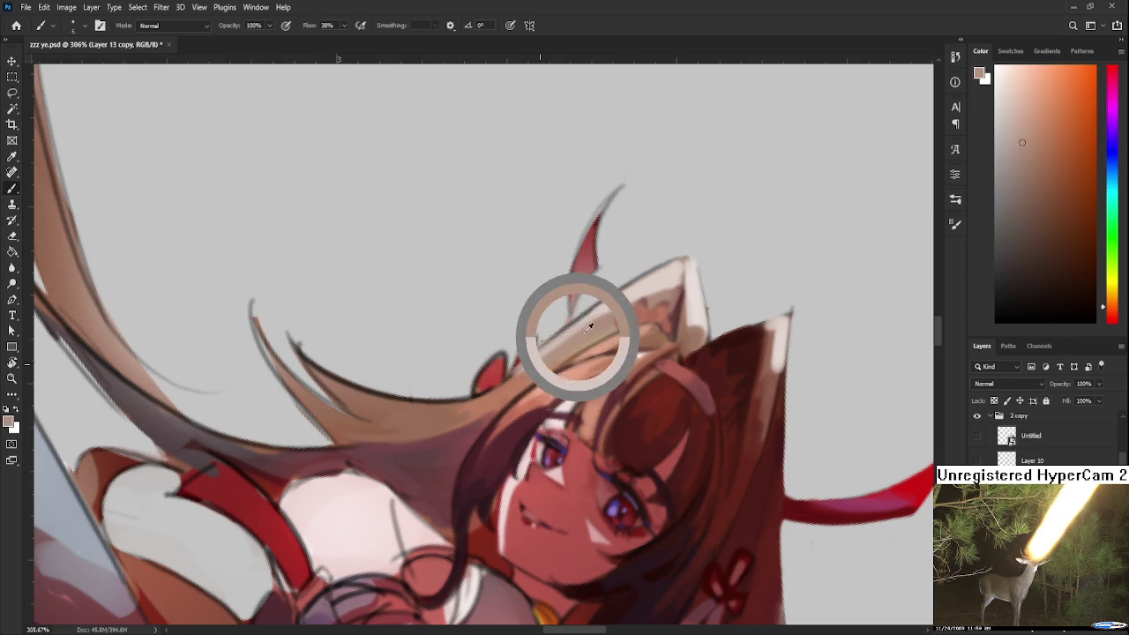
{"action": "left_click", "coordinate": [605, 306], "text": "alt"}
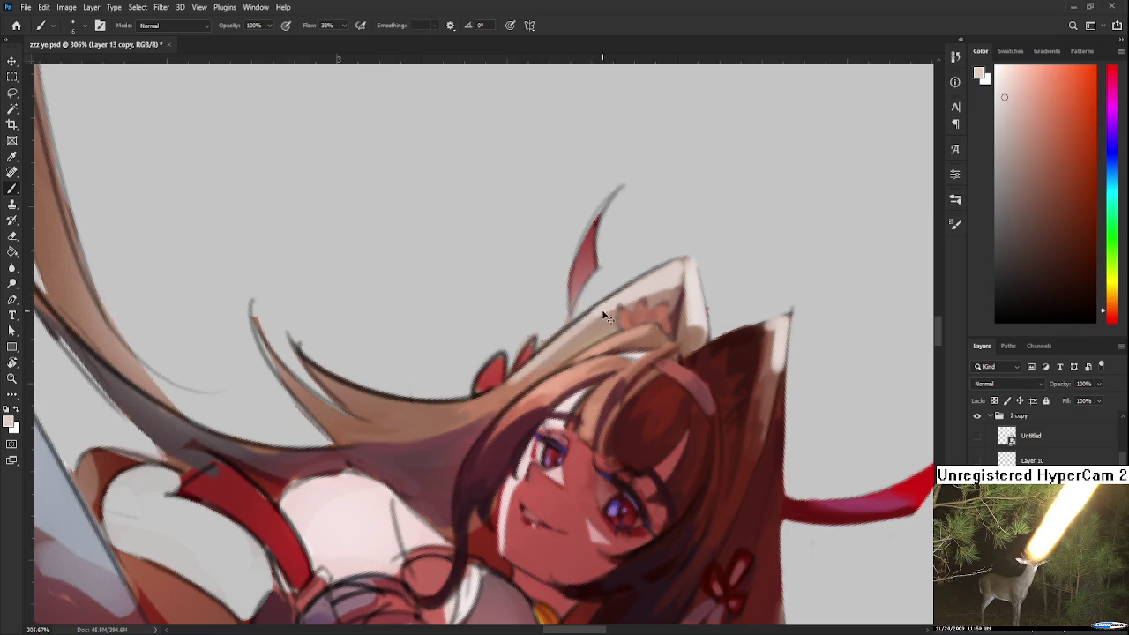
{"action": "left_click", "coordinate": [525, 371], "text": "alt"}
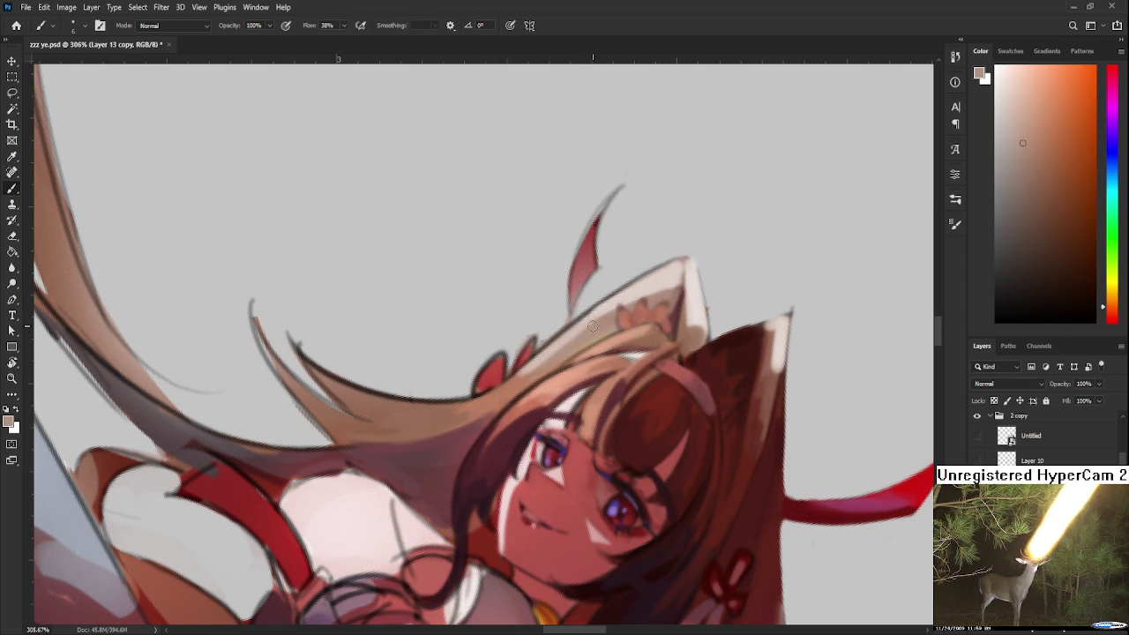
{"action": "left_click", "coordinate": [504, 378], "text": "alt"}
{"action": "left_click", "coordinate": [589, 335], "text": "alt"}
Rotate and reposition the view onto the head ornament and sample its light colour.
{"action": "key", "text": "r"}
{"action": "left_click_drag", "start_coordinate": [590, 335], "coordinate": [611, 364]}
{"action": "scroll", "coordinate": [610, 363], "scroll_direction": "down", "scroll_amount": 5}
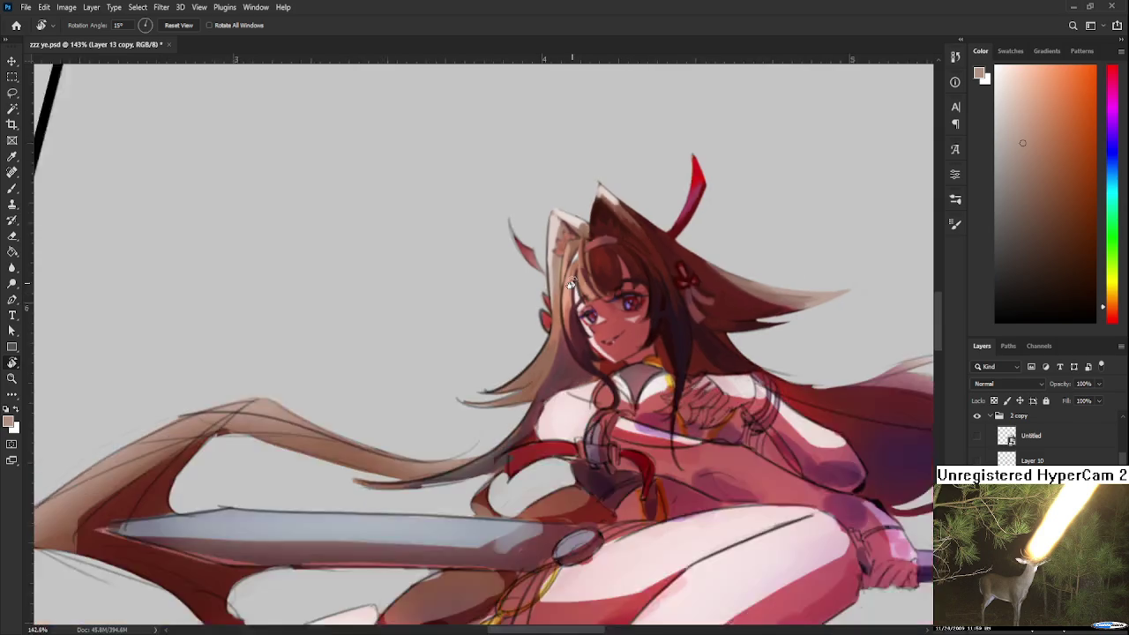
{"action": "scroll", "coordinate": [564, 397], "scroll_direction": "up", "scroll_amount": 3}
{"action": "scroll", "coordinate": [546, 422], "scroll_direction": "up", "scroll_amount": 3}
{"action": "key", "text": "b"}
{"action": "left_click", "coordinate": [519, 351], "text": "alt"}
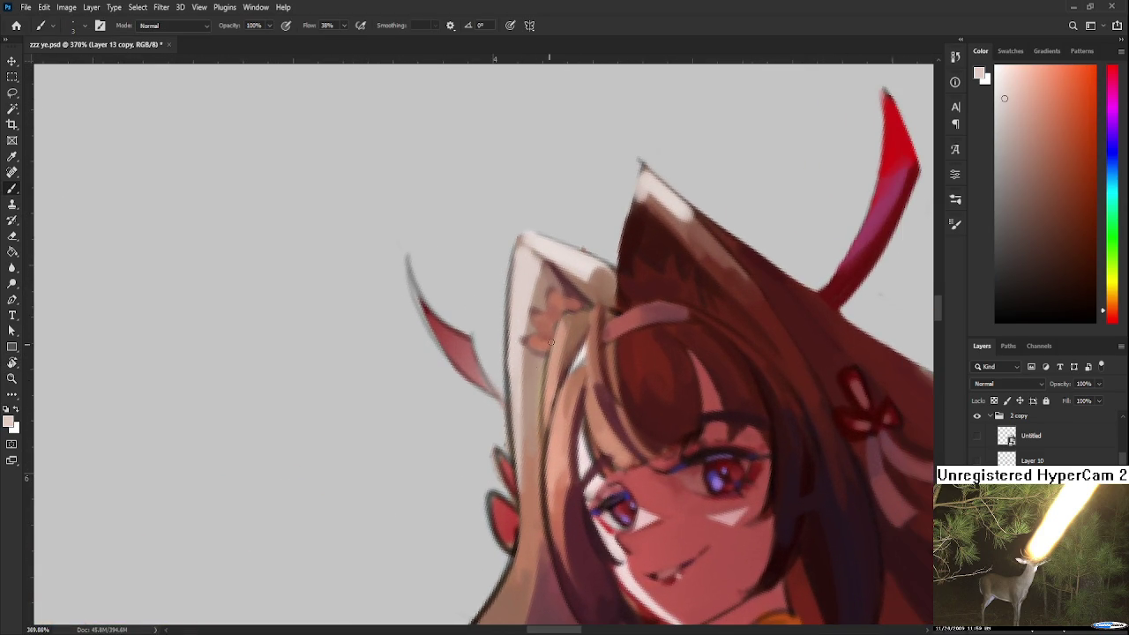
{"action": "left_click_drag", "start_coordinate": [528, 365], "coordinate": [622, 369]}
{"action": "left_click", "coordinate": [545, 324], "text": "alt"}
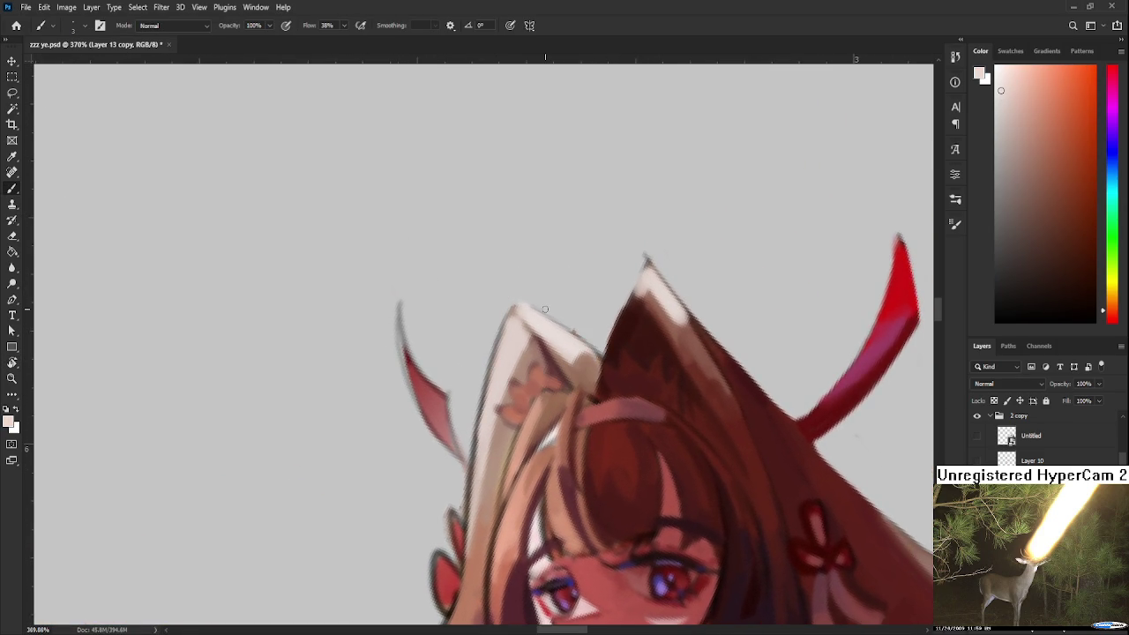
Paint a lighter stroke along the ornament's left edge and undo it to compare.
{"action": "left_click", "coordinate": [1002, 79]}
{"action": "left_click_drag", "start_coordinate": [526, 337], "coordinate": [524, 322]}
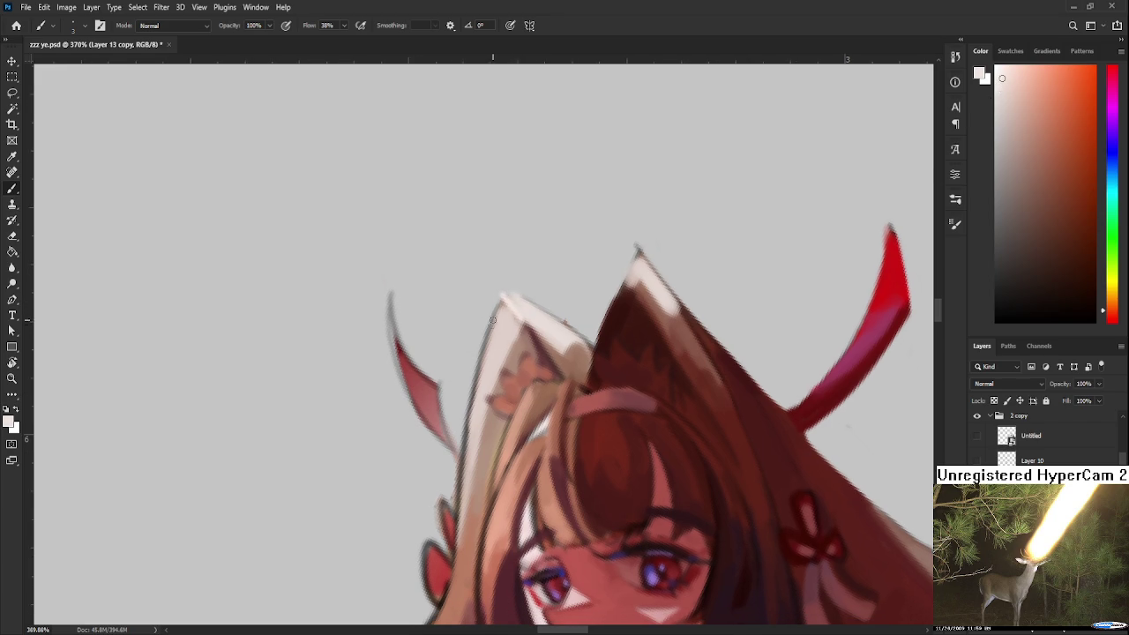
{"action": "key", "text": "ctrl+z"}
{"action": "key", "text": "ctrl+z"}
{"action": "key", "text": "ctrl+z"}
{"action": "key", "text": "ctrl+z"}
{"action": "key", "text": "ctrl+z"}
{"action": "key", "text": "ctrl+z"}
{"action": "key", "text": "ctrl+z"}
{"action": "key", "text": "e"}
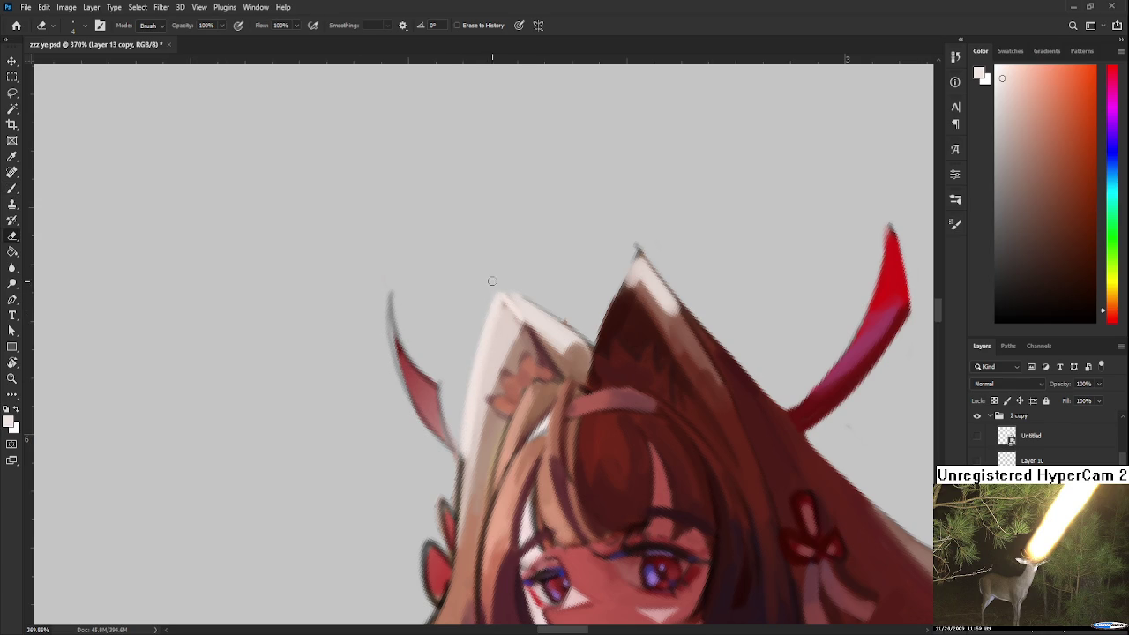
{"action": "key", "text": "ctrl+z"}
{"action": "left_click_drag", "start_coordinate": [541, 302], "coordinate": [534, 324]}
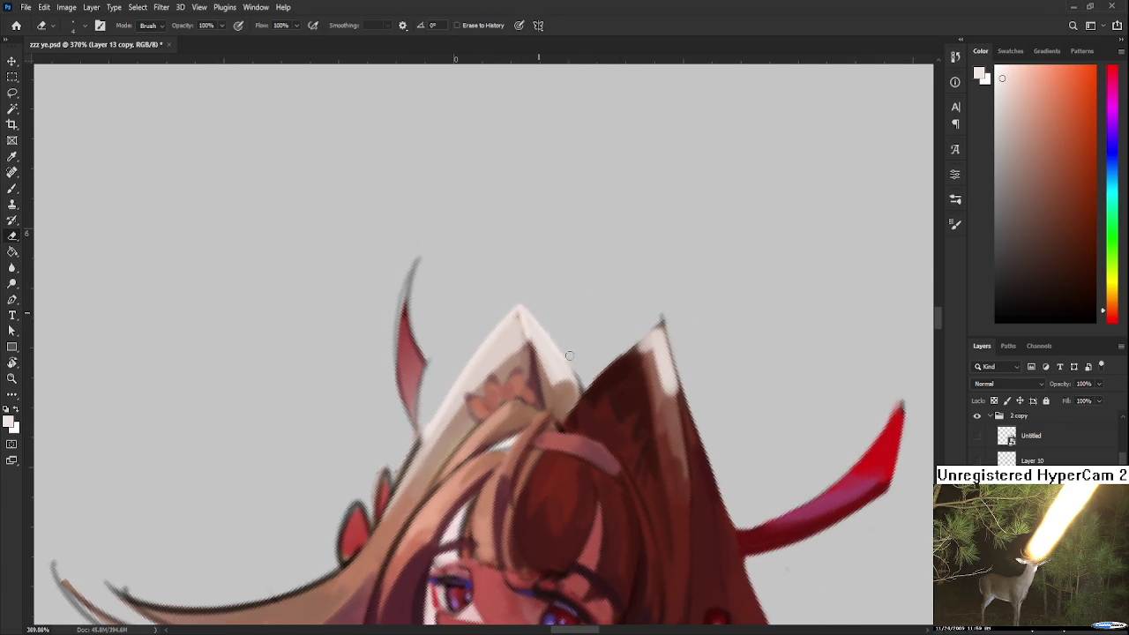
{"action": "left_click_drag", "start_coordinate": [575, 363], "coordinate": [572, 410]}
{"action": "scroll", "coordinate": [642, 366], "scroll_direction": "down", "scroll_amount": 3}
{"action": "scroll", "coordinate": [595, 312], "scroll_direction": "down", "scroll_amount": 2}
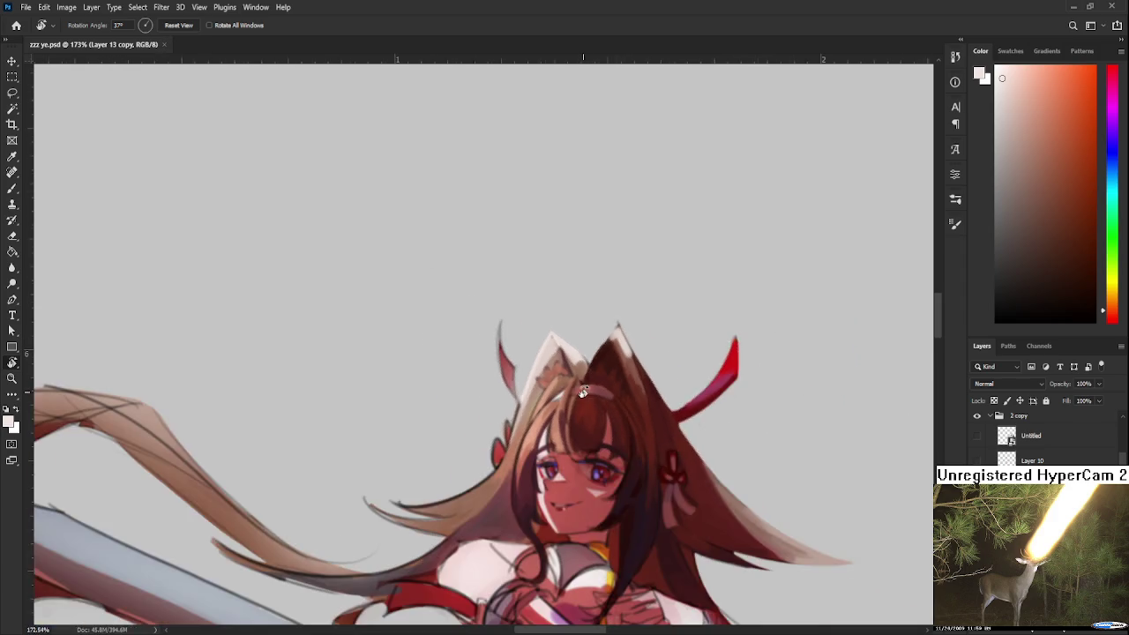
{"action": "scroll", "coordinate": [608, 542], "scroll_direction": "down", "scroll_amount": 3}
{"action": "scroll", "coordinate": [1015, 441], "scroll_direction": "up", "scroll_amount": 2}
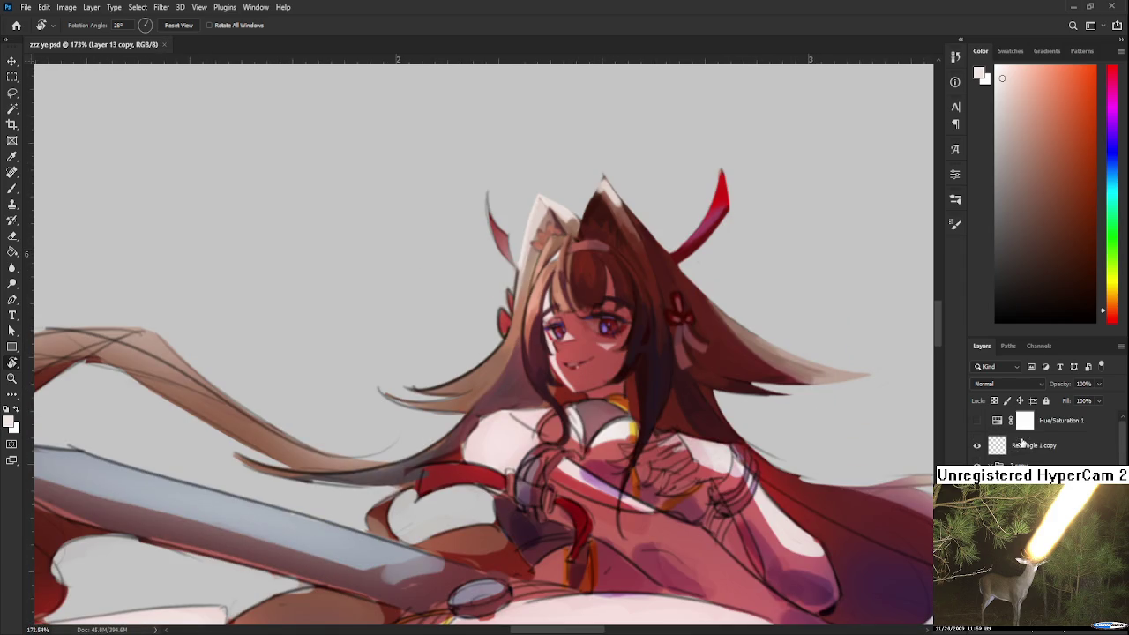
{"action": "left_click", "coordinate": [977, 424]}
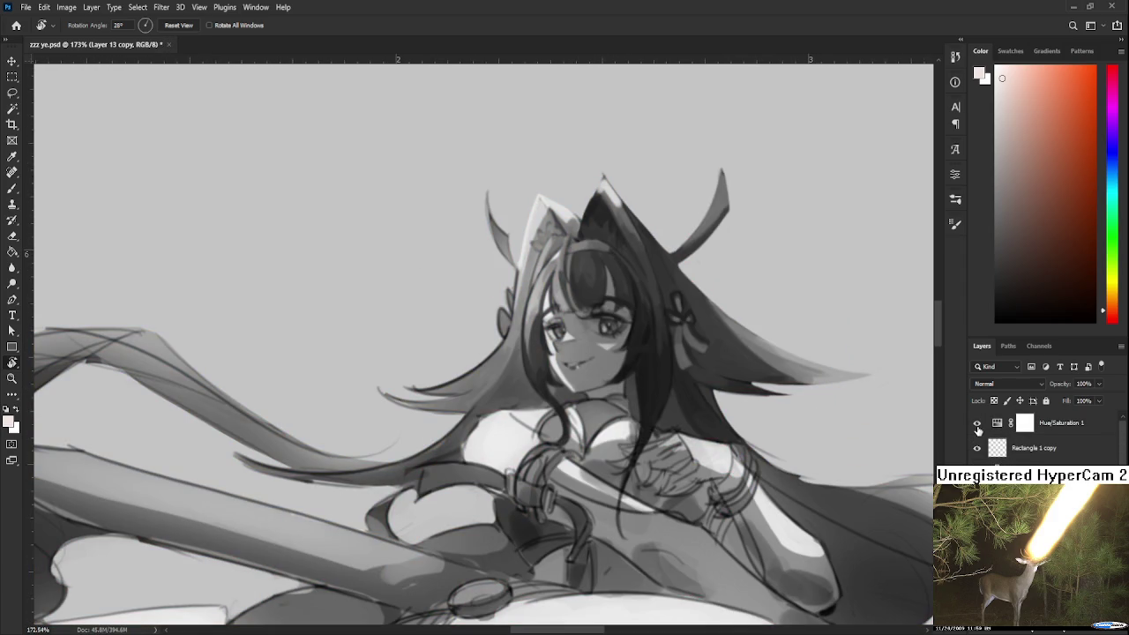
{"action": "left_click", "coordinate": [976, 424]}
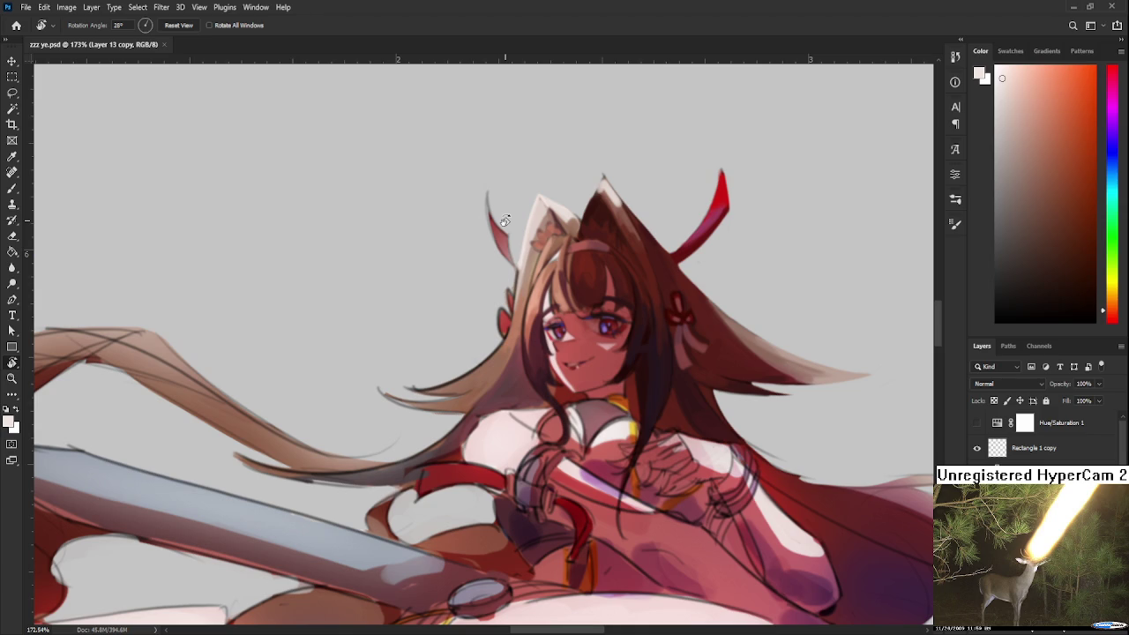
{"action": "left_click_drag", "start_coordinate": [505, 220], "coordinate": [619, 409]}
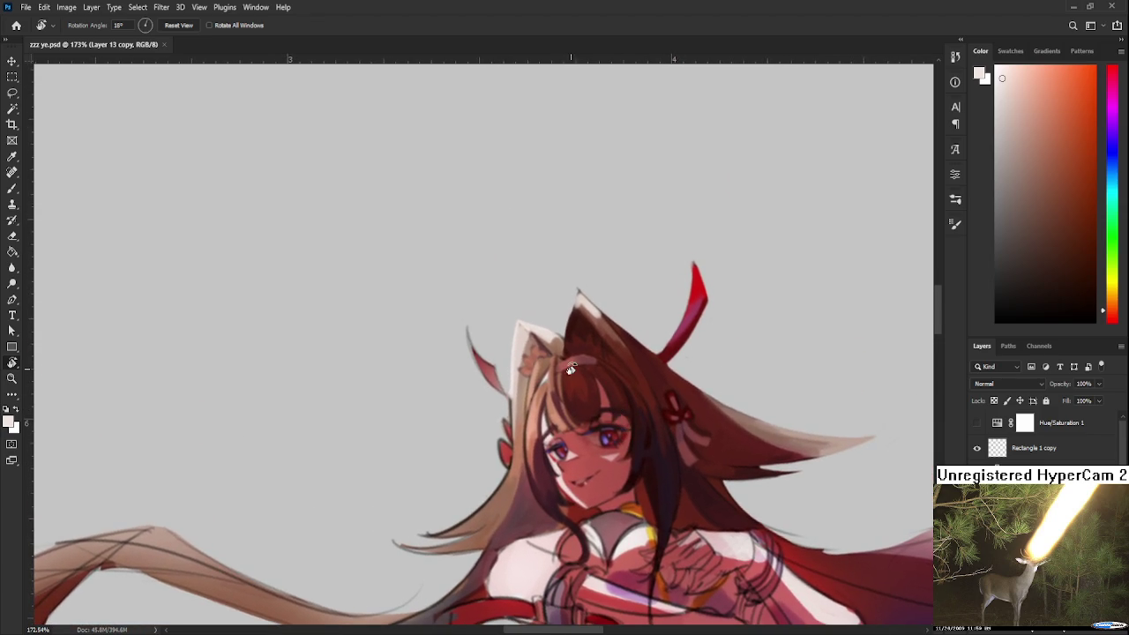
Sample the horn red and paint a trial stroke on the left horn, then undo it.
{"action": "scroll", "coordinate": [619, 409], "scroll_direction": "up", "scroll_amount": 2}
{"action": "left_click", "coordinate": [716, 279], "text": "alt"}
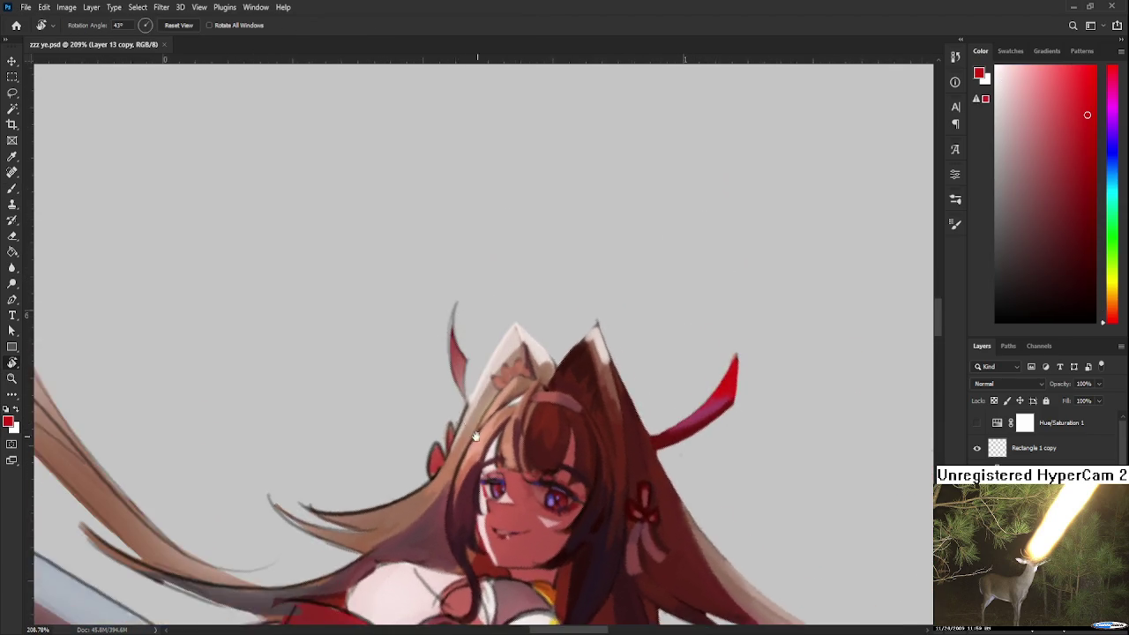
{"action": "key", "text": "Escape"}
{"action": "key", "text": "b"}
{"action": "mouse_move", "coordinate": [462, 390]}
{"action": "left_mouse_down"}
{"action": "mouse_move", "coordinate": [479, 445]}
{"action": "mouse_move", "coordinate": [477, 436]}
{"action": "left_mouse_up"}
{"action": "key", "text": "ctrl+z"}
Trim and reshape the left horn's tip shorter with the Eraser.
{"action": "key", "text": "e"}
{"action": "mouse_move", "coordinate": [468, 378]}
{"action": "left_mouse_down"}
{"action": "mouse_move", "coordinate": [466, 355]}
{"action": "mouse_move", "coordinate": [459, 397]}
{"action": "left_mouse_up"}
{"action": "key", "text": "b"}
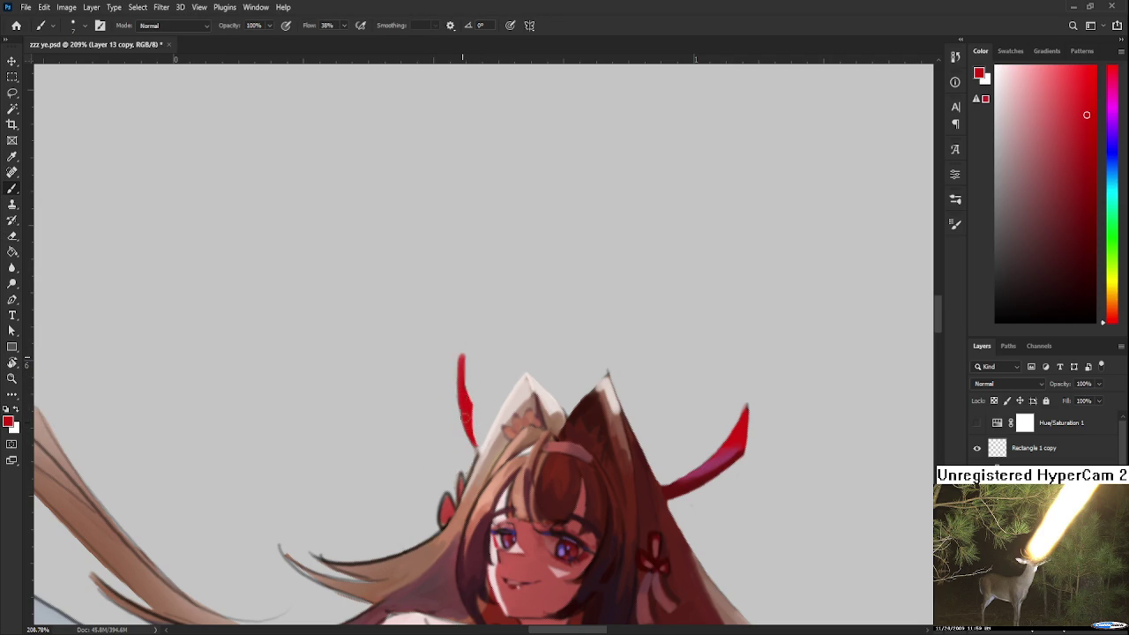
{"action": "key", "text": "e"}
{"action": "left_click_drag", "start_coordinate": [461, 356], "coordinate": [467, 388]}
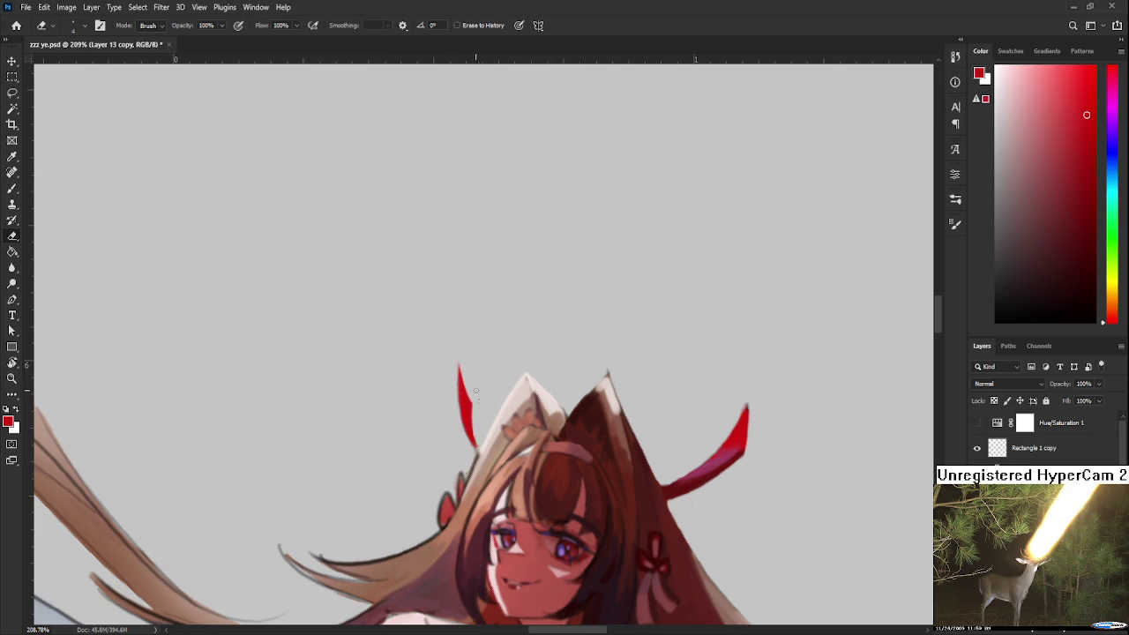
{"action": "left_click_drag", "start_coordinate": [460, 375], "coordinate": [458, 363]}
Resample the horn red and shorten the left horn's lower end near the hair.
{"action": "key", "text": "b"}
{"action": "left_click", "coordinate": [469, 406], "text": "alt"}
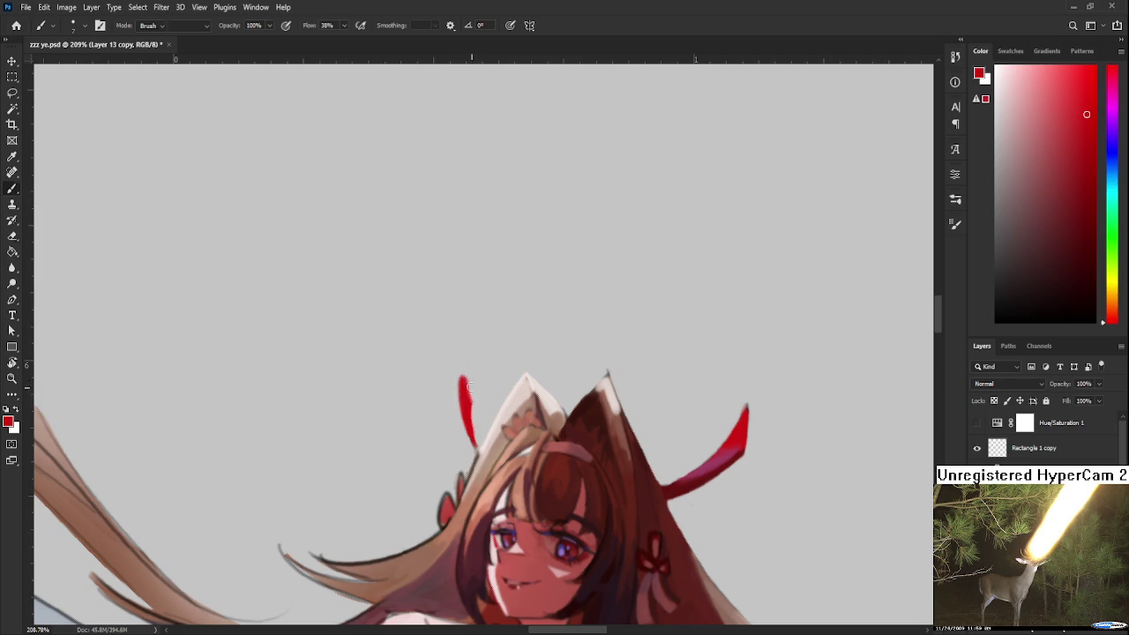
{"action": "key", "text": "e"}
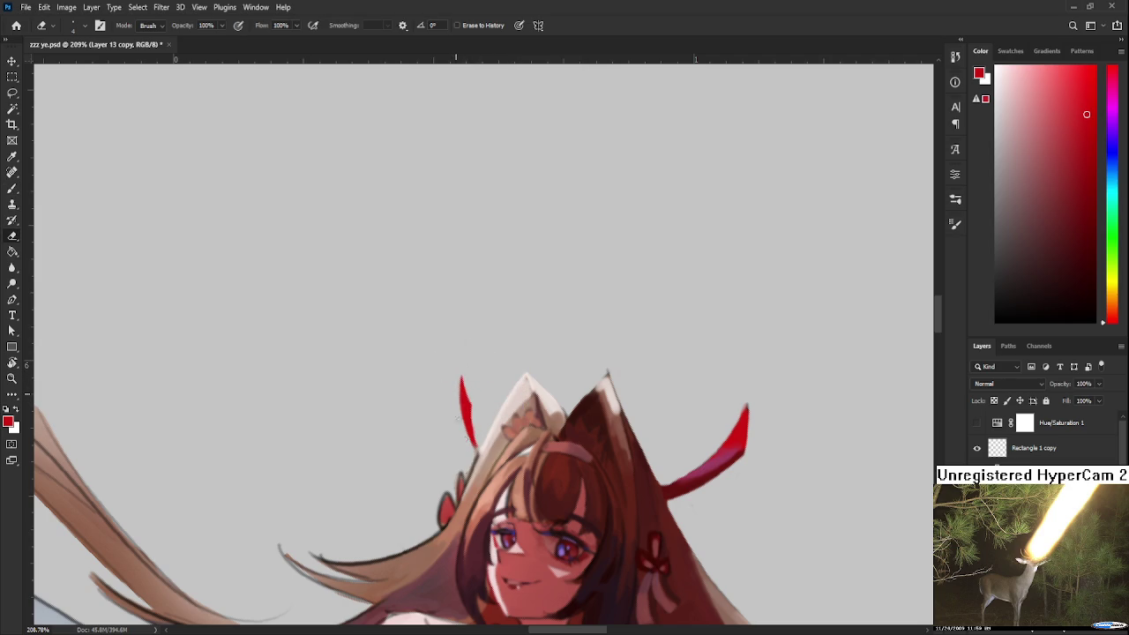
{"action": "left_click_drag", "start_coordinate": [474, 423], "coordinate": [476, 445]}
Pan toward the right horn and resample the reds of both horns.
{"action": "left_click_drag", "start_coordinate": [533, 412], "coordinate": [463, 378]}
{"action": "key", "text": "b"}
{"action": "left_click", "coordinate": [655, 403], "text": "alt"}
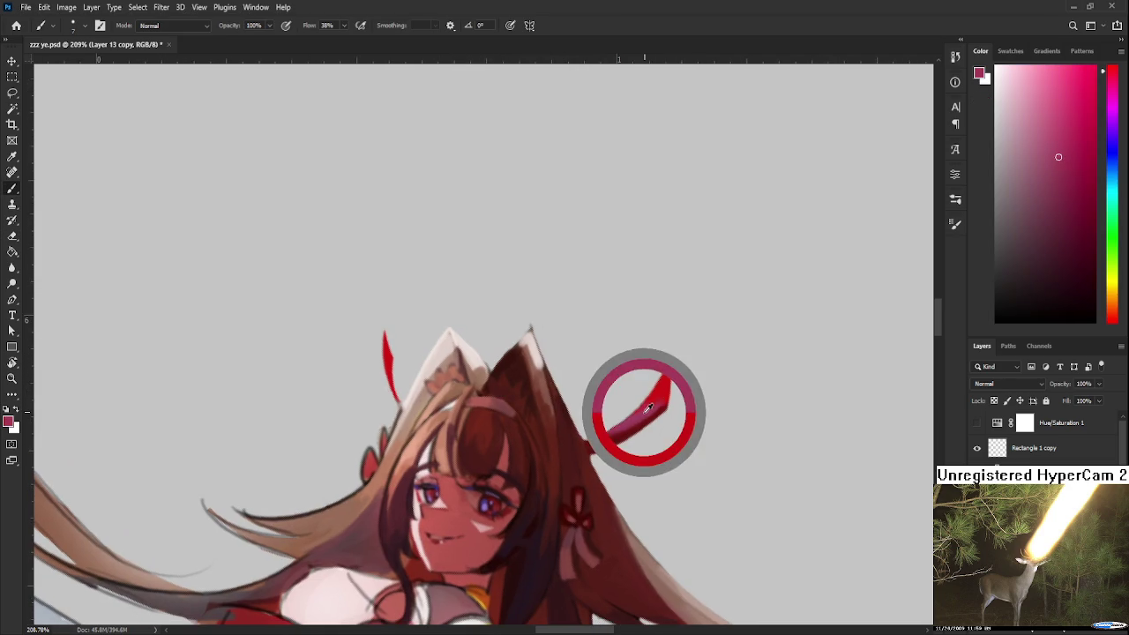
{"action": "left_click_drag", "start_coordinate": [501, 415], "coordinate": [554, 433]}
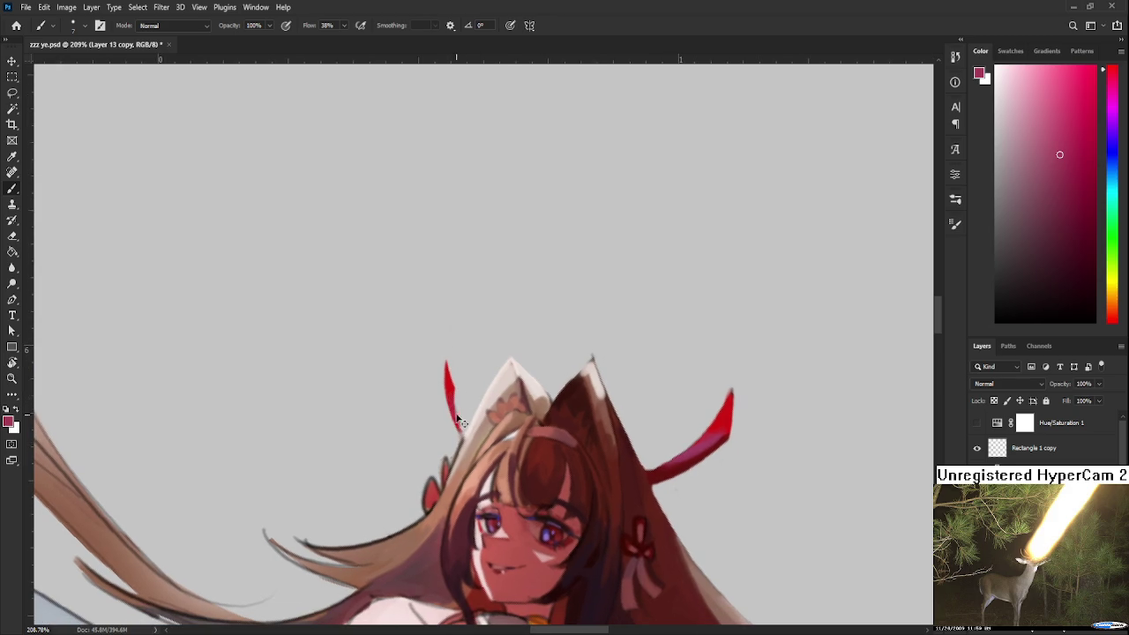
{"action": "key", "text": "e"}
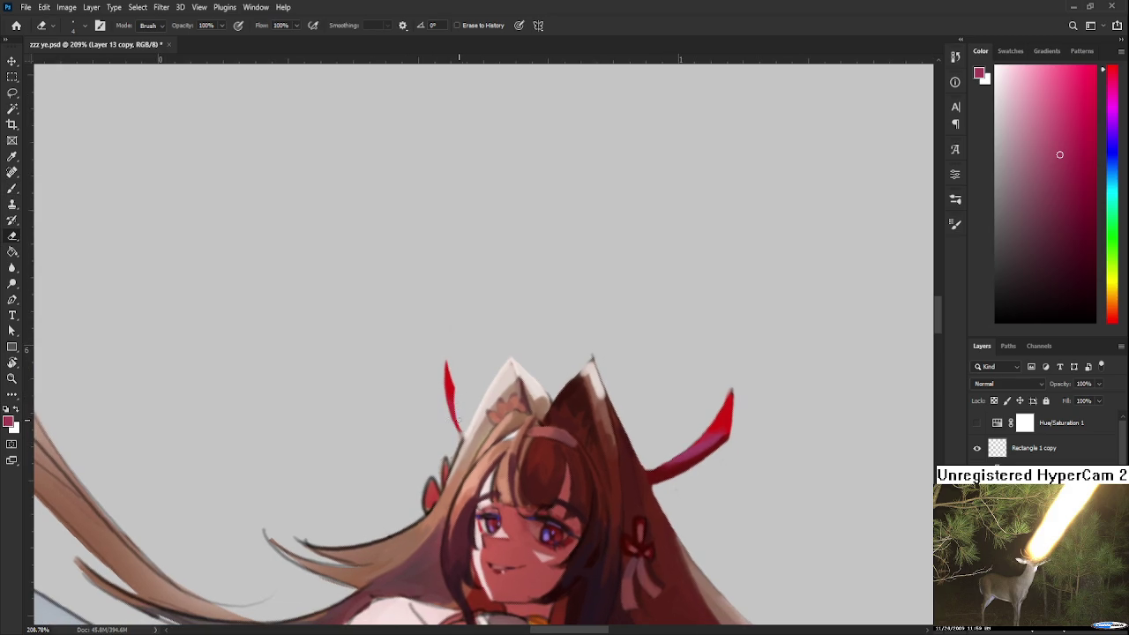
{"action": "key", "text": "b"}
{"action": "left_click", "coordinate": [449, 373], "text": "alt"}
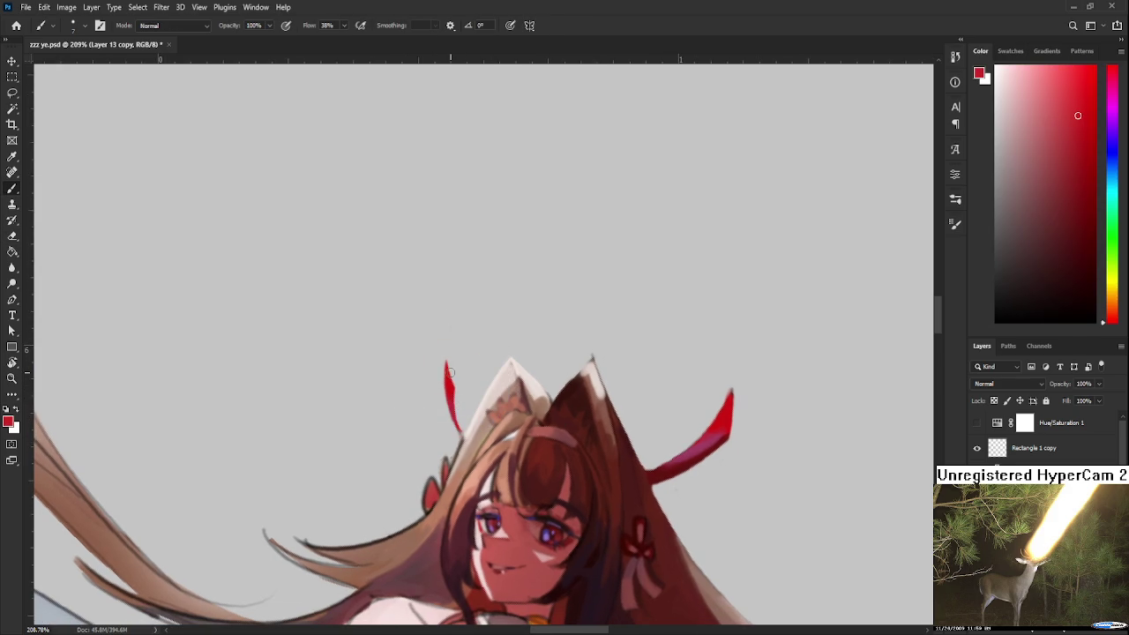
Pick a light pink paint colour and tilt the canvas to angle the head.
{"action": "left_click_drag", "start_coordinate": [1037, 135], "coordinate": [1027, 72]}
{"action": "key", "text": "r"}
{"action": "left_click_drag", "start_coordinate": [530, 265], "coordinate": [454, 349]}
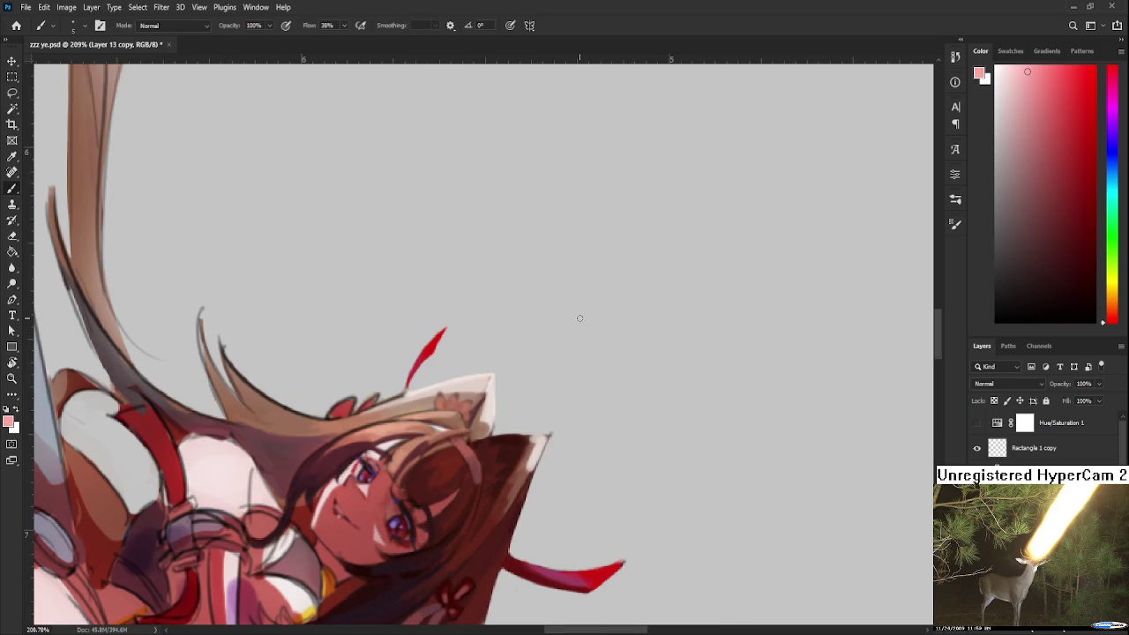
Swap to white and paint a pale stroke on the left horn tip.
{"action": "key", "text": "x"}
{"action": "key", "text": "r"}
{"action": "left_click_drag", "start_coordinate": [498, 343], "coordinate": [493, 371]}
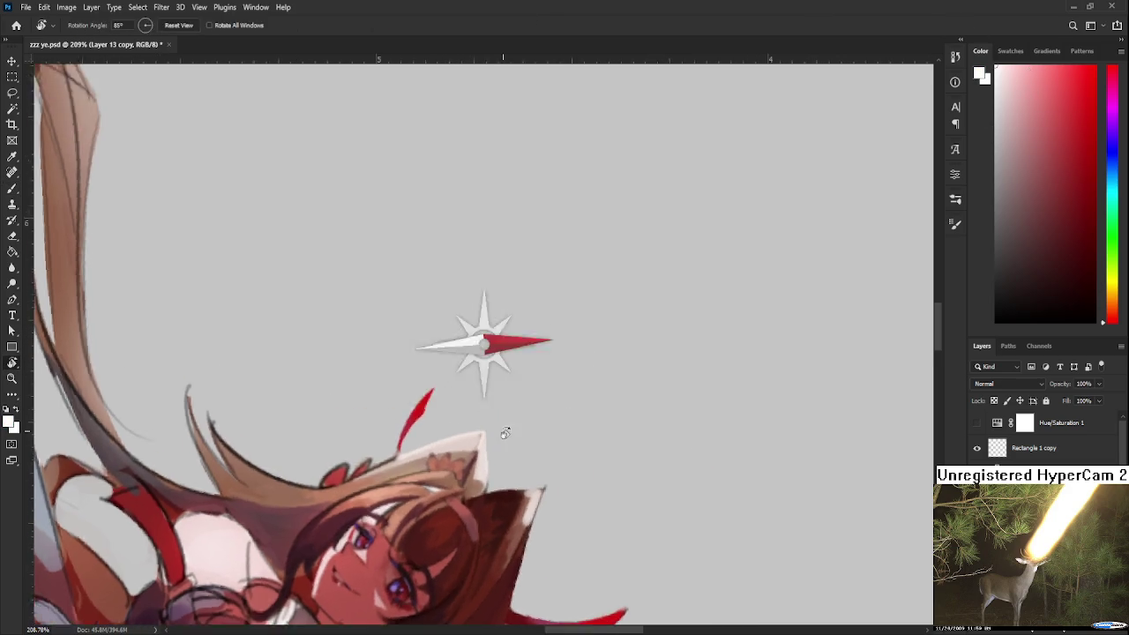
{"action": "left_click_drag", "start_coordinate": [446, 400], "coordinate": [440, 416]}
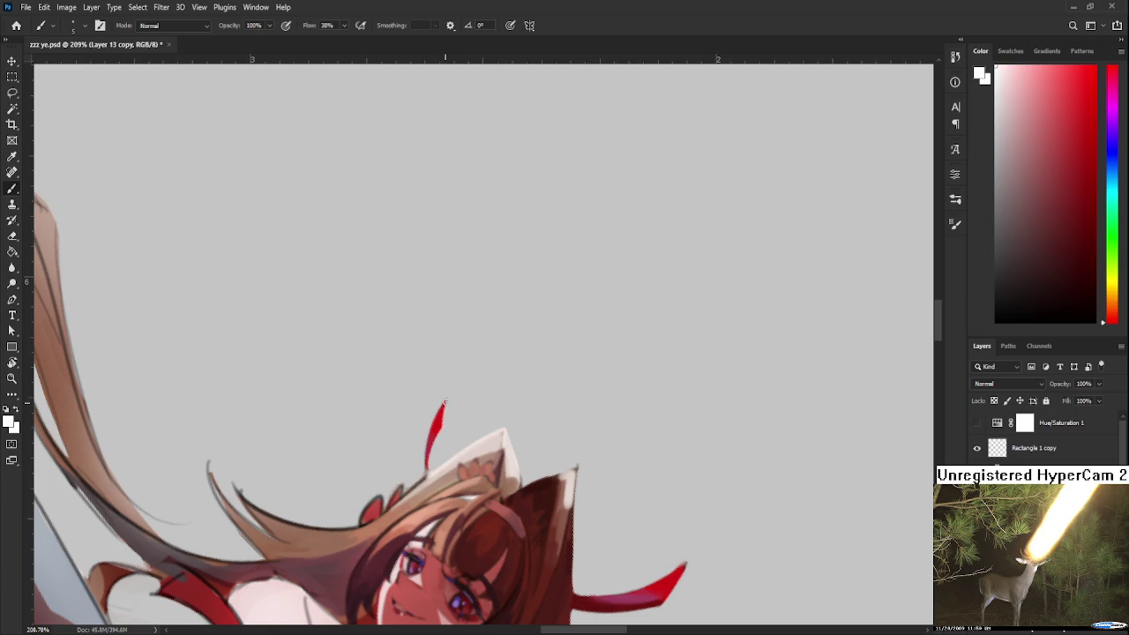
Resample the horn red and clean the tip's edges with the Eraser.
{"action": "key", "text": "e"}
{"action": "key", "text": "b"}
{"action": "left_click", "coordinate": [441, 413], "text": "alt"}
{"action": "key", "text": "e"}
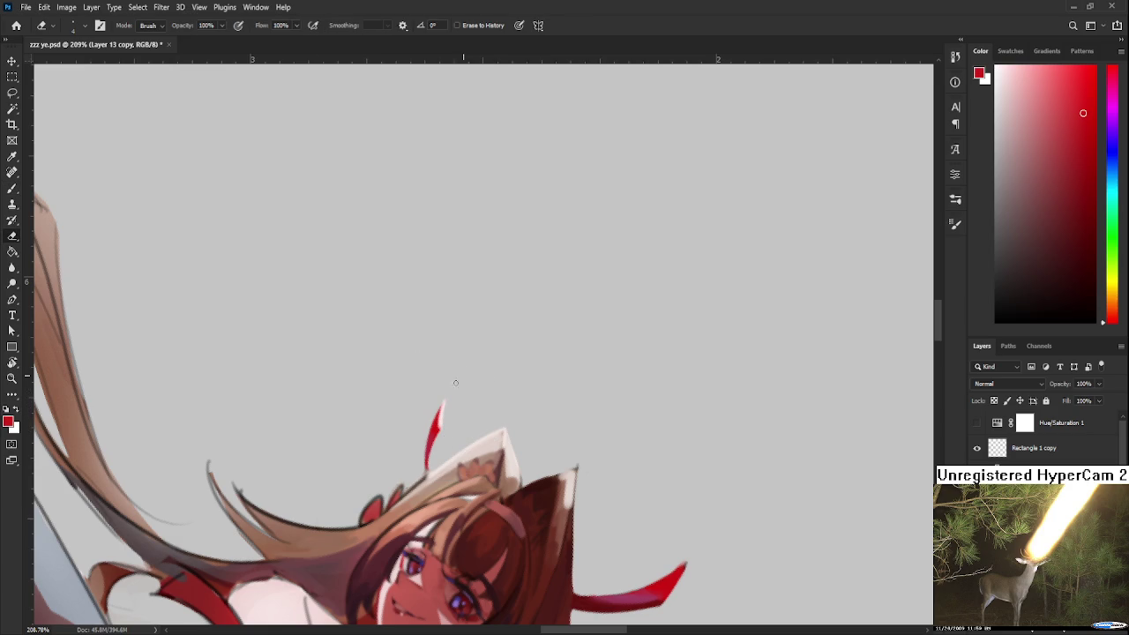
Rotate and zoom around the head, sampling a light tone and the horn-tip colour.
{"action": "key", "text": "r"}
{"action": "left_click_drag", "start_coordinate": [453, 384], "coordinate": [625, 368]}
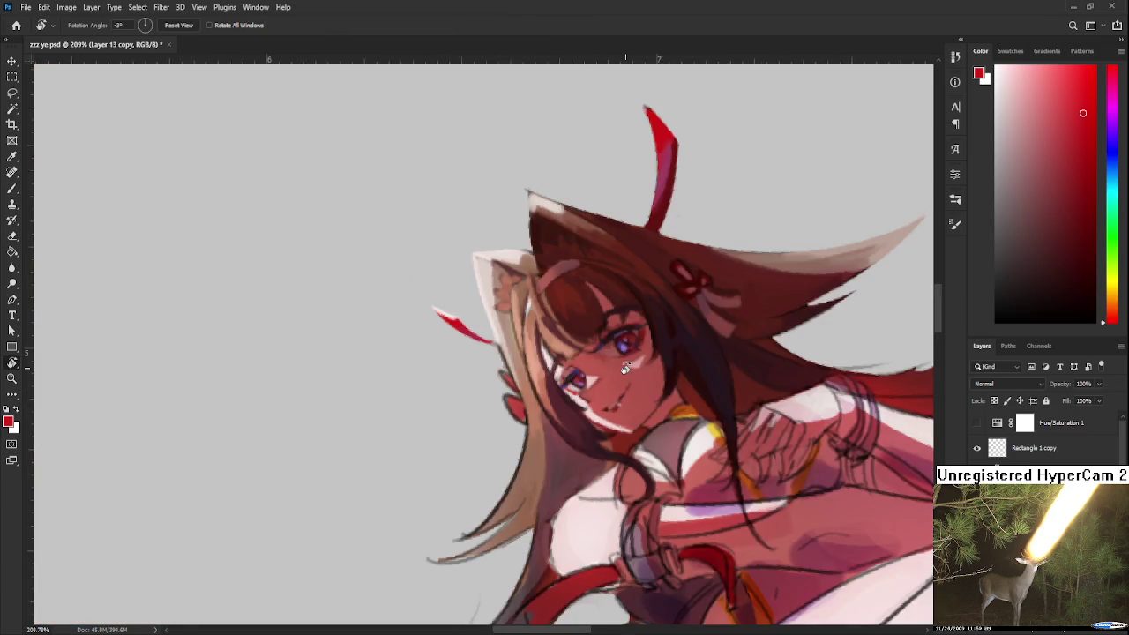
{"action": "scroll", "coordinate": [624, 368], "scroll_direction": "down", "scroll_amount": 3}
{"action": "scroll", "coordinate": [624, 369], "scroll_direction": "down", "scroll_amount": 2}
{"action": "scroll", "coordinate": [620, 313], "scroll_direction": "up", "scroll_amount": 2}
{"action": "scroll", "coordinate": [620, 310], "scroll_direction": "up", "scroll_amount": 3}
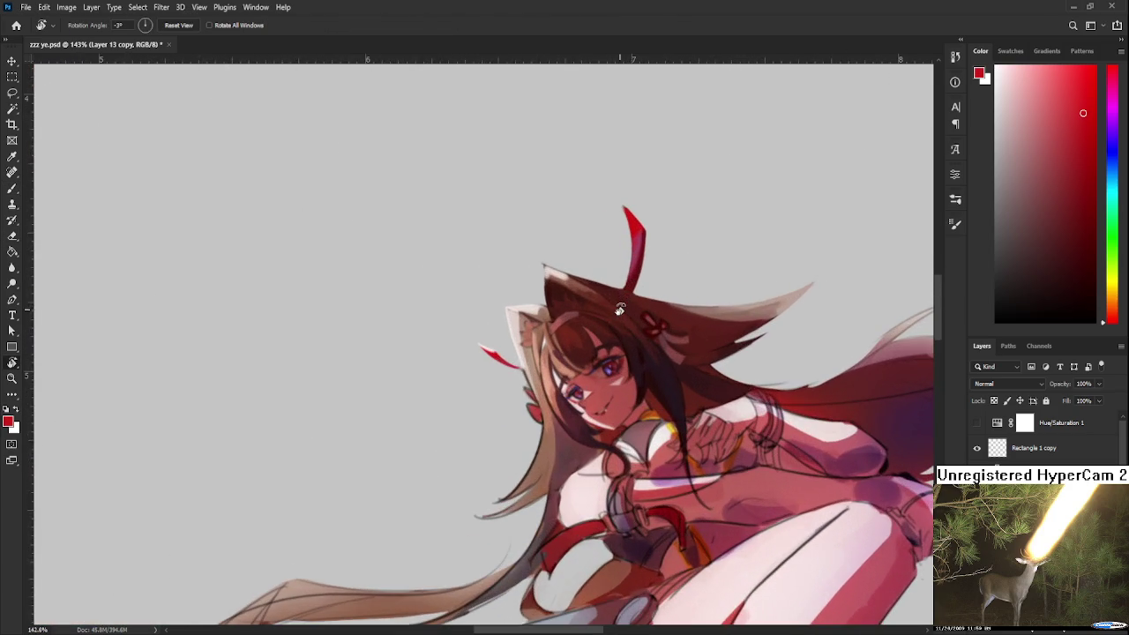
{"action": "scroll", "coordinate": [620, 309], "scroll_direction": "up", "scroll_amount": 3}
{"action": "scroll", "coordinate": [584, 355], "scroll_direction": "down", "scroll_amount": 1}
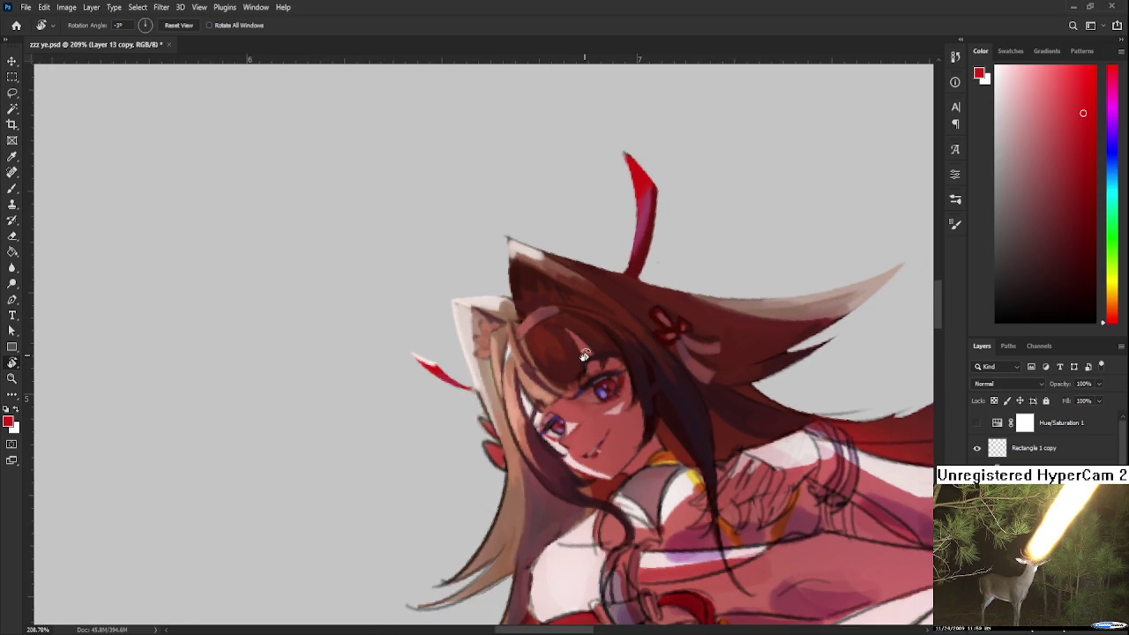
{"action": "scroll", "coordinate": [503, 361], "scroll_direction": "up", "scroll_amount": 1}
{"action": "key", "text": "b"}
{"action": "left_click", "coordinate": [519, 341], "text": "alt"}
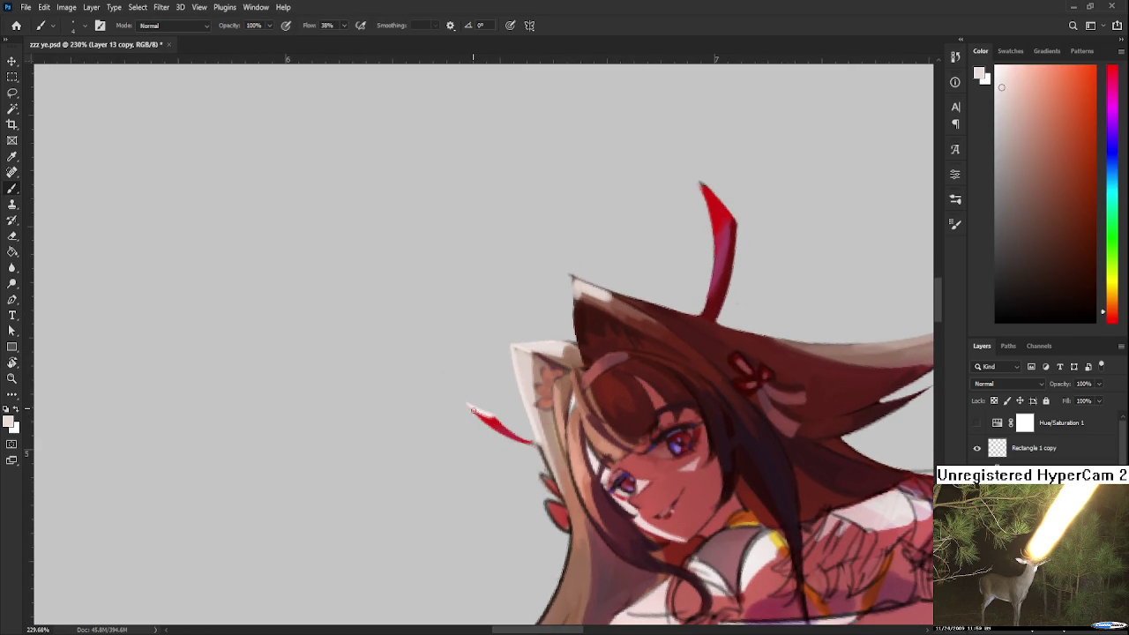
{"action": "left_click", "coordinate": [477, 416], "text": "alt"}
Erase around the tip, resample the horn red, and rotate the character back upright.
{"action": "key", "text": "e"}
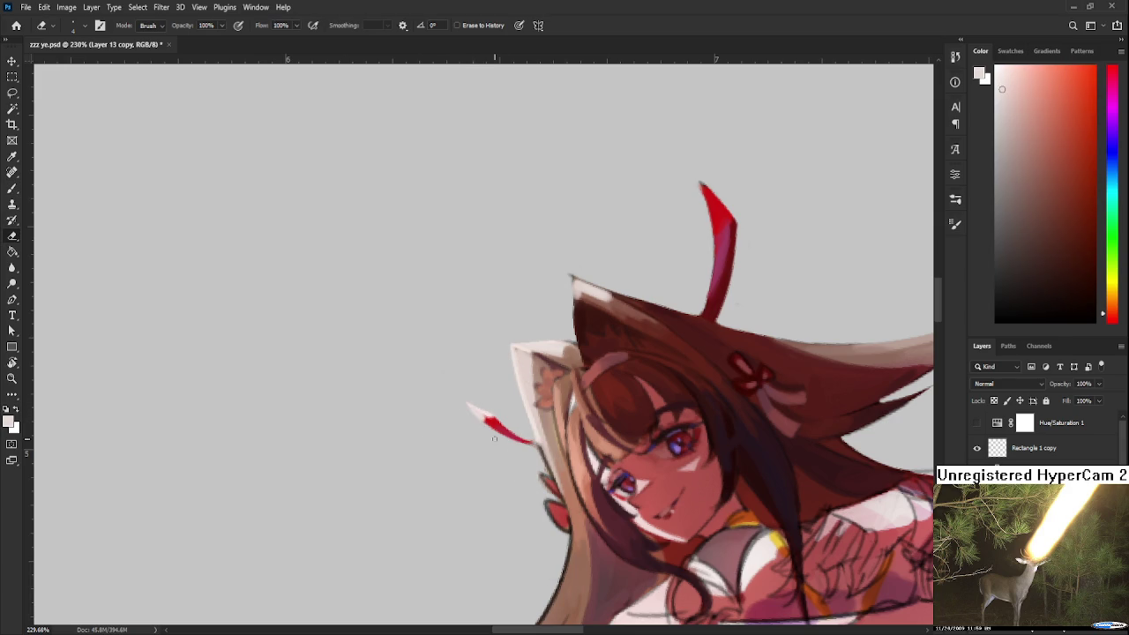
{"action": "key", "text": "b"}
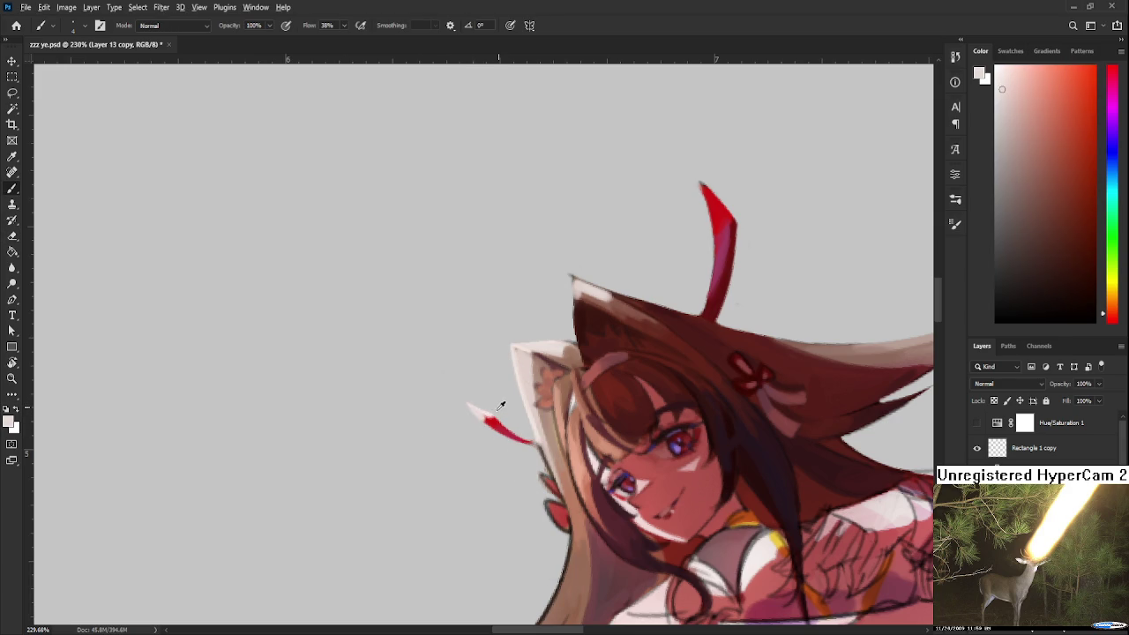
{"action": "left_click", "coordinate": [483, 421], "text": "alt"}
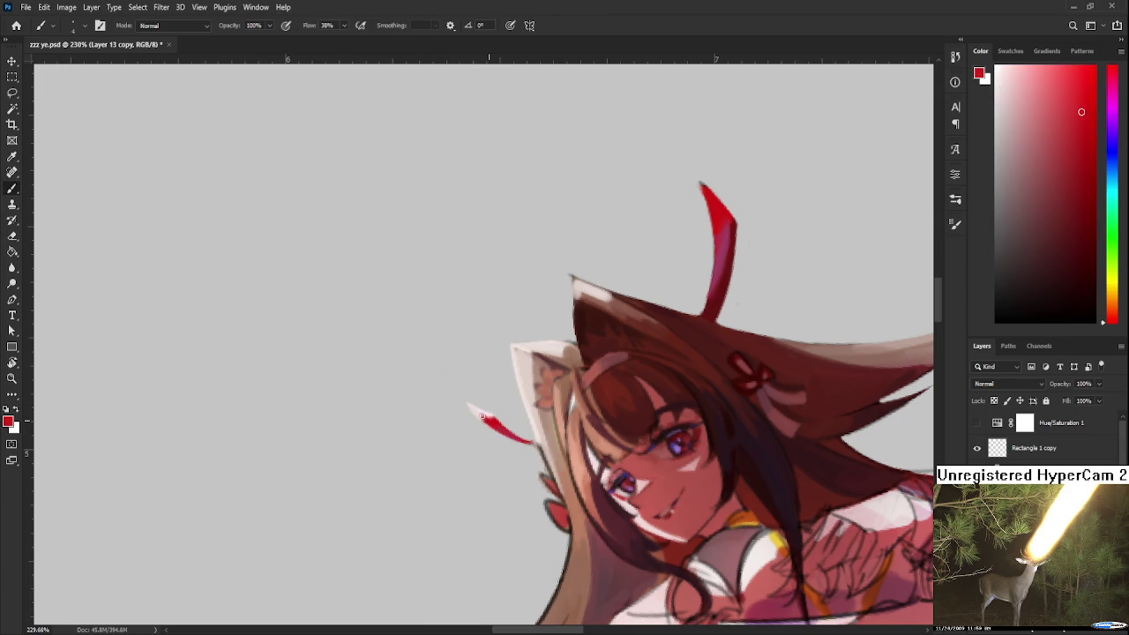
{"action": "key", "text": "r"}
{"action": "mouse_move", "coordinate": [487, 421]}
{"action": "left_mouse_down"}
{"action": "mouse_move", "coordinate": [536, 448]}
{"action": "mouse_move", "coordinate": [448, 392]}
{"action": "left_mouse_up"}
{"action": "key", "text": "e"}
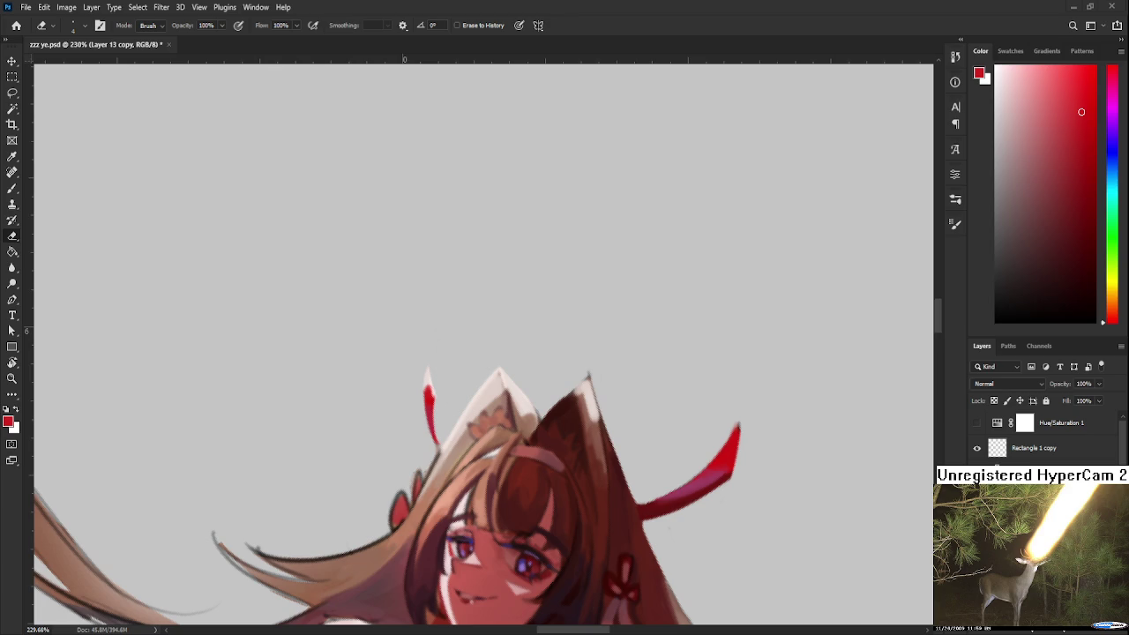
{"action": "scroll", "coordinate": [426, 310], "scroll_direction": "down", "scroll_amount": 3}
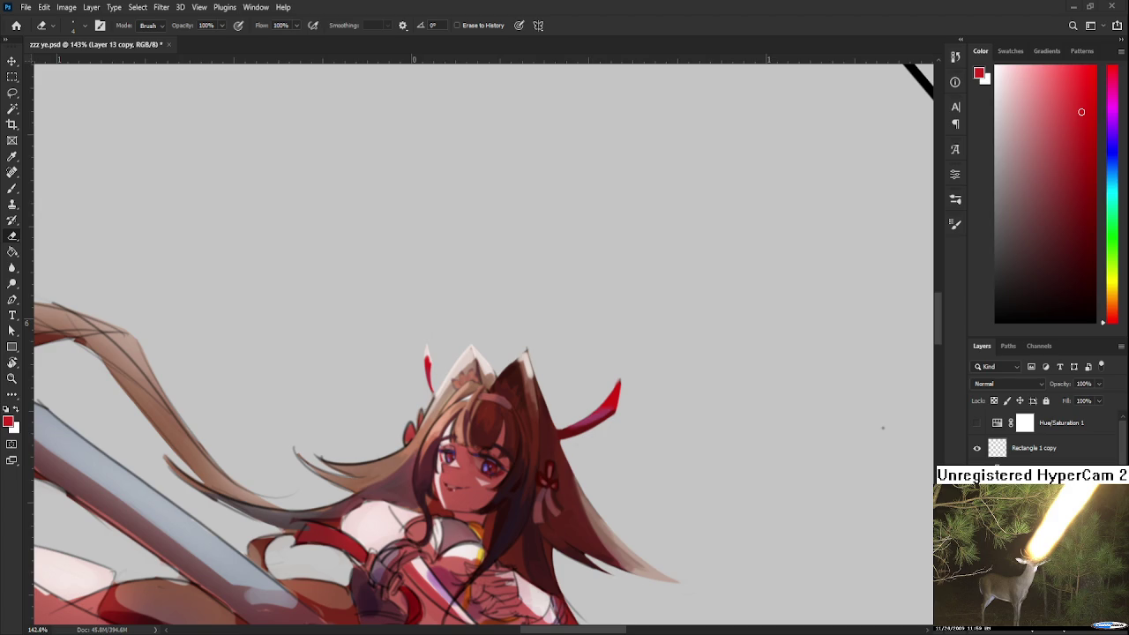
Zoom in, sample the red near the ear tip and erase around the ornament.
{"action": "scroll", "coordinate": [499, 415], "scroll_direction": "up", "scroll_amount": 2}
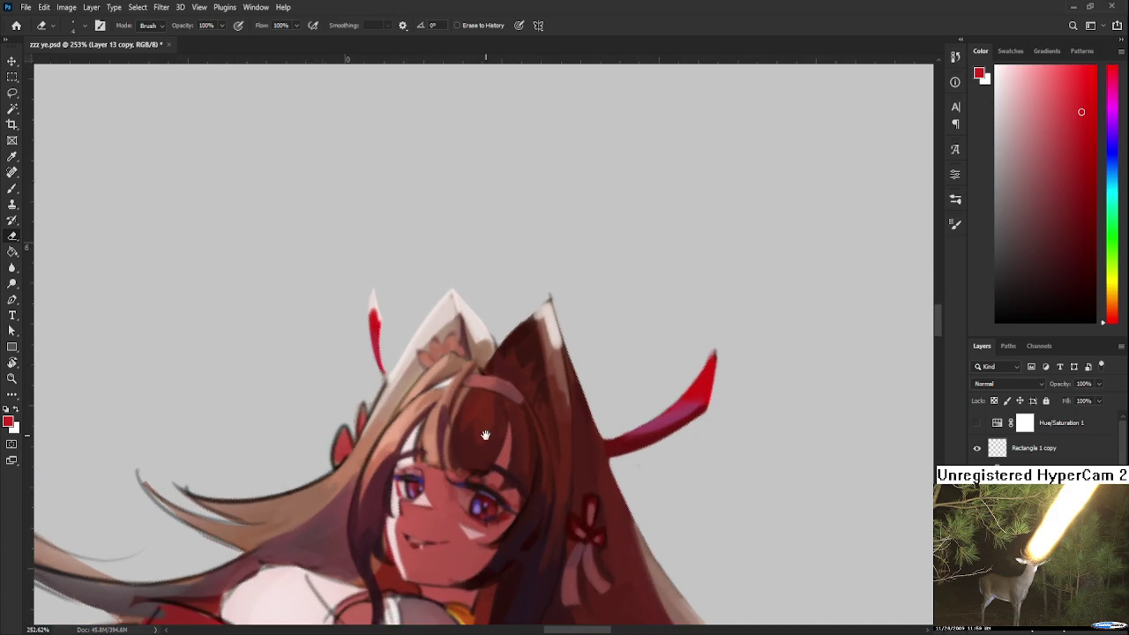
{"action": "scroll", "coordinate": [521, 379], "scroll_direction": "up", "scroll_amount": 2}
{"action": "key", "text": "b"}
{"action": "left_click", "coordinate": [569, 352], "text": "alt"}
{"action": "left_click", "coordinate": [503, 373], "text": "alt"}
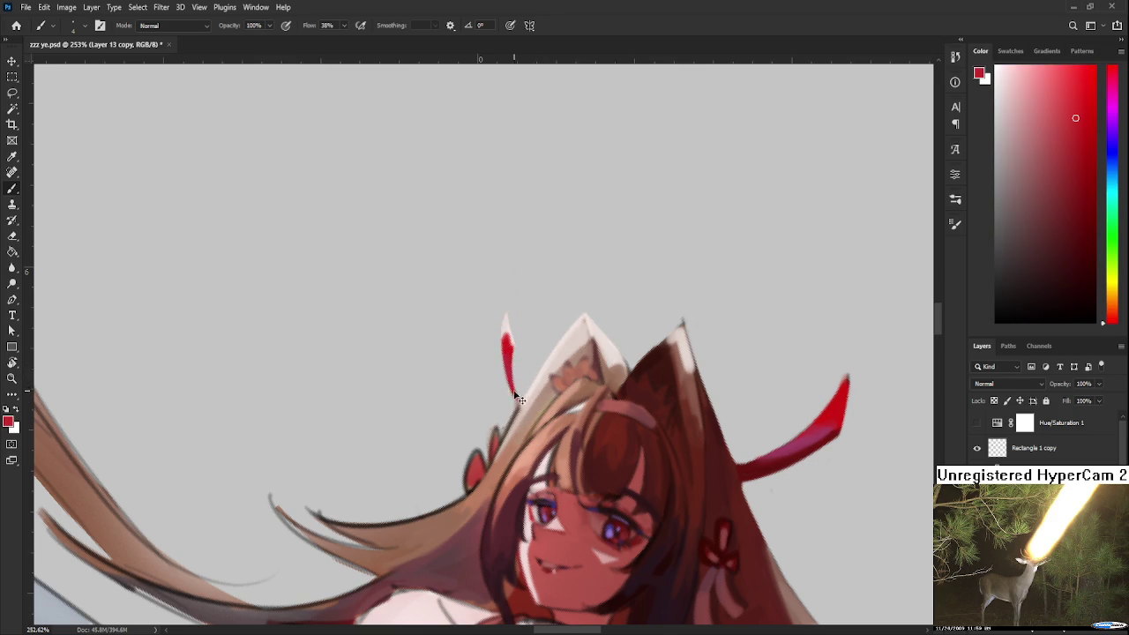
{"action": "key", "text": "e"}
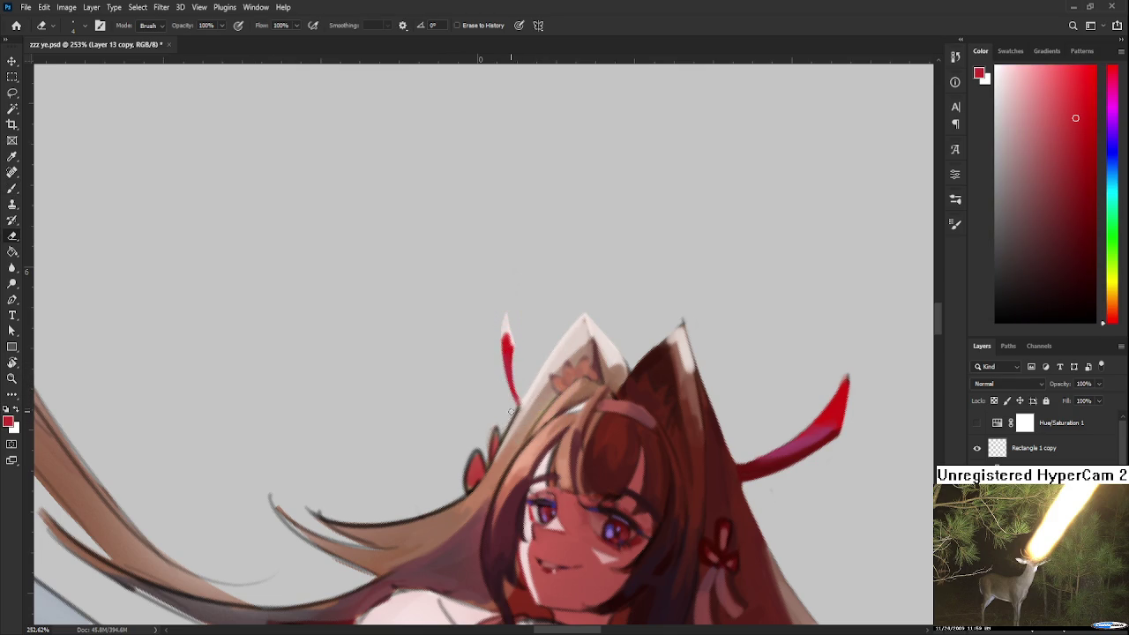
{"action": "left_click_drag", "start_coordinate": [505, 429], "coordinate": [513, 396]}
Sample light, salmon skin and hair tones, ending on the horn red.
{"action": "key", "text": "b"}
{"action": "left_click", "coordinate": [549, 322], "text": "alt"}
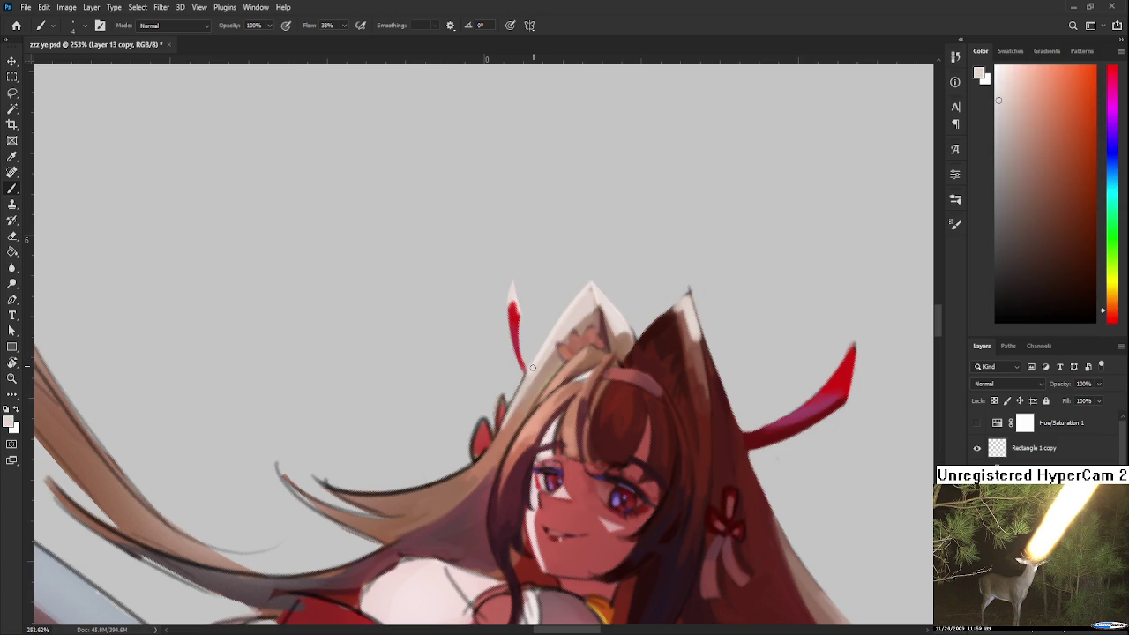
{"action": "left_click", "coordinate": [518, 406], "text": "alt"}
{"action": "left_click", "coordinate": [517, 403], "text": "alt"}
{"action": "key", "text": "e"}
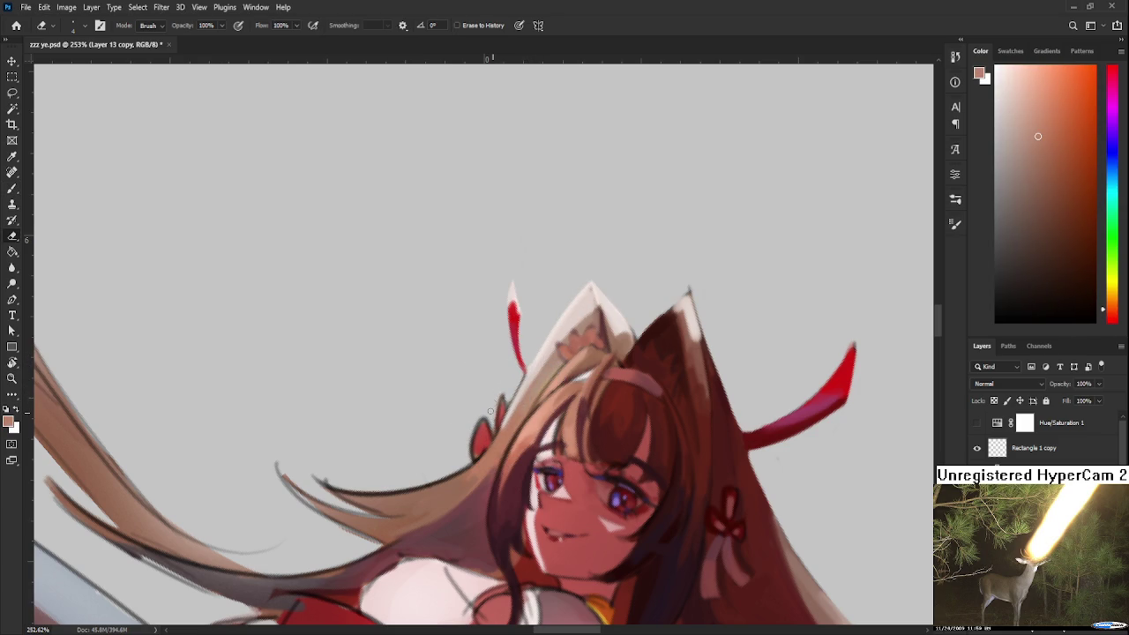
{"action": "key", "text": "b"}
{"action": "left_click", "coordinate": [519, 313], "text": "alt"}
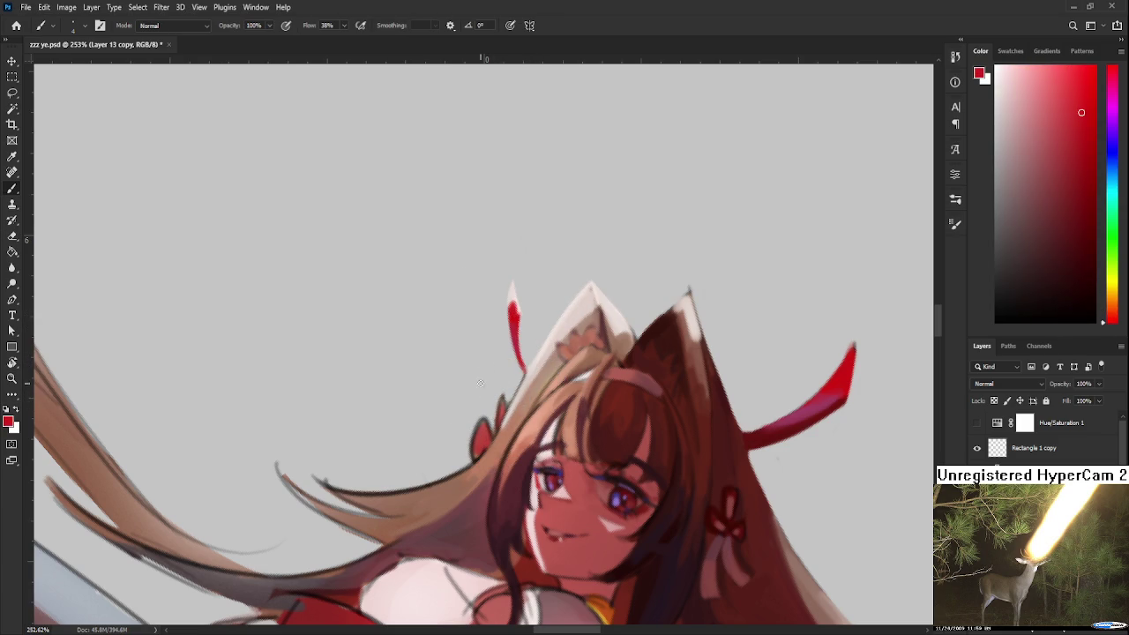
Fill the red ribbon beside the hair and tidy its edges with the Eraser.
{"action": "left_click_drag", "start_coordinate": [472, 429], "coordinate": [475, 420]}
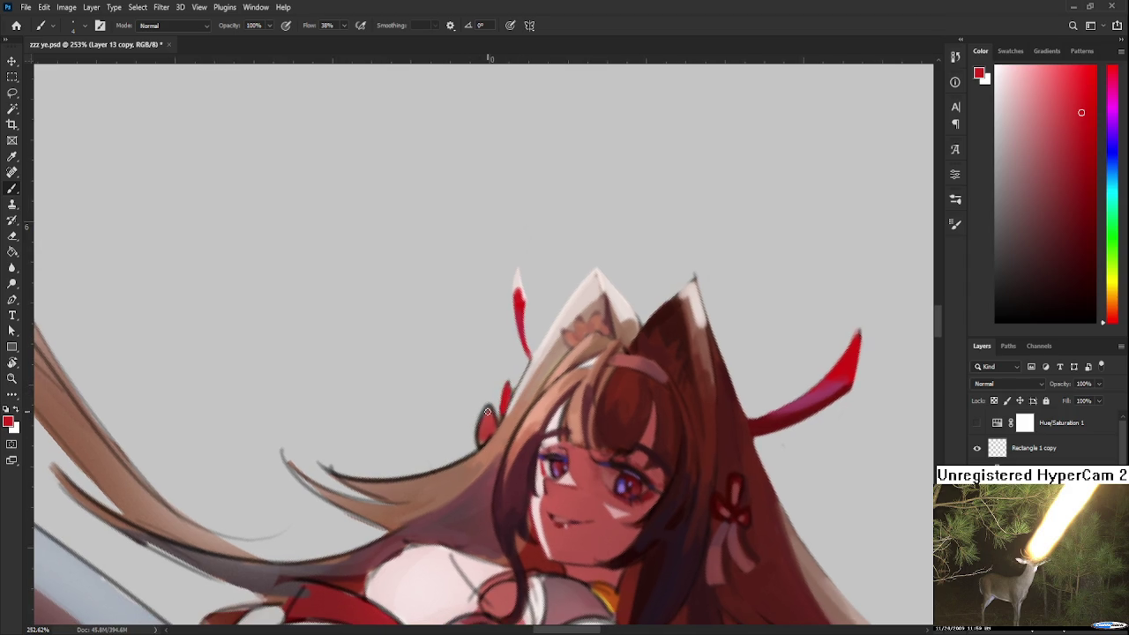
{"action": "left_click_drag", "start_coordinate": [487, 429], "coordinate": [480, 418]}
{"action": "key", "text": "e"}
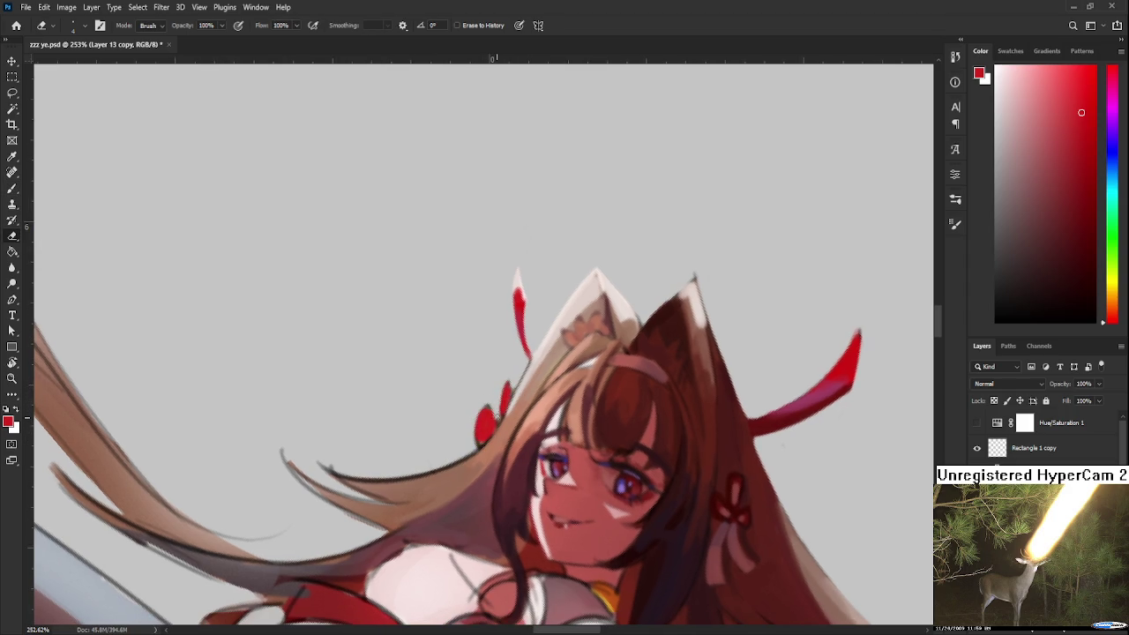
{"action": "key", "text": "b"}
{"action": "left_click", "coordinate": [489, 428], "text": "alt"}
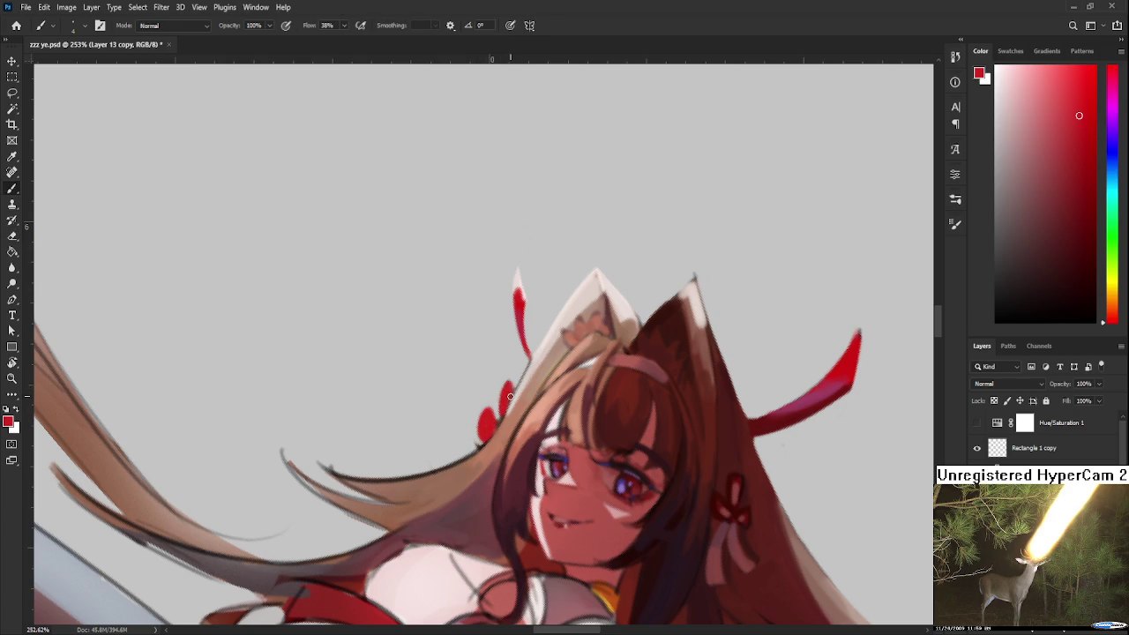
{"action": "key", "text": "e"}
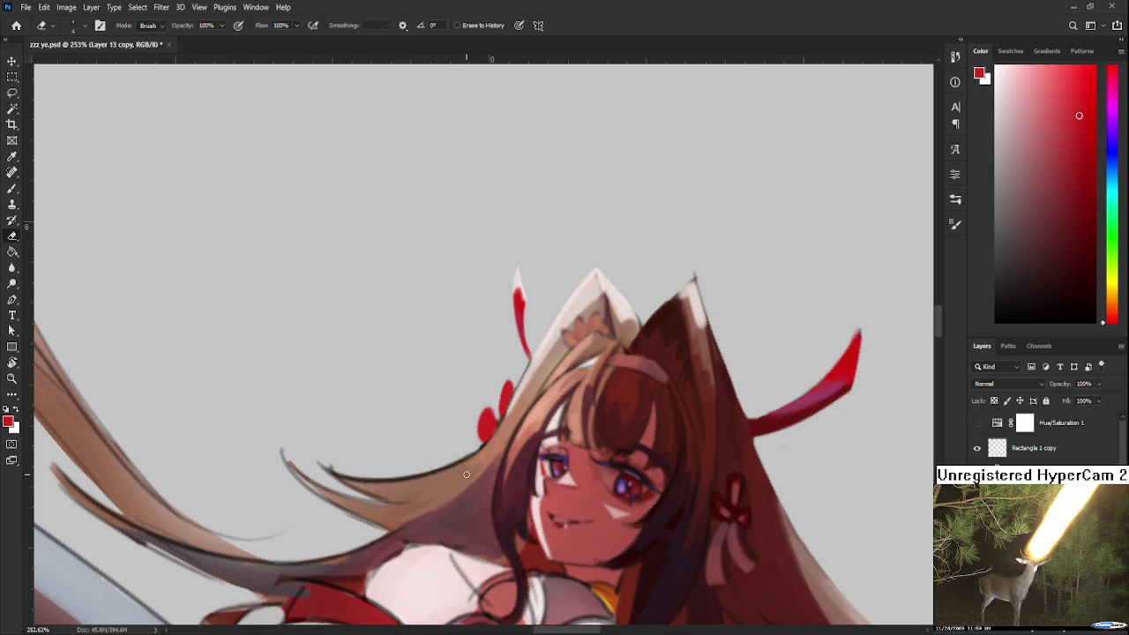
{"action": "key", "text": "r"}
{"action": "mouse_move", "coordinate": [488, 406]}
{"action": "left_mouse_down"}
{"action": "mouse_move", "coordinate": [465, 410]}
{"action": "mouse_move", "coordinate": [477, 390]}
{"action": "left_mouse_up"}
Sample a range of light beige and brownish hair tones.
{"action": "key", "text": "b"}
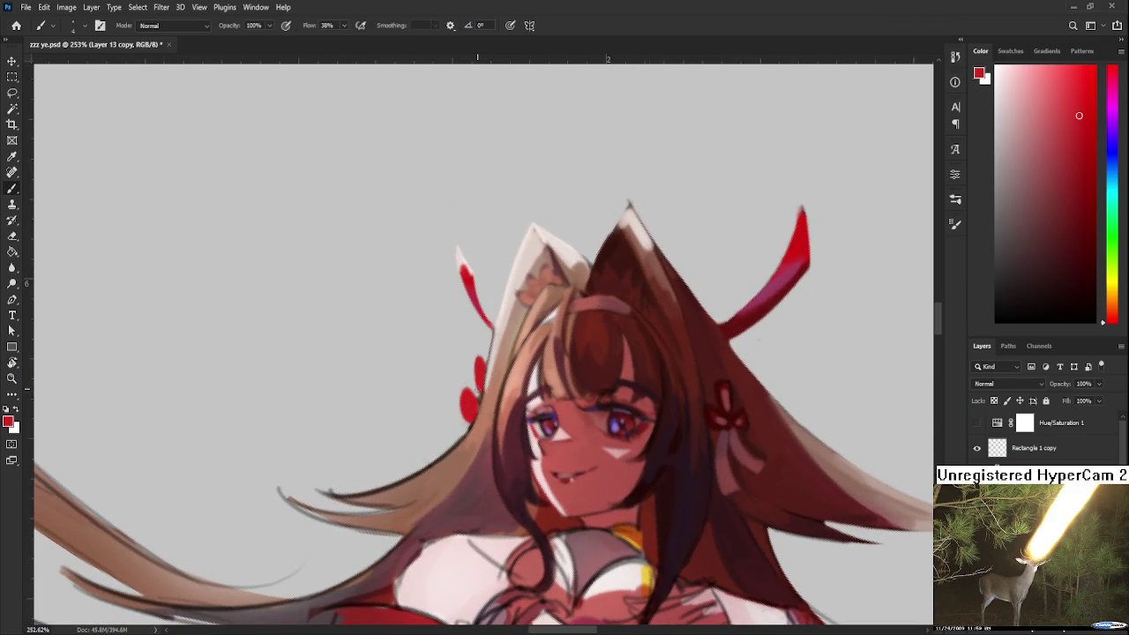
{"action": "left_click", "coordinate": [491, 362], "text": "alt"}
{"action": "left_click", "coordinate": [491, 303], "text": "alt"}
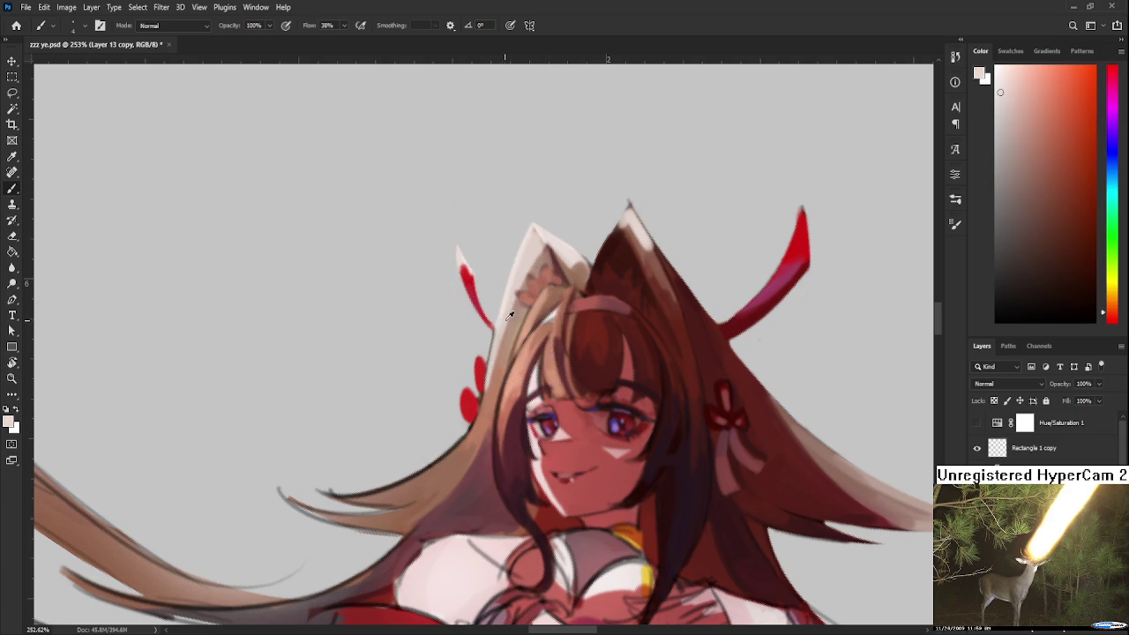
{"action": "left_click", "coordinate": [500, 346], "text": "alt"}
{"action": "left_click", "coordinate": [467, 377], "text": "alt"}
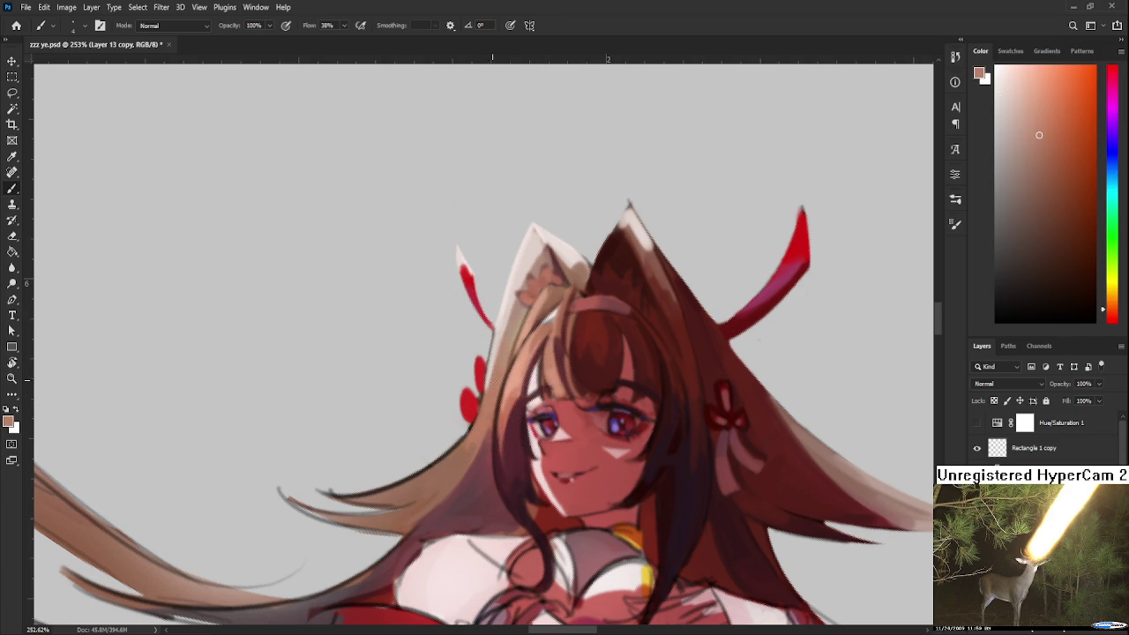
{"action": "left_click", "coordinate": [473, 373], "text": "alt"}
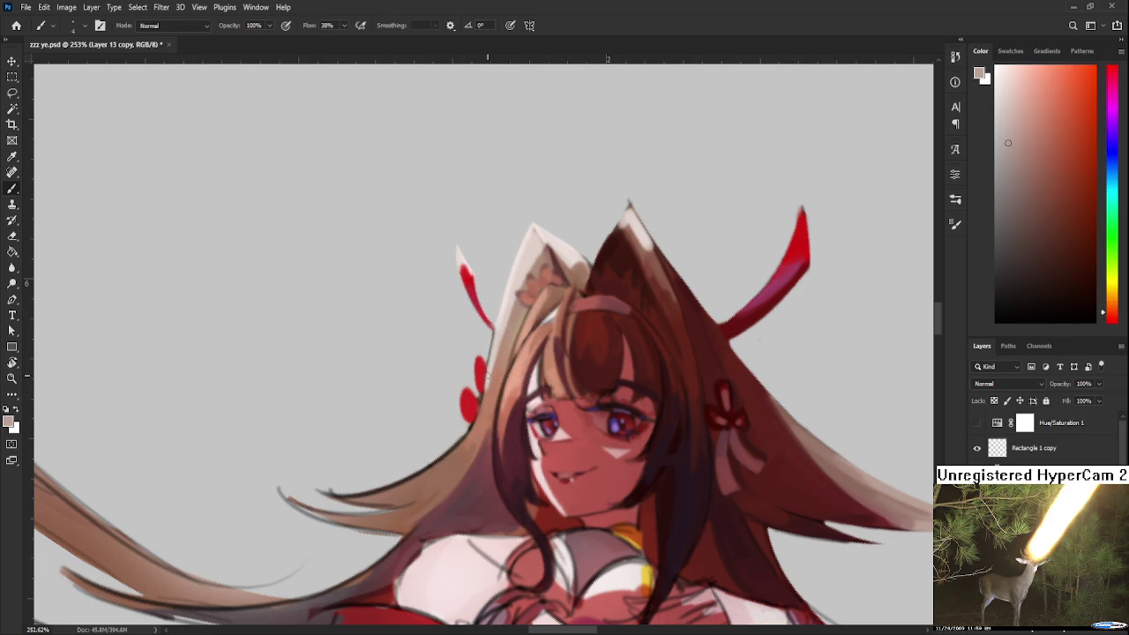
{"action": "left_click", "coordinate": [505, 264], "text": "alt"}
{"action": "left_click", "coordinate": [483, 410], "text": "alt"}
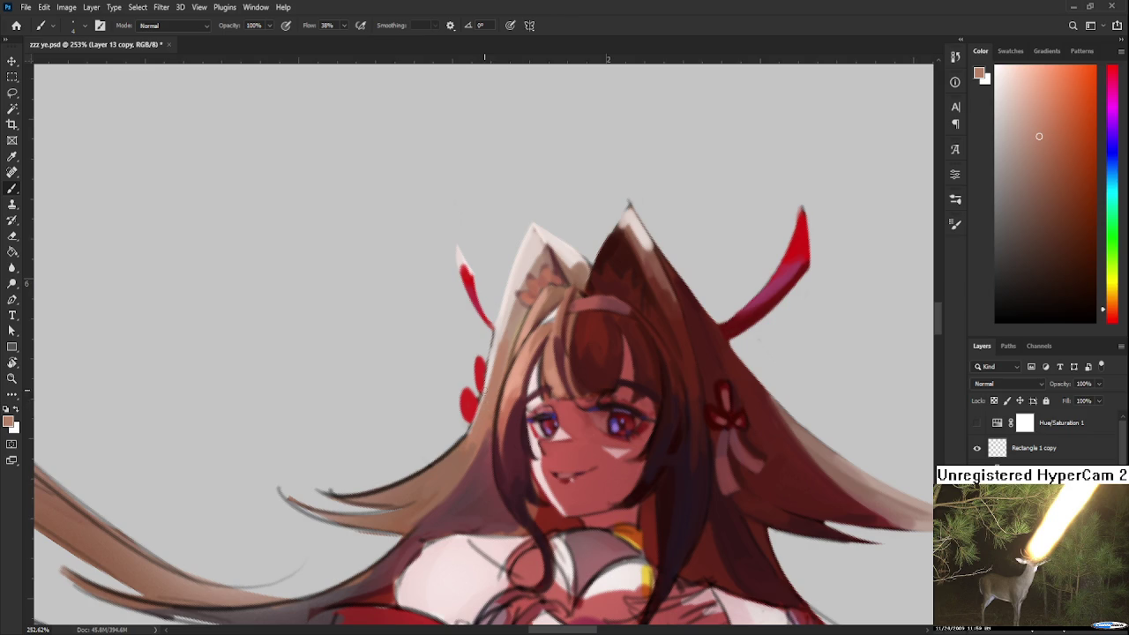
Sample the pale peach ear tones and ornament red, then turn the view about 173°.
{"action": "left_click", "coordinate": [482, 369], "text": "alt"}
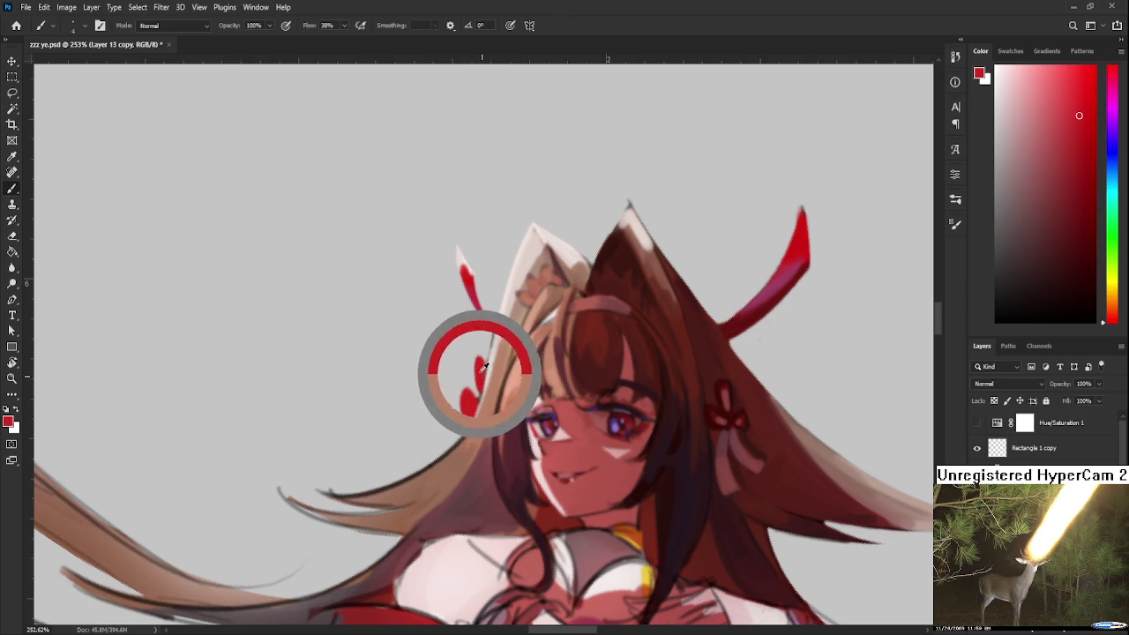
{"action": "left_click_drag", "start_coordinate": [483, 368], "coordinate": [458, 424]}
{"action": "left_click", "coordinate": [535, 304], "text": "alt"}
{"action": "left_click", "coordinate": [539, 298], "text": "alt"}
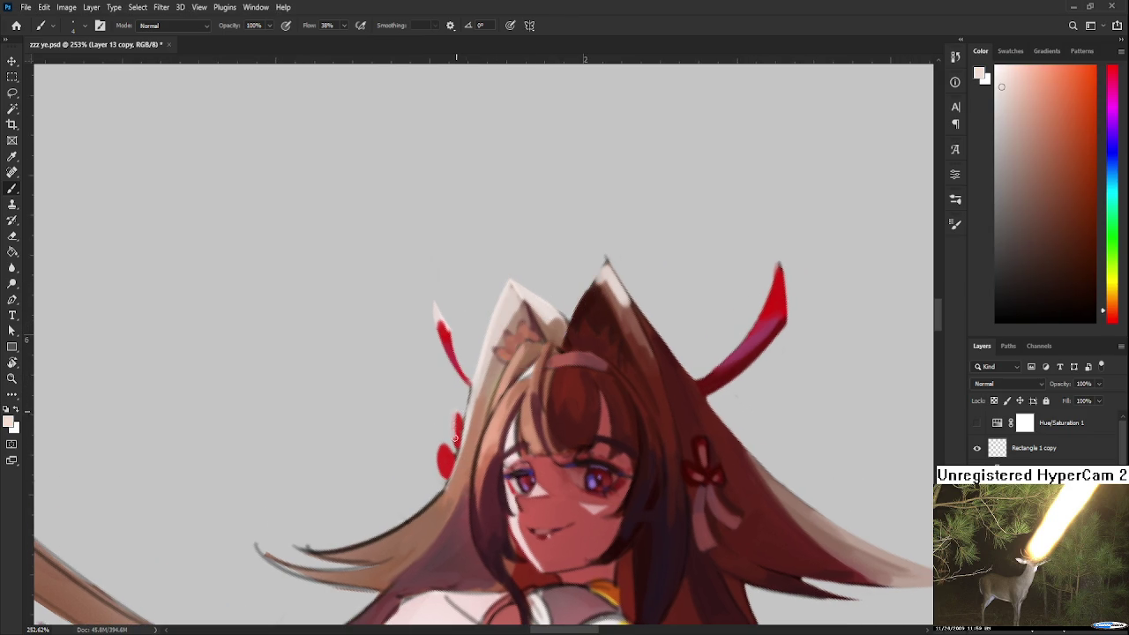
{"action": "left_click", "coordinate": [518, 280], "text": "alt"}
{"action": "left_click", "coordinate": [516, 279], "text": "alt"}
{"action": "mouse_move", "coordinate": [459, 430]}
{"action": "left_mouse_down"}
{"action": "mouse_move", "coordinate": [470, 376]}
{"action": "mouse_move", "coordinate": [528, 311]}
{"action": "left_mouse_up"}
{"action": "left_click", "coordinate": [474, 359], "text": "alt"}
{"action": "left_click", "coordinate": [466, 377], "text": "alt"}
{"action": "left_click", "coordinate": [469, 384], "text": "alt"}
{"action": "key", "text": "r"}
{"action": "mouse_move", "coordinate": [469, 385]}
{"action": "left_mouse_down"}
{"action": "mouse_move", "coordinate": [498, 463]}
{"action": "mouse_move", "coordinate": [598, 399]}
{"action": "mouse_move", "coordinate": [487, 439]}
{"action": "left_mouse_up"}
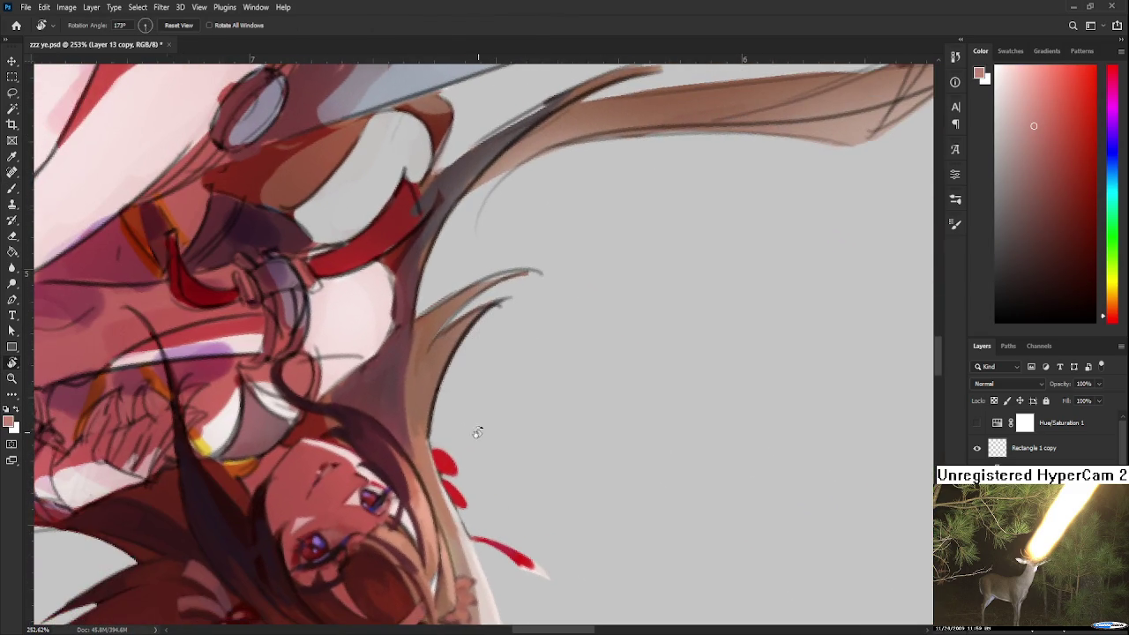
Sample a series of warm light and darker hair tones along the strand.
{"action": "key", "text": "b"}
{"action": "left_click", "coordinate": [414, 446], "text": "alt"}
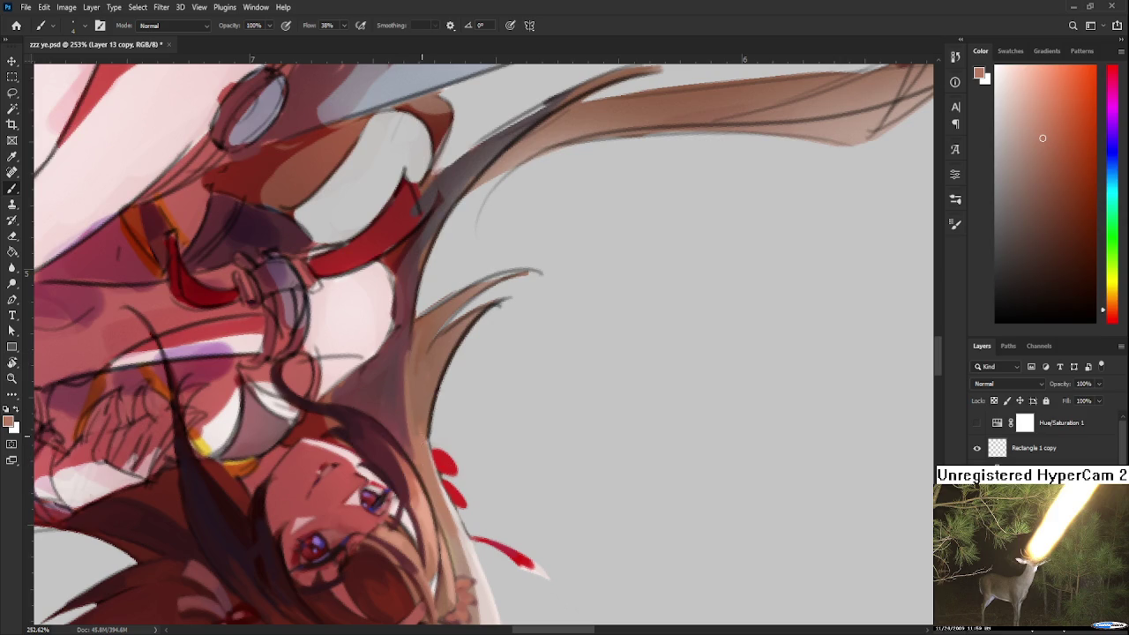
{"action": "left_click", "coordinate": [422, 445], "text": "alt"}
{"action": "left_click", "coordinate": [422, 446], "text": "alt"}
{"action": "left_click", "coordinate": [411, 409], "text": "alt"}
{"action": "left_click", "coordinate": [419, 445], "text": "alt"}
{"action": "left_click", "coordinate": [418, 443], "text": "alt"}
{"action": "left_click", "coordinate": [423, 429], "text": "alt"}
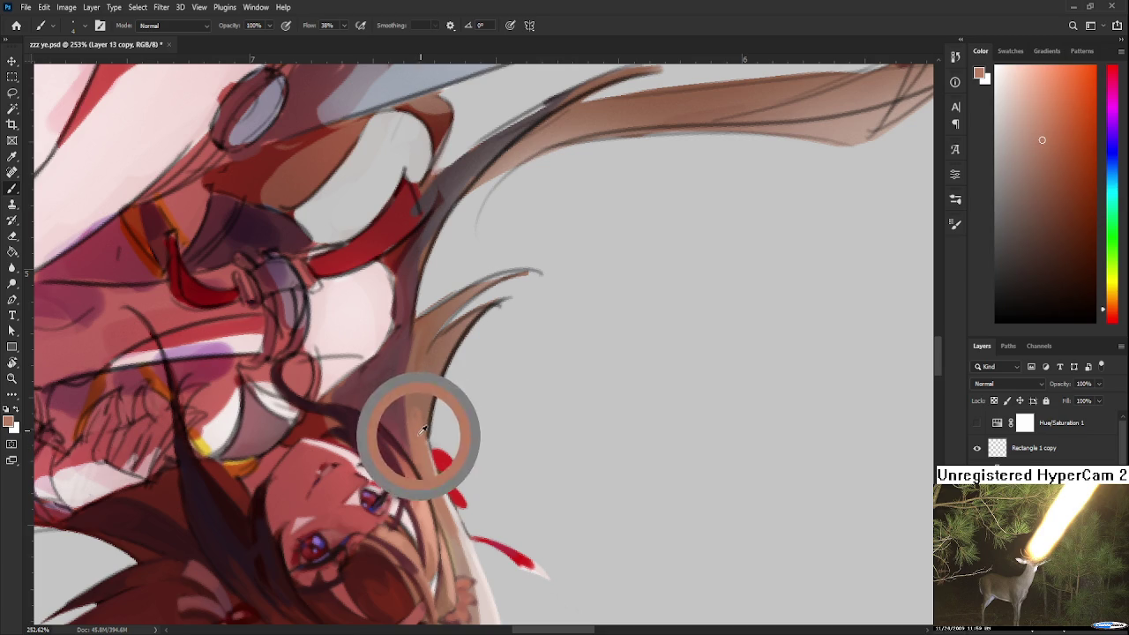
{"action": "left_click", "coordinate": [421, 421], "text": "alt"}
{"action": "left_click", "coordinate": [419, 432], "text": "alt"}
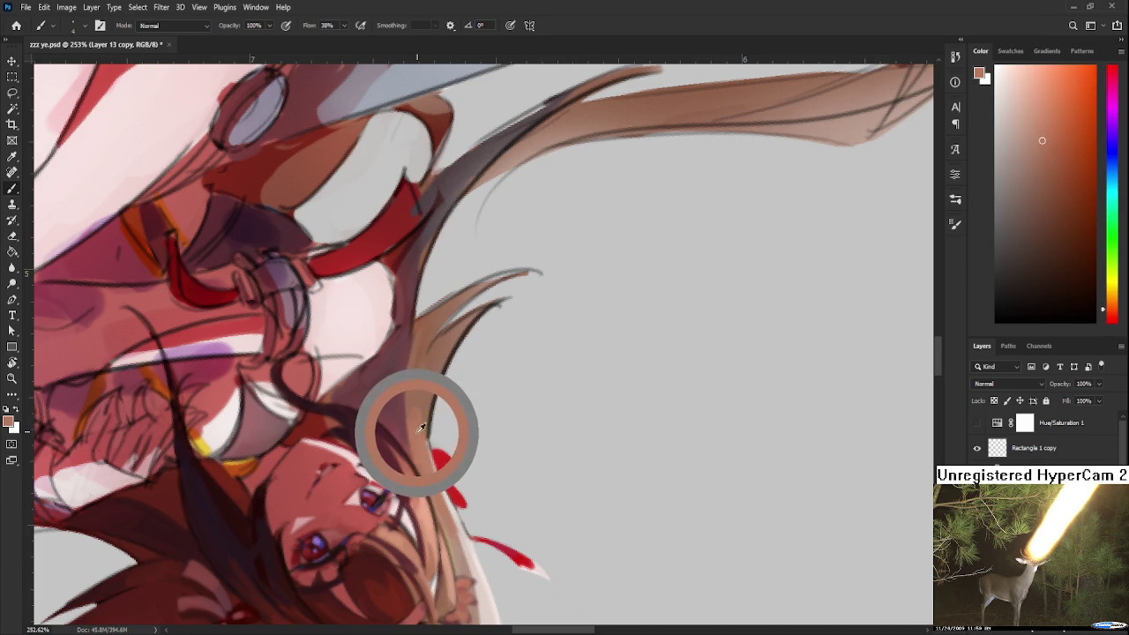
{"action": "left_click", "coordinate": [415, 419], "text": "alt"}
{"action": "left_click", "coordinate": [416, 429], "text": "alt"}
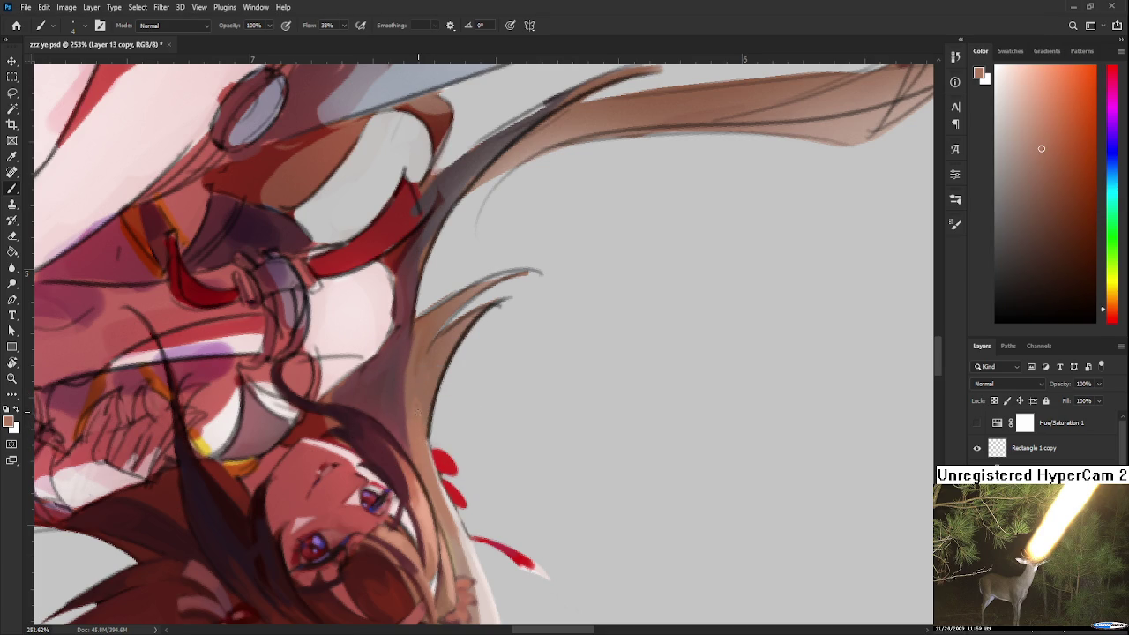
{"action": "left_click", "coordinate": [419, 394], "text": "alt"}
{"action": "left_click", "coordinate": [416, 429], "text": "alt"}
{"action": "left_click", "coordinate": [414, 394], "text": "alt"}
{"action": "left_click", "coordinate": [415, 422], "text": "alt"}
{"action": "left_click", "coordinate": [423, 397], "text": "alt"}
Paint a light stroke along the hair edge, then sample tan and tan-pink tones lower down.
{"action": "left_click_drag", "start_coordinate": [474, 415], "coordinate": [487, 463]}
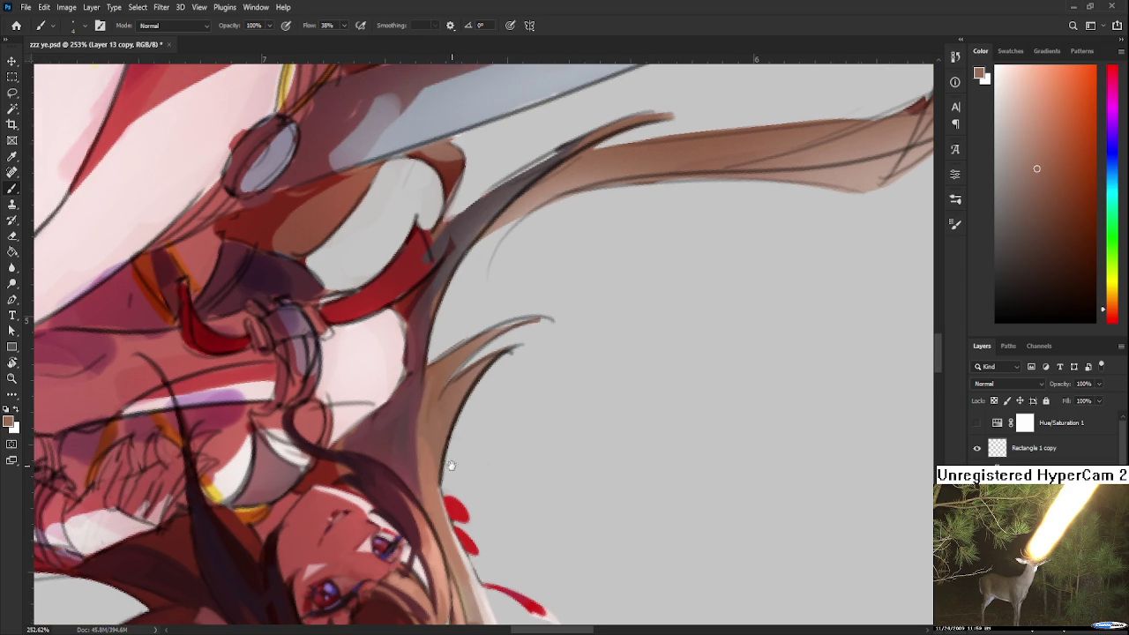
{"action": "left_click_drag", "start_coordinate": [427, 374], "coordinate": [420, 458]}
{"action": "left_click", "coordinate": [428, 455], "text": "alt"}
{"action": "left_click", "coordinate": [433, 438], "text": "alt"}
{"action": "left_click_drag", "start_coordinate": [449, 538], "coordinate": [424, 457]}
{"action": "left_click", "coordinate": [447, 474], "text": "alt"}
{"action": "left_click", "coordinate": [452, 492], "text": "alt"}
{"action": "left_click", "coordinate": [453, 496], "text": "alt"}
{"action": "left_click", "coordinate": [435, 460], "text": "alt"}
{"action": "left_click", "coordinate": [441, 509], "text": "alt"}
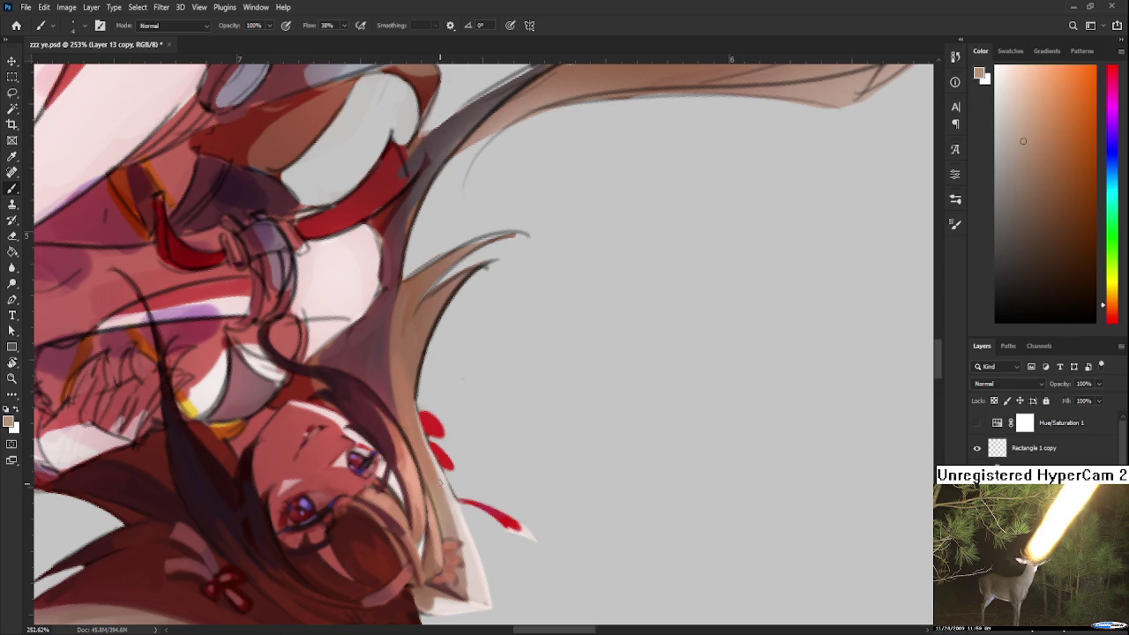
{"action": "left_click", "coordinate": [450, 498], "text": "alt"}
{"action": "left_click", "coordinate": [456, 506], "text": "alt"}
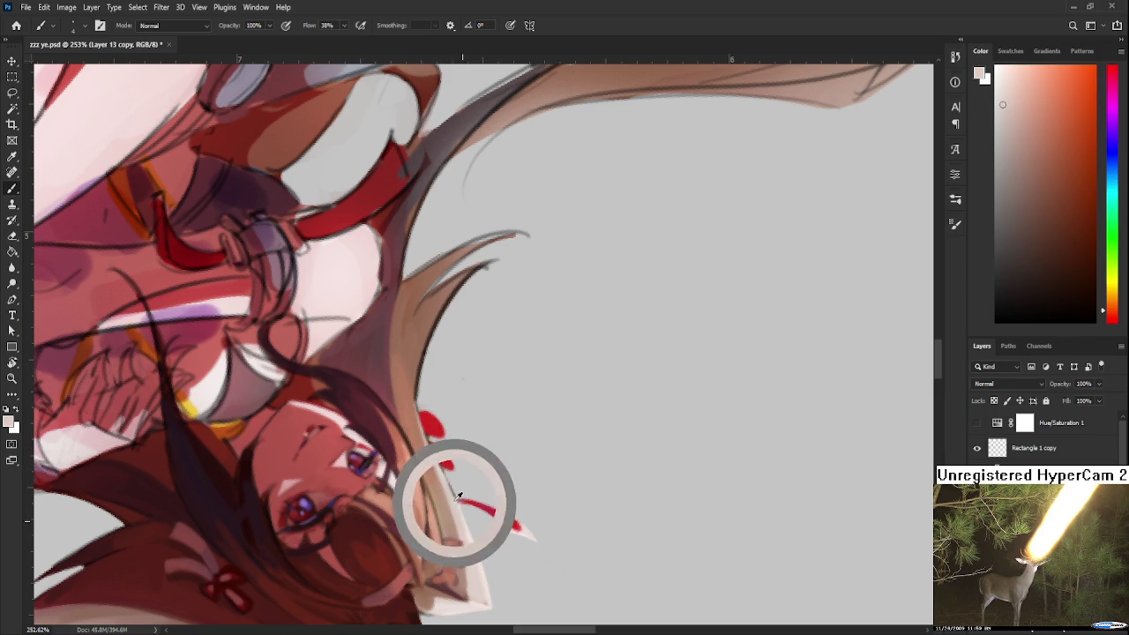
{"action": "left_click", "coordinate": [481, 565], "text": "alt"}
{"action": "scroll", "coordinate": [481, 565], "scroll_direction": "up", "scroll_amount": 3}
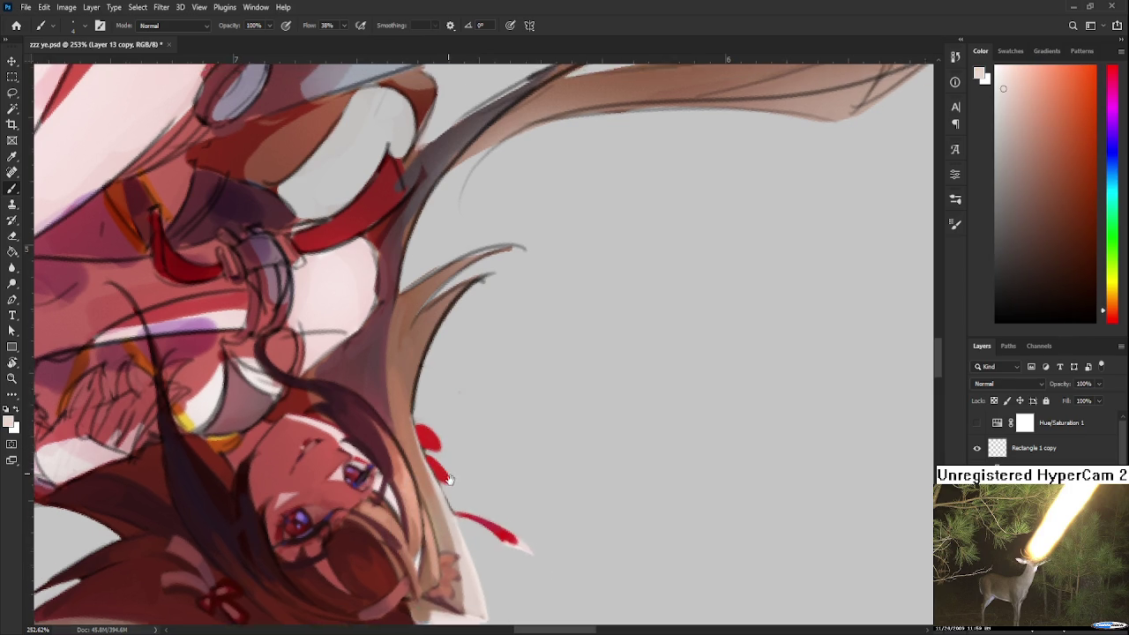
{"action": "left_click", "coordinate": [472, 575], "text": "alt"}
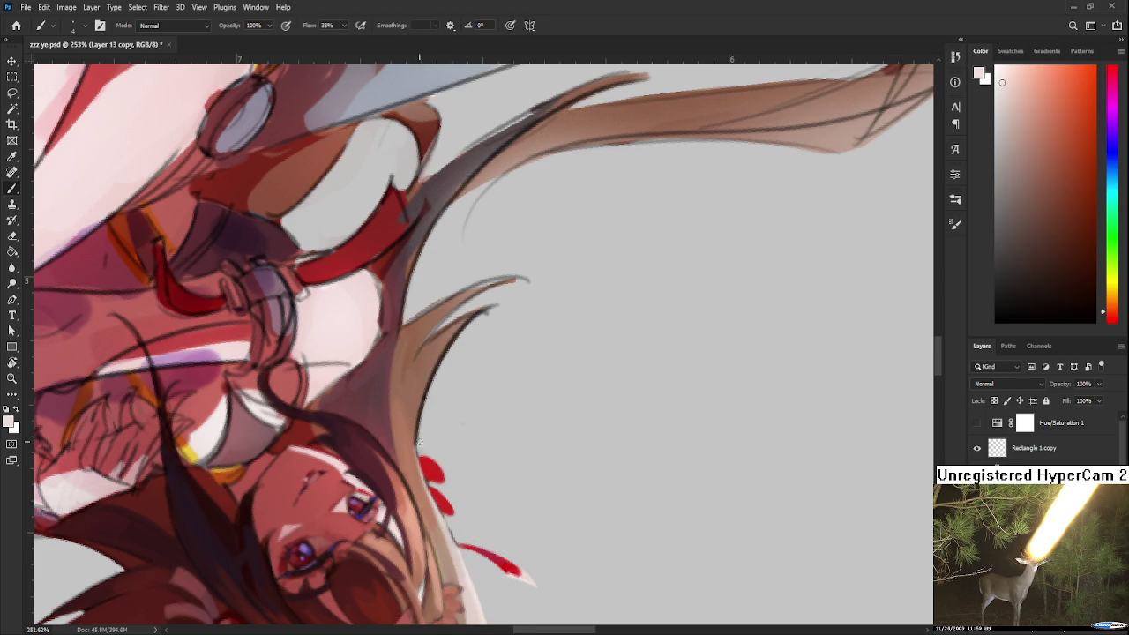
Repaint the strand edge, replacing the undone dark stroke with brown, and turn the view upright.
{"action": "left_click_drag", "start_coordinate": [454, 338], "coordinate": [415, 448]}
{"action": "key", "text": "ctrl+z"}
{"action": "key", "text": "ctrl+z"}
{"action": "left_click", "coordinate": [448, 339], "text": "alt"}
{"action": "left_click_drag", "start_coordinate": [448, 340], "coordinate": [412, 441]}
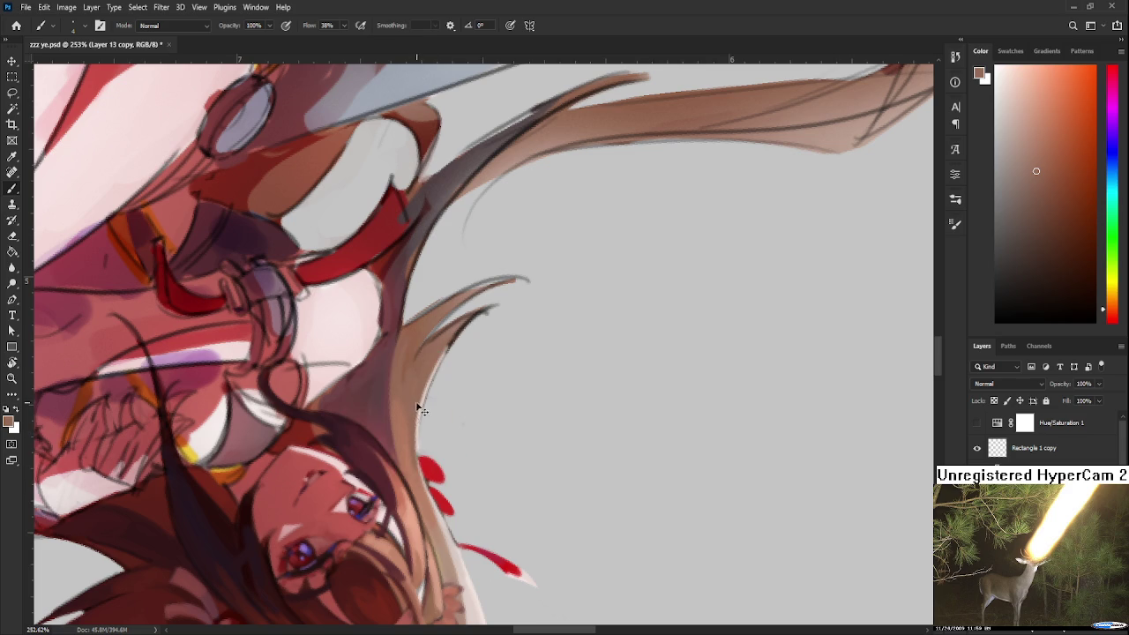
{"action": "left_click", "coordinate": [415, 441], "text": "alt"}
{"action": "key", "text": "e"}
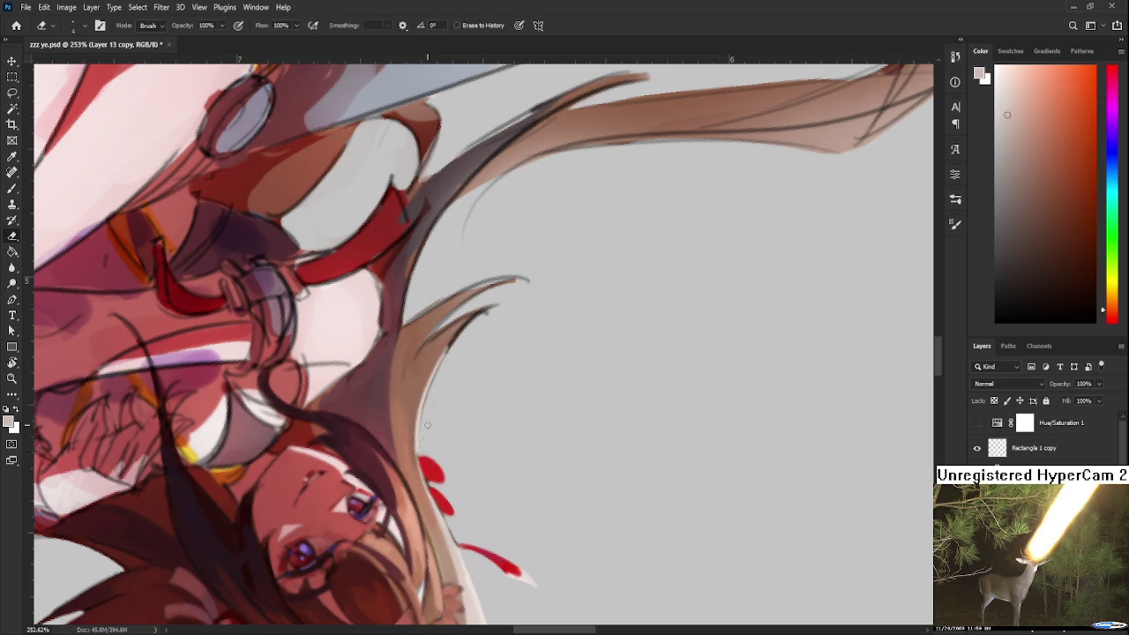
{"action": "key", "text": "b"}
{"action": "mouse_move", "coordinate": [423, 403]}
{"action": "left_mouse_down"}
{"action": "mouse_move", "coordinate": [499, 402]}
{"action": "mouse_move", "coordinate": [445, 414]}
{"action": "left_mouse_up"}
{"action": "left_click", "coordinate": [478, 432], "text": "alt"}
Soften the hair-strand tip and thin its dark edge with the eraser.
{"action": "key", "text": "e"}
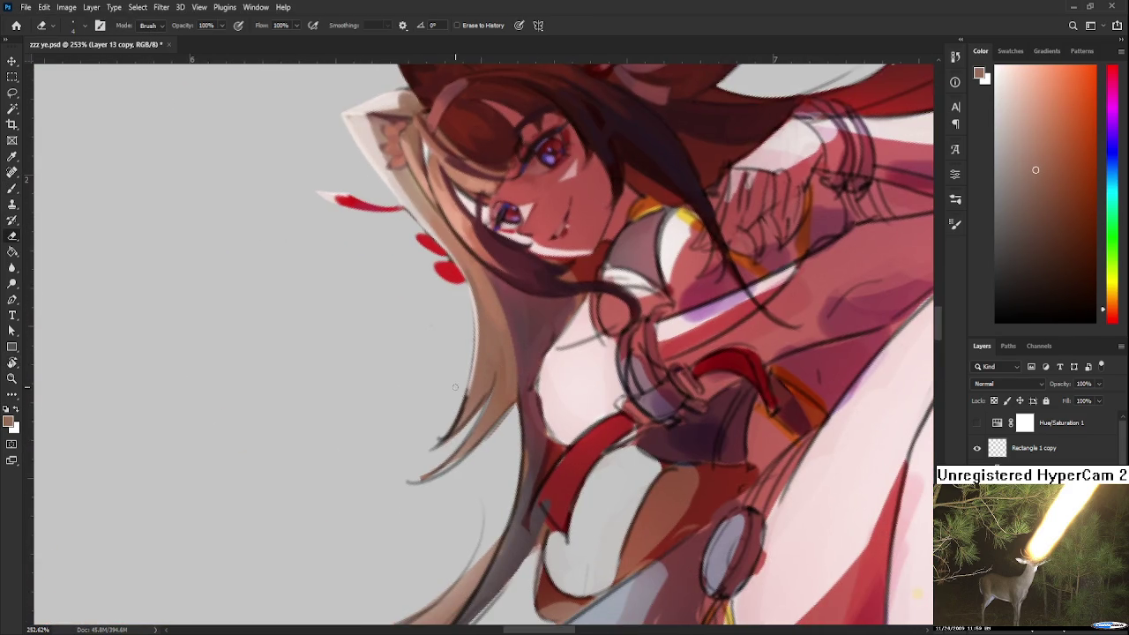
{"action": "left_click_drag", "start_coordinate": [430, 447], "coordinate": [428, 450]}
{"action": "left_click_drag", "start_coordinate": [458, 437], "coordinate": [435, 454]}
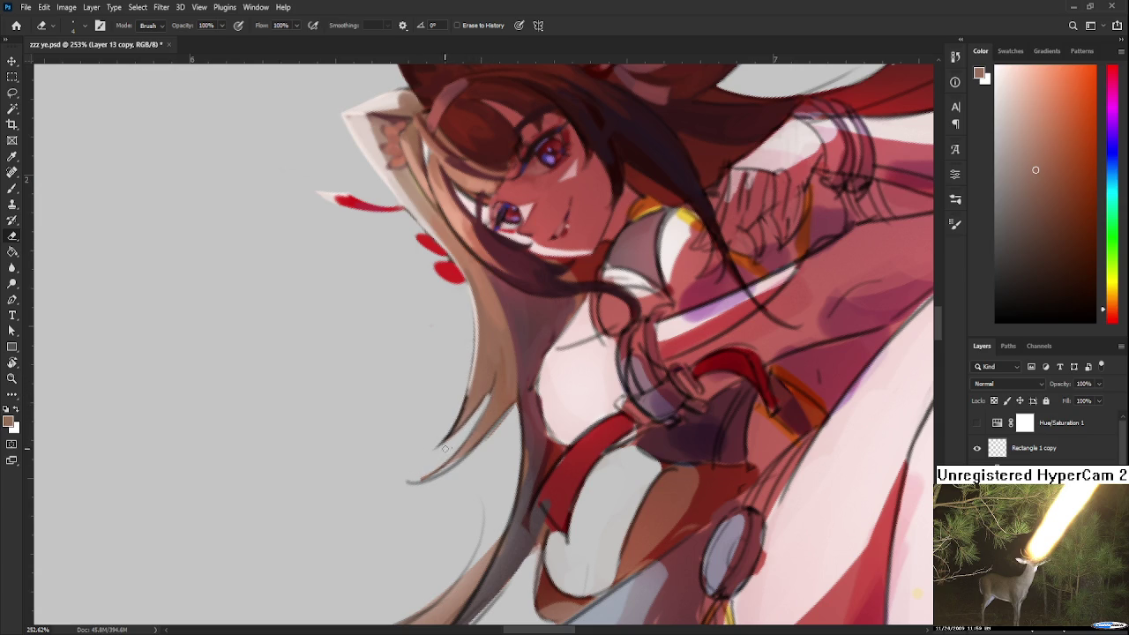
Sample a near-white and paint a pale highlight down the strand's right edge.
{"action": "key", "text": "r"}
{"action": "mouse_move", "coordinate": [471, 396]}
{"action": "left_mouse_down"}
{"action": "mouse_move", "coordinate": [485, 477]}
{"action": "mouse_move", "coordinate": [410, 458]}
{"action": "left_mouse_up"}
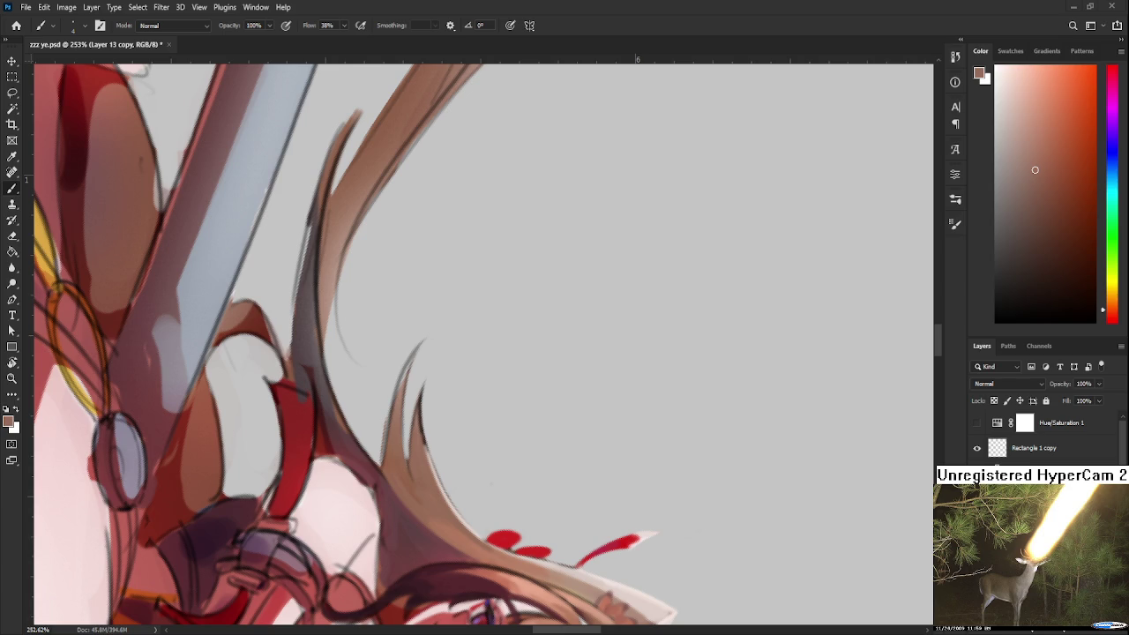
{"action": "key", "text": "r"}
{"action": "left_click_drag", "start_coordinate": [479, 391], "coordinate": [574, 397]}
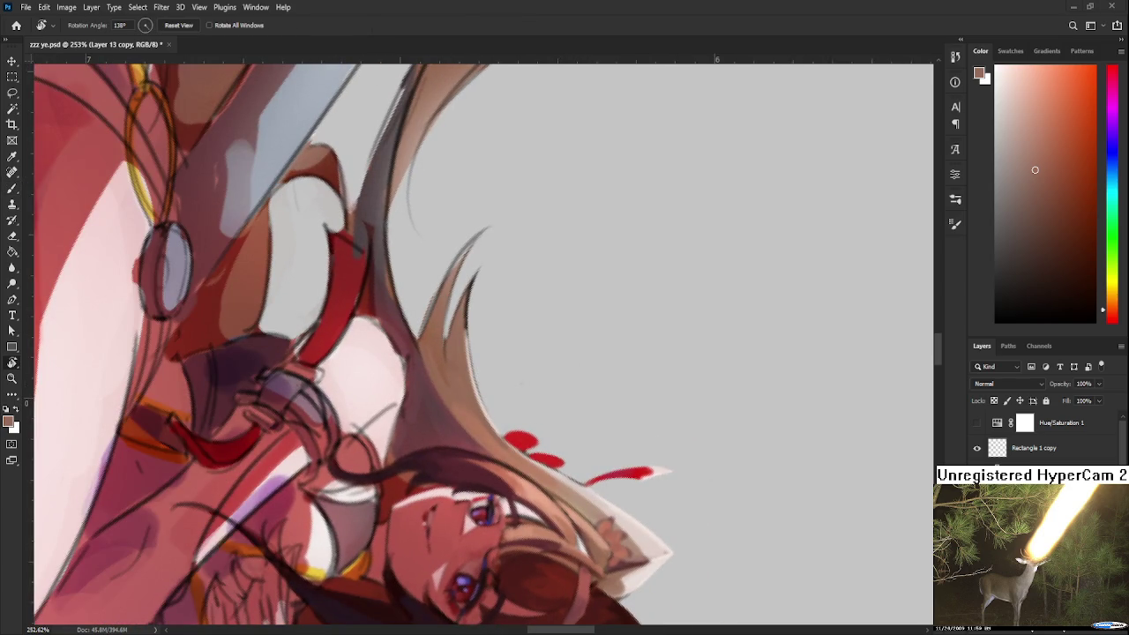
{"action": "key", "text": "b"}
{"action": "left_click", "coordinate": [593, 490], "text": "alt"}
{"action": "key", "text": "r"}
{"action": "left_click_drag", "start_coordinate": [600, 498], "coordinate": [481, 343]}
{"action": "key", "text": "b"}
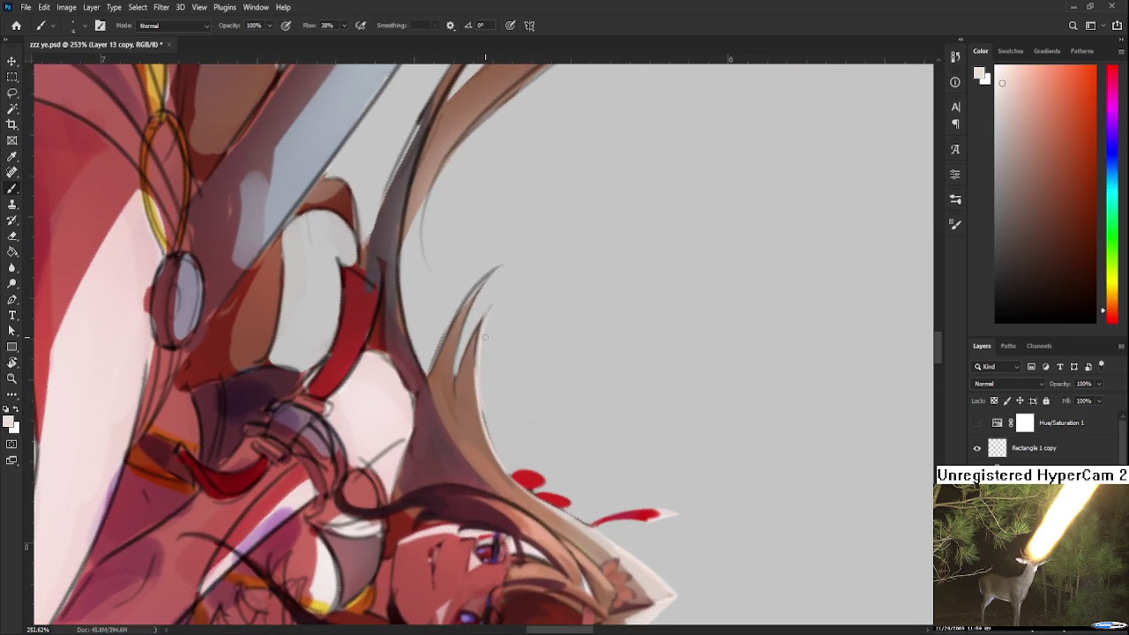
{"action": "mouse_move", "coordinate": [475, 403]}
{"action": "left_mouse_down"}
{"action": "mouse_move", "coordinate": [487, 312]}
{"action": "mouse_move", "coordinate": [481, 406]}
{"action": "left_mouse_up"}
{"action": "mouse_move", "coordinate": [486, 318]}
{"action": "left_mouse_down"}
{"action": "mouse_move", "coordinate": [483, 426]}
{"action": "mouse_move", "coordinate": [493, 447]}
{"action": "left_mouse_up"}
{"action": "left_click_drag", "start_coordinate": [479, 356], "coordinate": [508, 471]}
Rotate the view to 20° and zoom out to see more of the figure.
{"action": "key", "text": "e"}
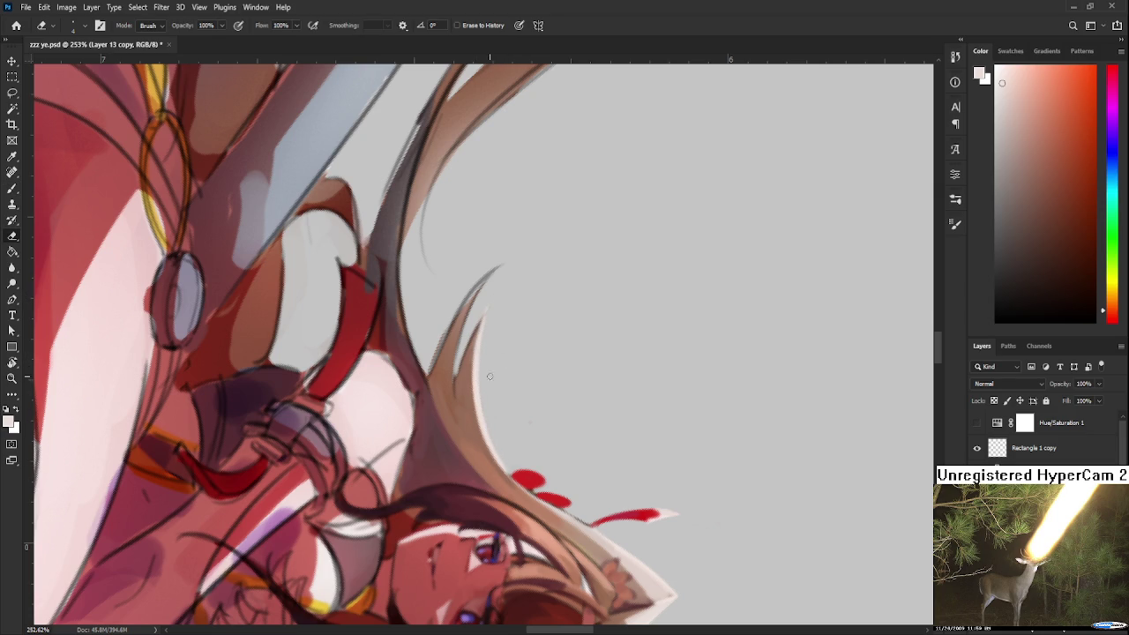
{"action": "key", "text": "r"}
{"action": "left_click_drag", "start_coordinate": [475, 325], "coordinate": [615, 234]}
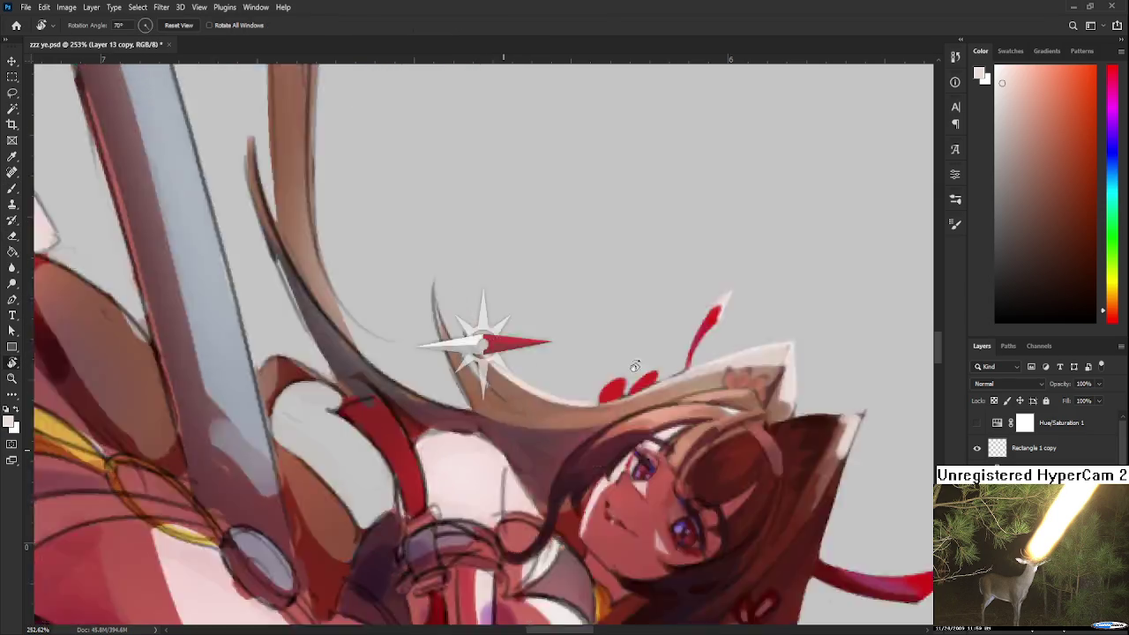
{"action": "scroll", "coordinate": [615, 234], "scroll_direction": "down", "scroll_amount": 5}
{"action": "scroll", "coordinate": [626, 238], "scroll_direction": "down", "scroll_amount": 4}
With the view nearly upside down, repaint the hair strand in sampled brown.
{"action": "scroll", "coordinate": [644, 243], "scroll_direction": "down", "scroll_amount": 2}
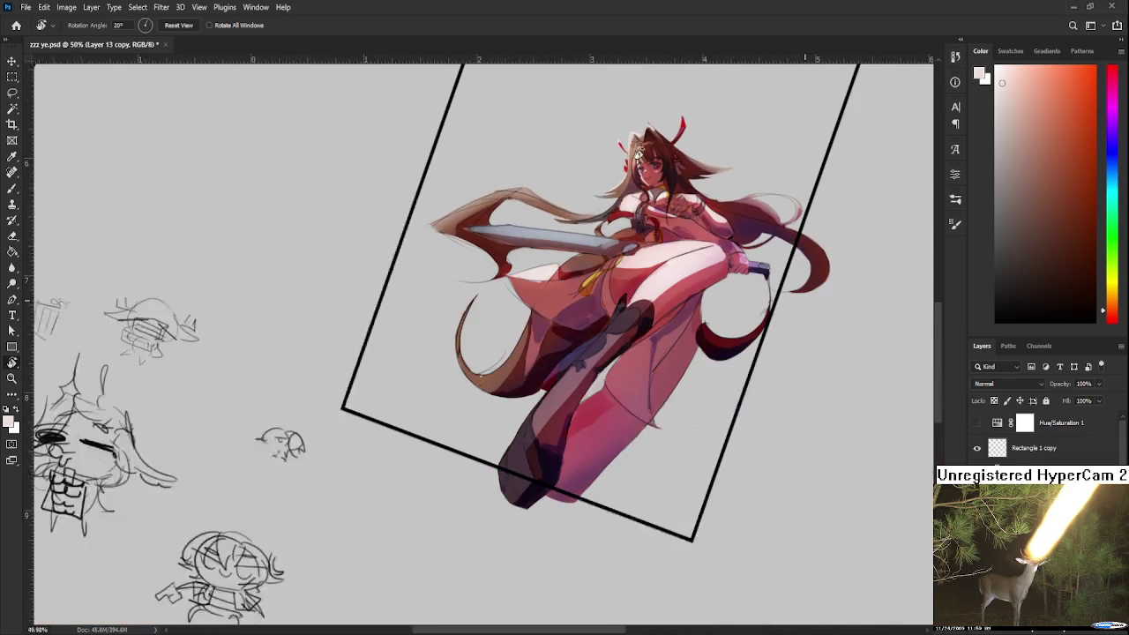
{"action": "scroll", "coordinate": [574, 133], "scroll_direction": "up", "scroll_amount": 3}
{"action": "scroll", "coordinate": [586, 265], "scroll_direction": "up", "scroll_amount": 3}
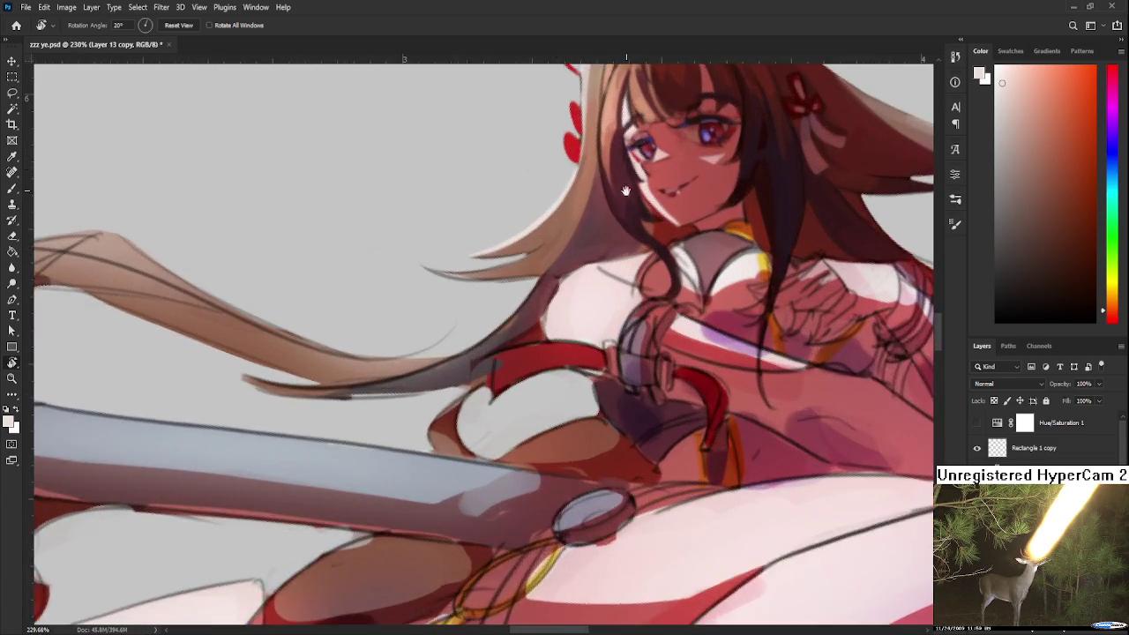
{"action": "scroll", "coordinate": [600, 353], "scroll_direction": "up", "scroll_amount": 2}
{"action": "mouse_move", "coordinate": [604, 445]}
{"action": "left_mouse_down"}
{"action": "mouse_move", "coordinate": [516, 405]}
{"action": "mouse_move", "coordinate": [493, 458]}
{"action": "left_mouse_up"}
{"action": "left_click", "coordinate": [511, 388], "text": "alt"}
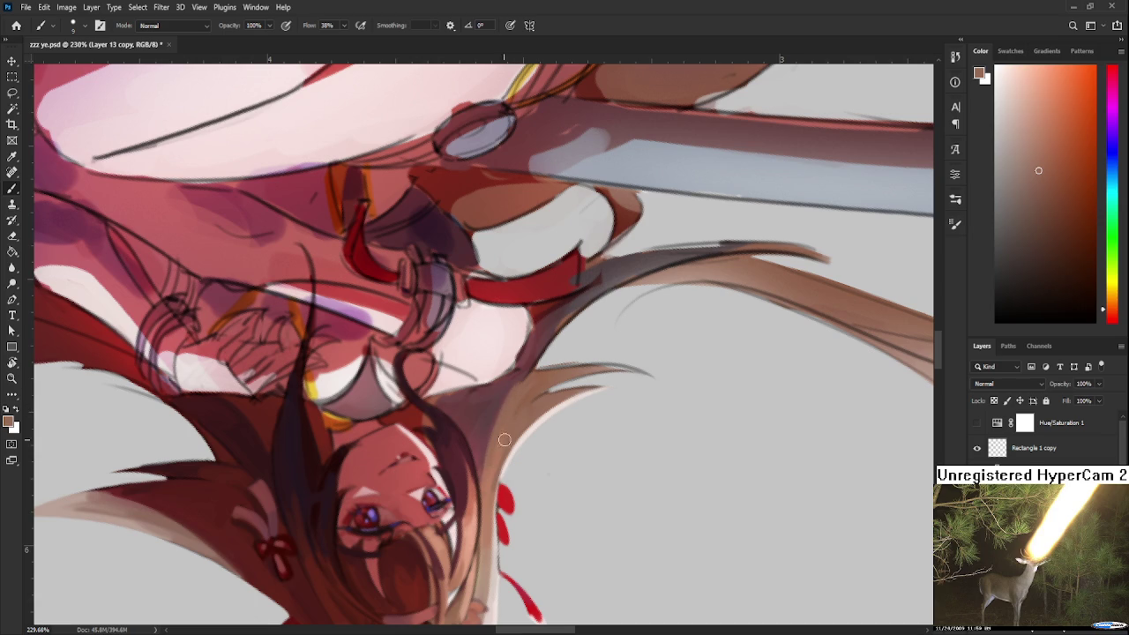
{"action": "mouse_move", "coordinate": [520, 386]}
{"action": "left_mouse_down"}
{"action": "mouse_move", "coordinate": [491, 467]}
{"action": "mouse_move", "coordinate": [476, 410]}
{"action": "left_mouse_up"}
{"action": "left_click", "coordinate": [498, 449], "text": "alt"}
{"action": "left_click", "coordinate": [498, 448], "text": "alt"}
{"action": "left_click", "coordinate": [483, 406], "text": "alt"}
{"action": "left_click", "coordinate": [474, 413], "text": "alt"}
{"action": "left_click", "coordinate": [490, 413], "text": "alt"}
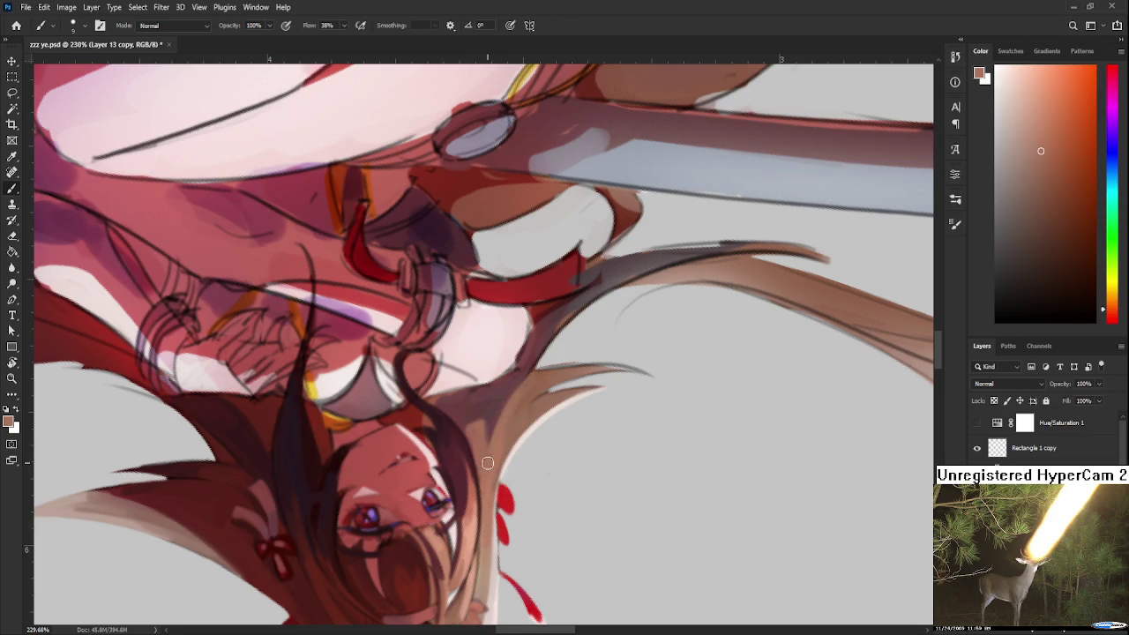
Turn the view back toward upright and sample darker and lighter reds near the shoulder.
{"action": "key", "text": "r"}
{"action": "mouse_move", "coordinate": [503, 415]}
{"action": "left_mouse_down"}
{"action": "mouse_move", "coordinate": [506, 322]}
{"action": "mouse_move", "coordinate": [513, 350]}
{"action": "left_mouse_up"}
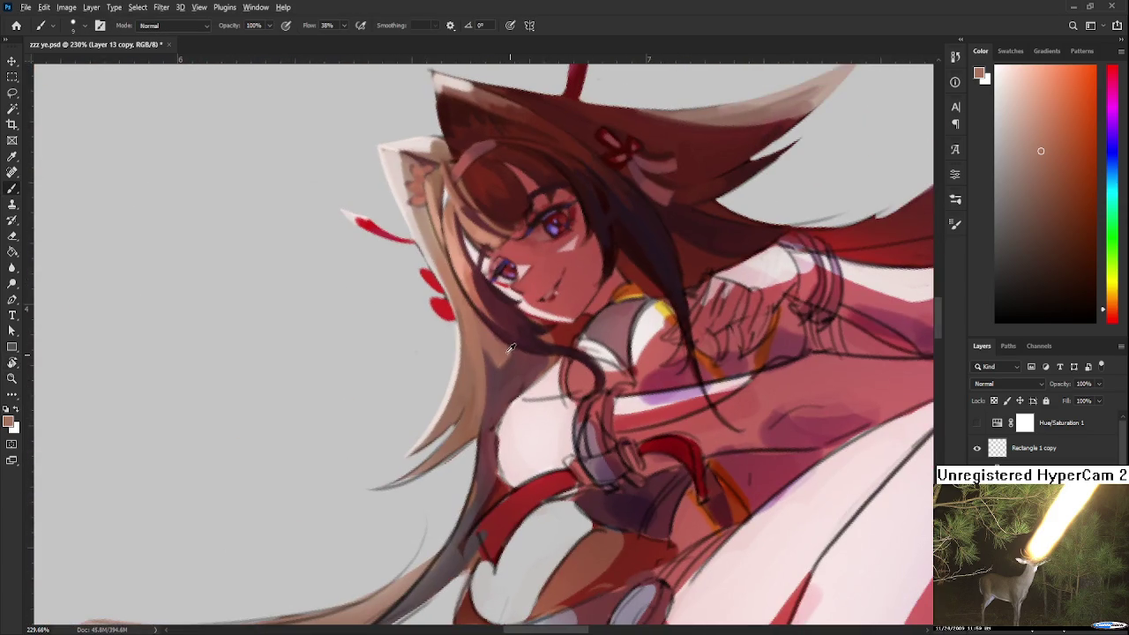
{"action": "left_click", "coordinate": [499, 362], "text": "alt"}
{"action": "left_click", "coordinate": [501, 383], "text": "alt"}
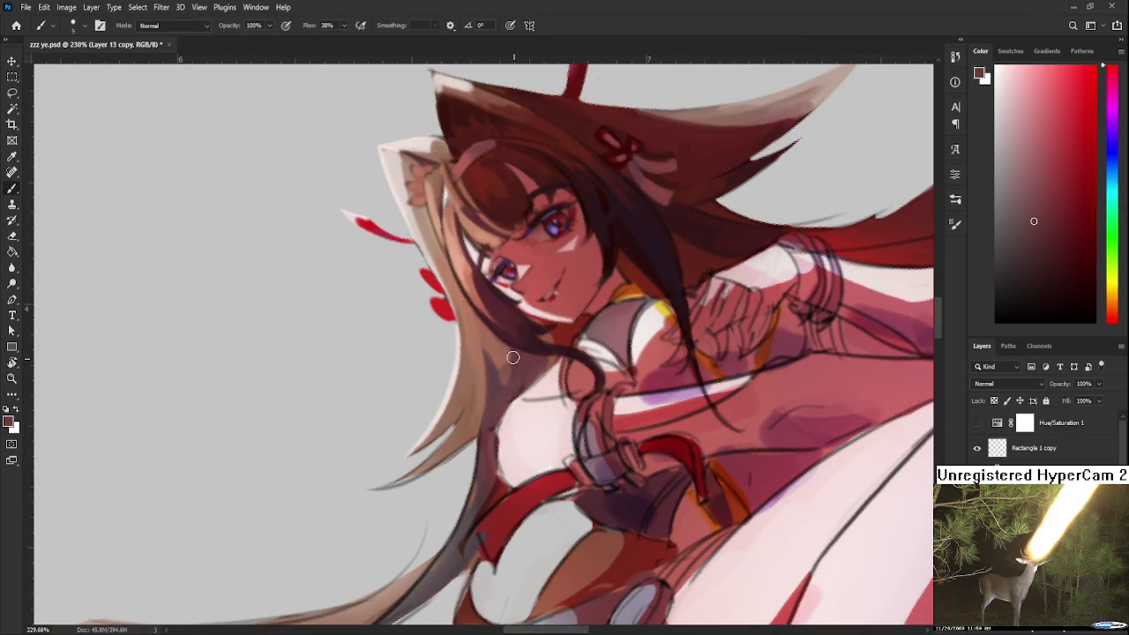
{"action": "left_click", "coordinate": [505, 351], "text": "alt"}
{"action": "left_click", "coordinate": [503, 378], "text": "alt"}
{"action": "left_click", "coordinate": [501, 403], "text": "alt"}
{"action": "left_click", "coordinate": [497, 396], "text": "alt"}
{"action": "left_click", "coordinate": [506, 361], "text": "alt"}
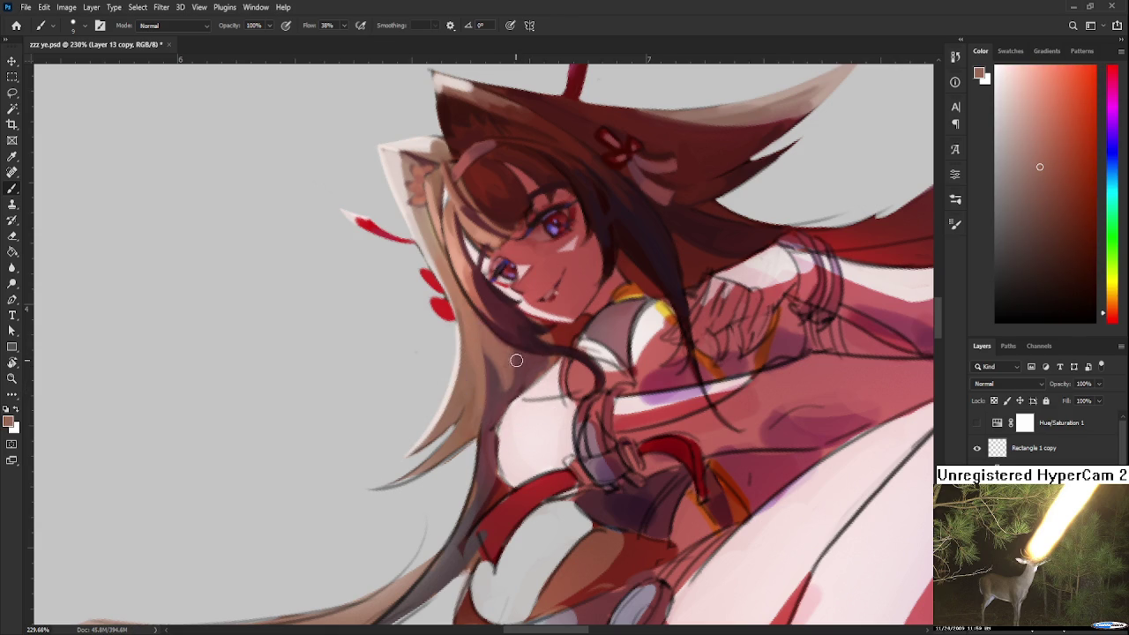
Paint a tapering brown hair spike at the tips and trim its edge.
{"action": "key", "text": "r"}
{"action": "left_click_drag", "start_coordinate": [583, 359], "coordinate": [477, 397]}
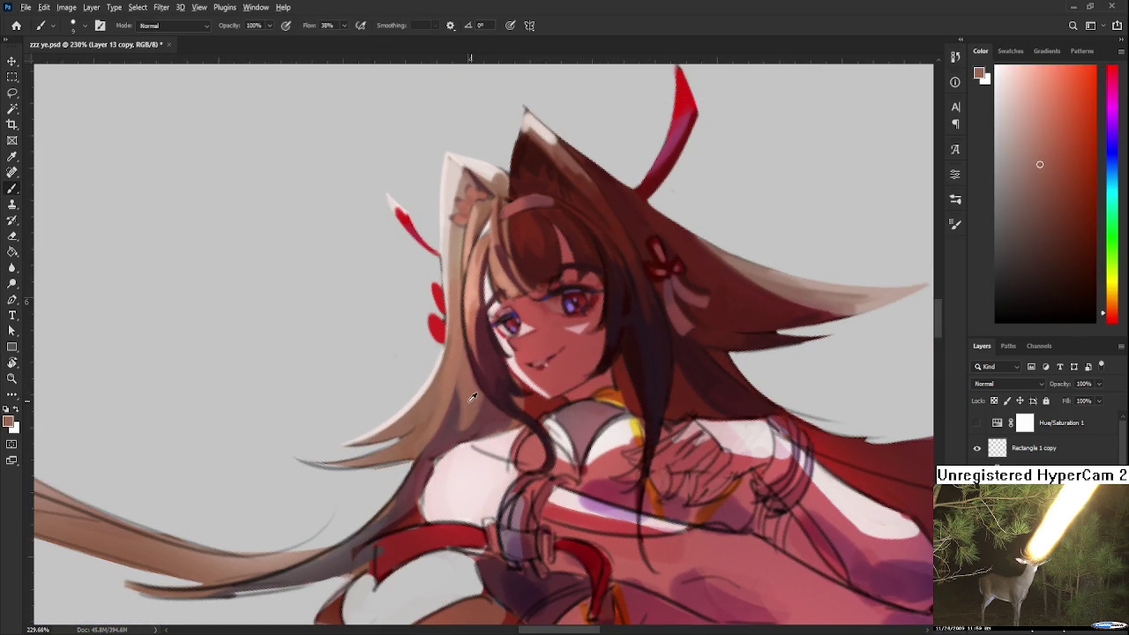
{"action": "mouse_move", "coordinate": [415, 479]}
{"action": "left_mouse_down"}
{"action": "mouse_move", "coordinate": [505, 339]}
{"action": "mouse_move", "coordinate": [466, 479]}
{"action": "left_mouse_up"}
{"action": "key", "text": "r"}
{"action": "left_click", "coordinate": [443, 445], "text": "alt"}
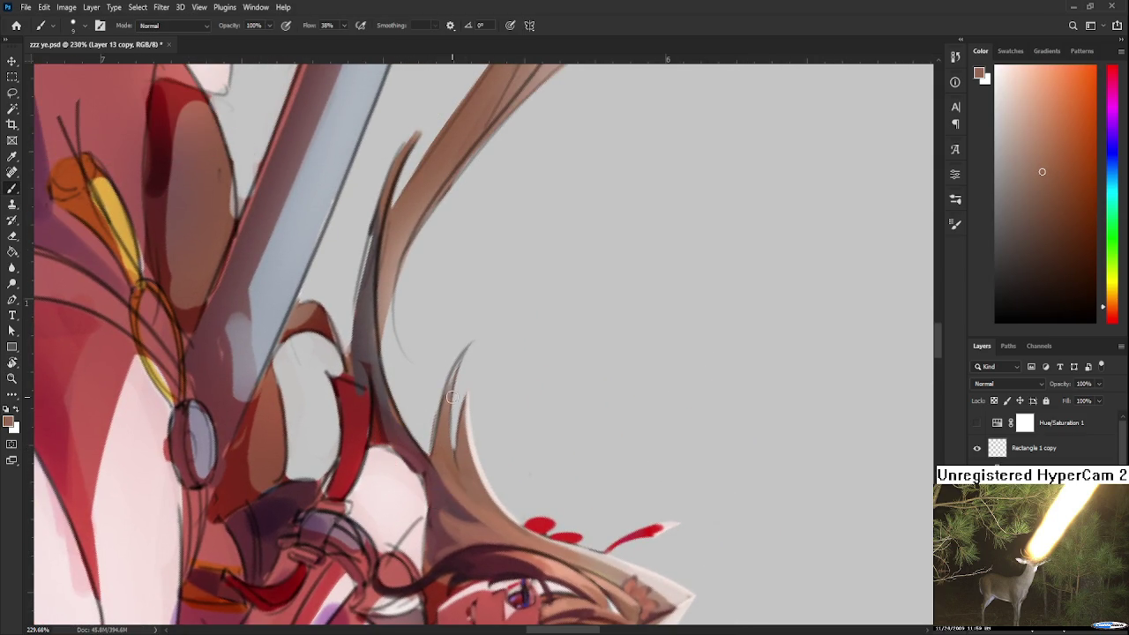
{"action": "left_click_drag", "start_coordinate": [463, 347], "coordinate": [428, 453]}
{"action": "key", "text": "e"}
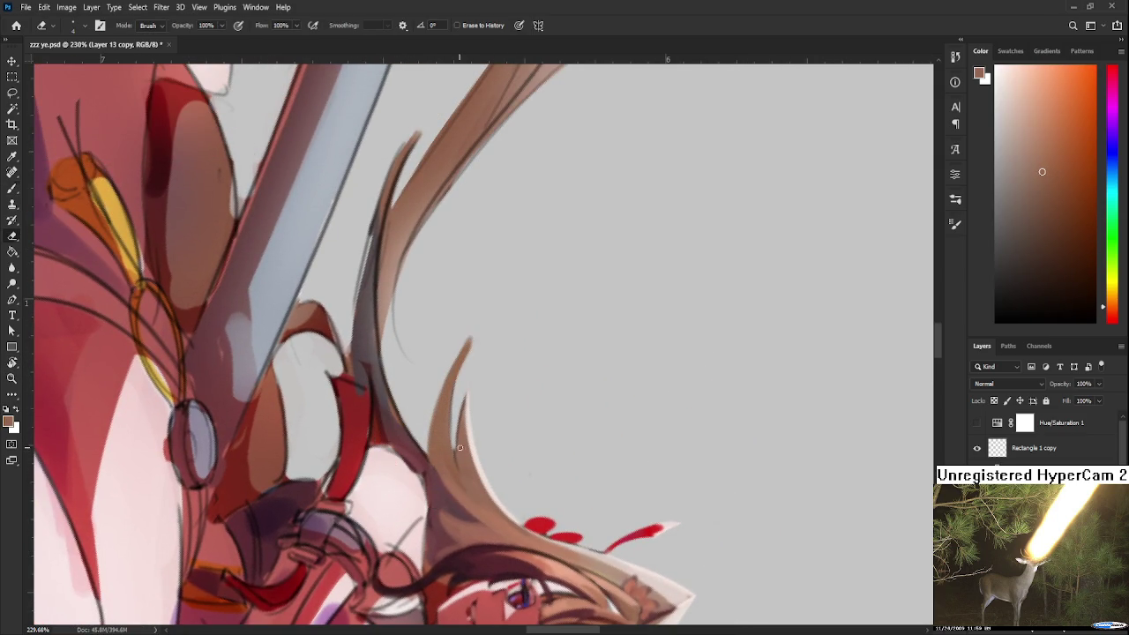
{"action": "left_click_drag", "start_coordinate": [469, 339], "coordinate": [452, 445]}
Add brown strokes to the hair-spike tip and erase the excess.
{"action": "key", "text": "b"}
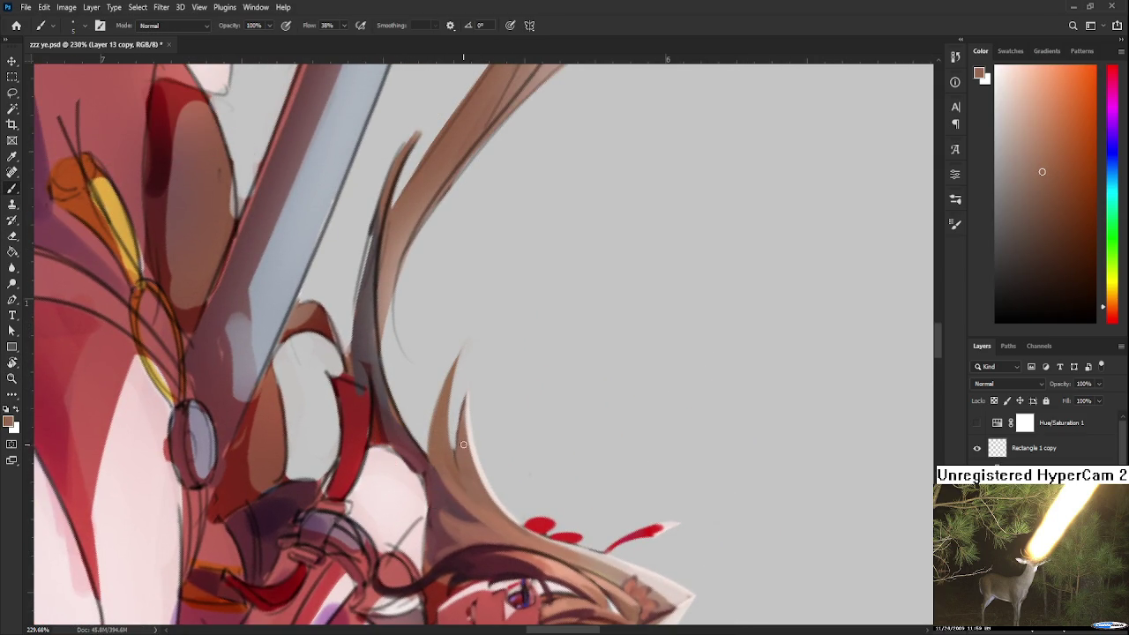
{"action": "left_click", "coordinate": [464, 433], "text": "alt"}
{"action": "left_click_drag", "start_coordinate": [465, 395], "coordinate": [457, 451]}
{"action": "left_click_drag", "start_coordinate": [466, 396], "coordinate": [455, 445]}
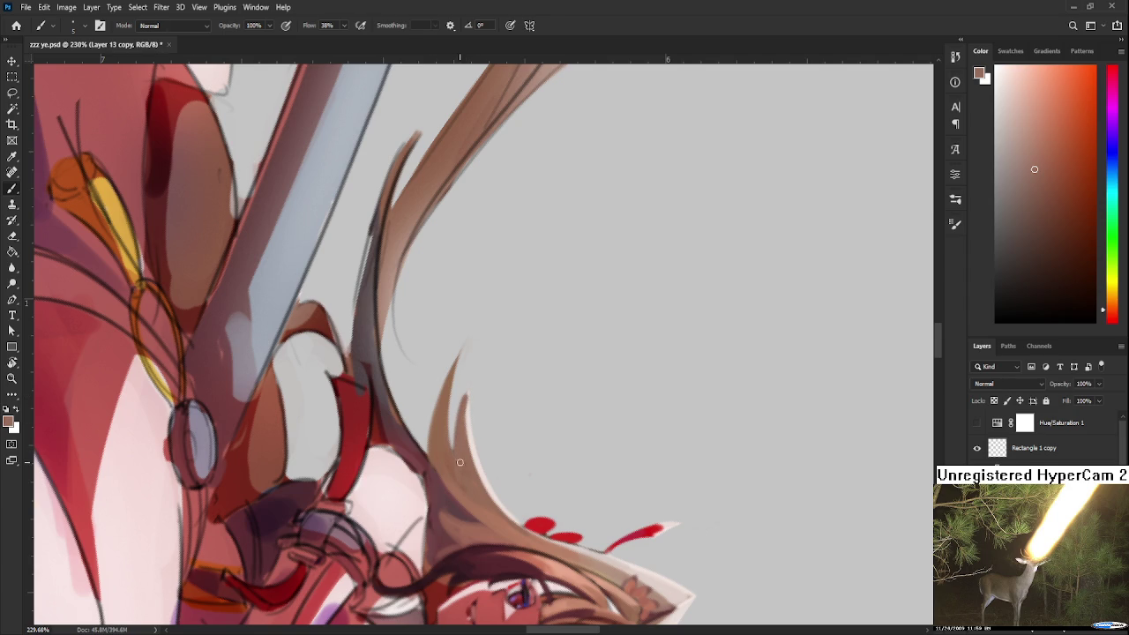
{"action": "key", "text": "e"}
{"action": "mouse_move", "coordinate": [464, 395]}
{"action": "left_mouse_down"}
{"action": "mouse_move", "coordinate": [451, 441]}
{"action": "mouse_move", "coordinate": [465, 393]}
{"action": "mouse_move", "coordinate": [514, 376]}
{"action": "left_mouse_up"}
Paint light strands along the hair edge, redoing the first stroke.
{"action": "key", "text": "b"}
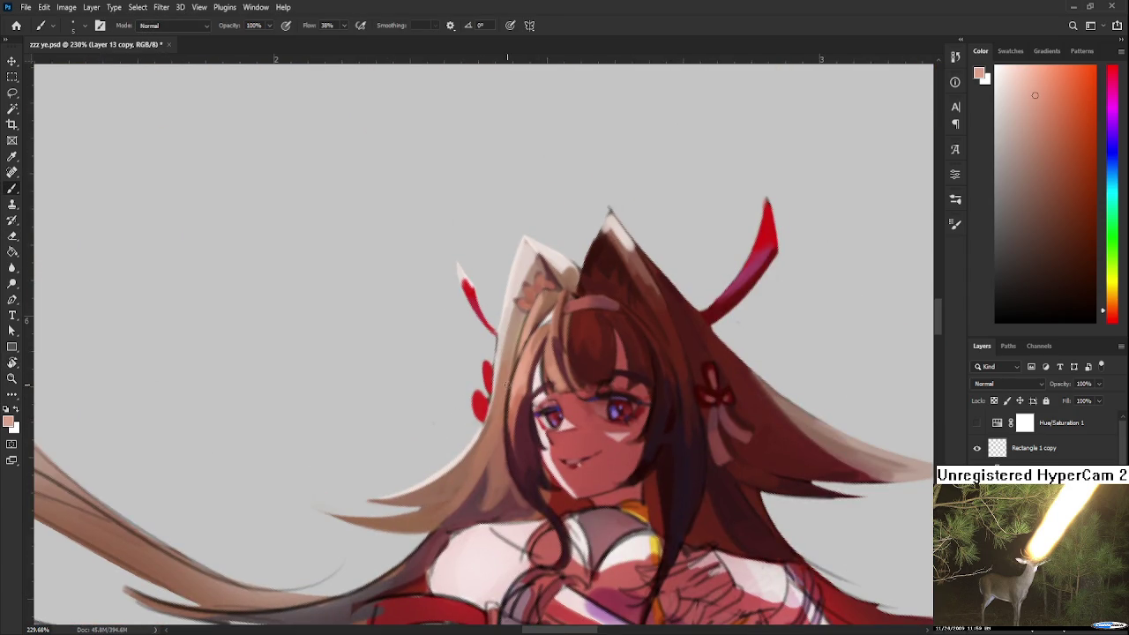
{"action": "left_click_drag", "start_coordinate": [492, 433], "coordinate": [449, 507]}
{"action": "key", "text": "ctrl+z"}
{"action": "mouse_move", "coordinate": [504, 385]}
{"action": "left_mouse_down"}
{"action": "mouse_move", "coordinate": [460, 490]}
{"action": "mouse_move", "coordinate": [385, 448]}
{"action": "left_mouse_up"}
Turn the view upside down and sample salmon and brown tones from the hair tips.
{"action": "key", "text": "r"}
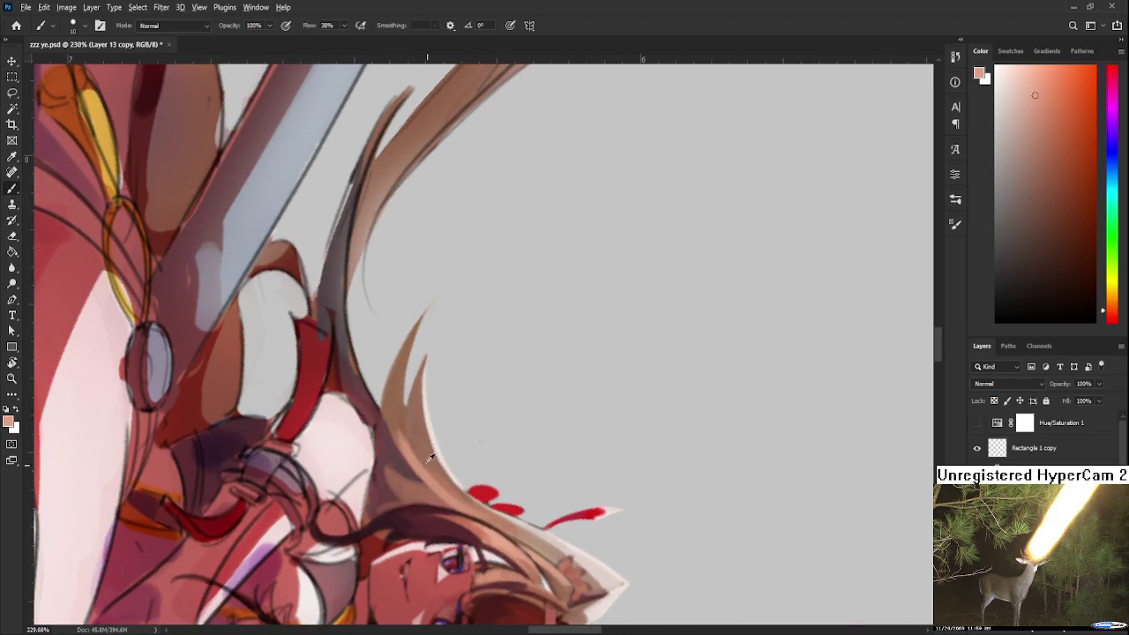
{"action": "left_click", "coordinate": [402, 426], "text": "alt"}
{"action": "left_click", "coordinate": [442, 493], "text": "alt"}
{"action": "left_click", "coordinate": [441, 457], "text": "alt"}
{"action": "left_click", "coordinate": [442, 480], "text": "alt"}
{"action": "left_click", "coordinate": [432, 463], "text": "alt"}
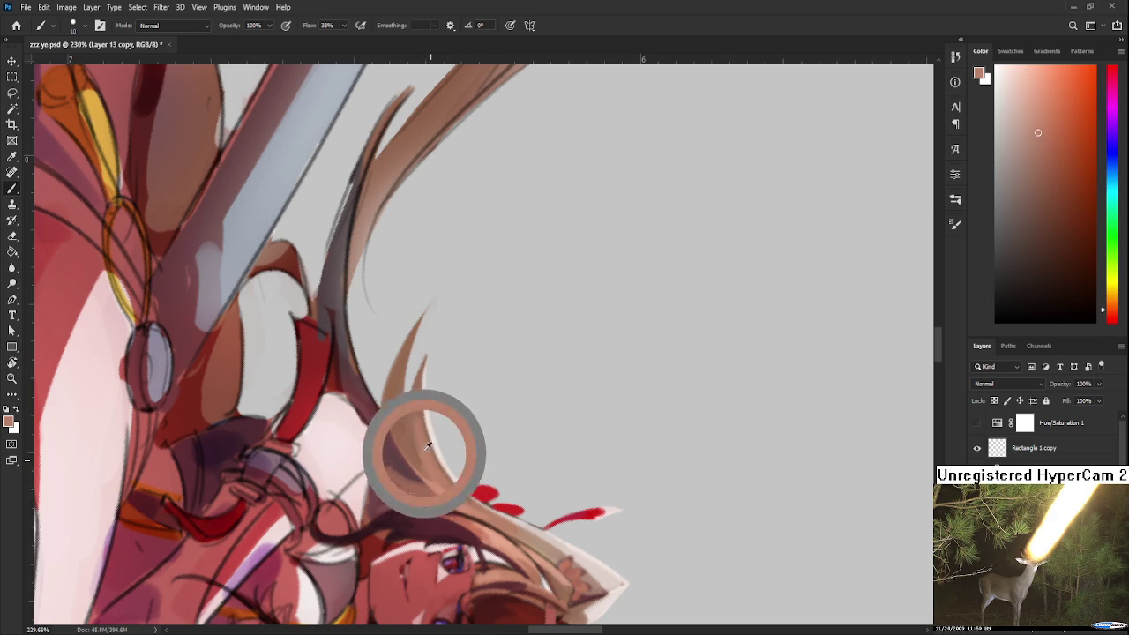
{"action": "left_click", "coordinate": [415, 395], "text": "alt"}
{"action": "left_click", "coordinate": [429, 463], "text": "alt"}
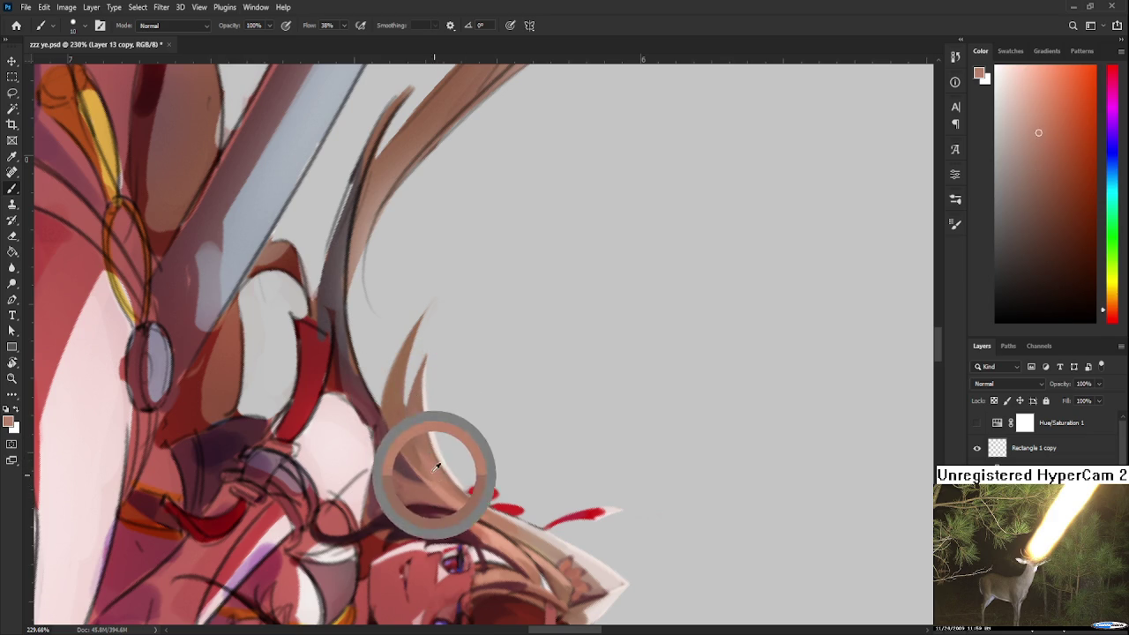
{"action": "left_click", "coordinate": [394, 393], "text": "alt"}
{"action": "left_click", "coordinate": [431, 460], "text": "alt"}
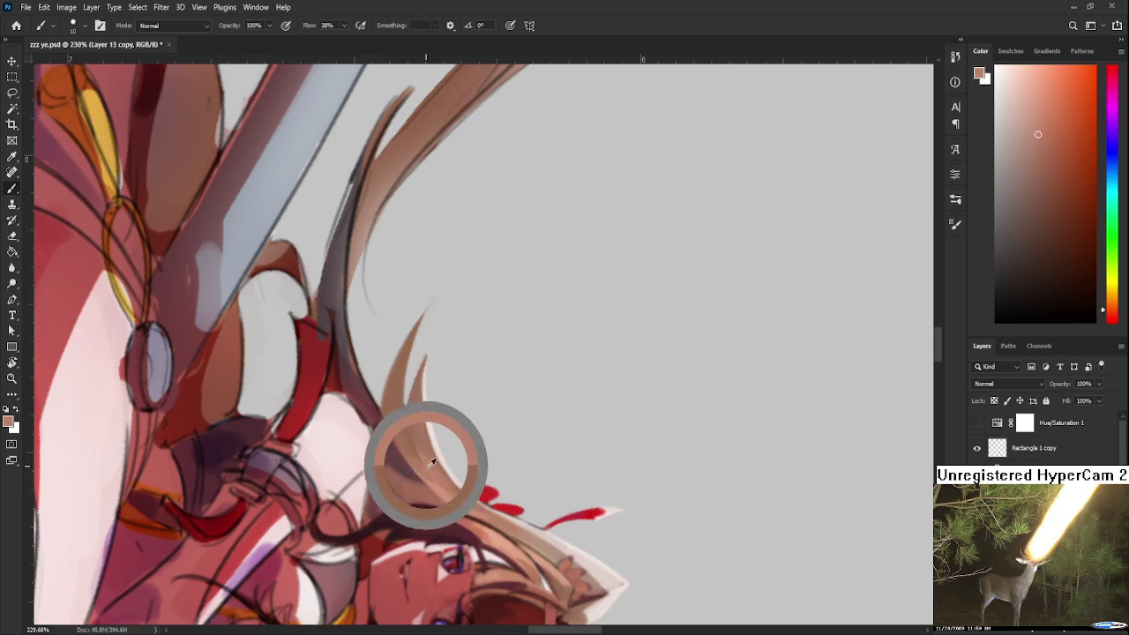
{"action": "left_click", "coordinate": [399, 363], "text": "alt"}
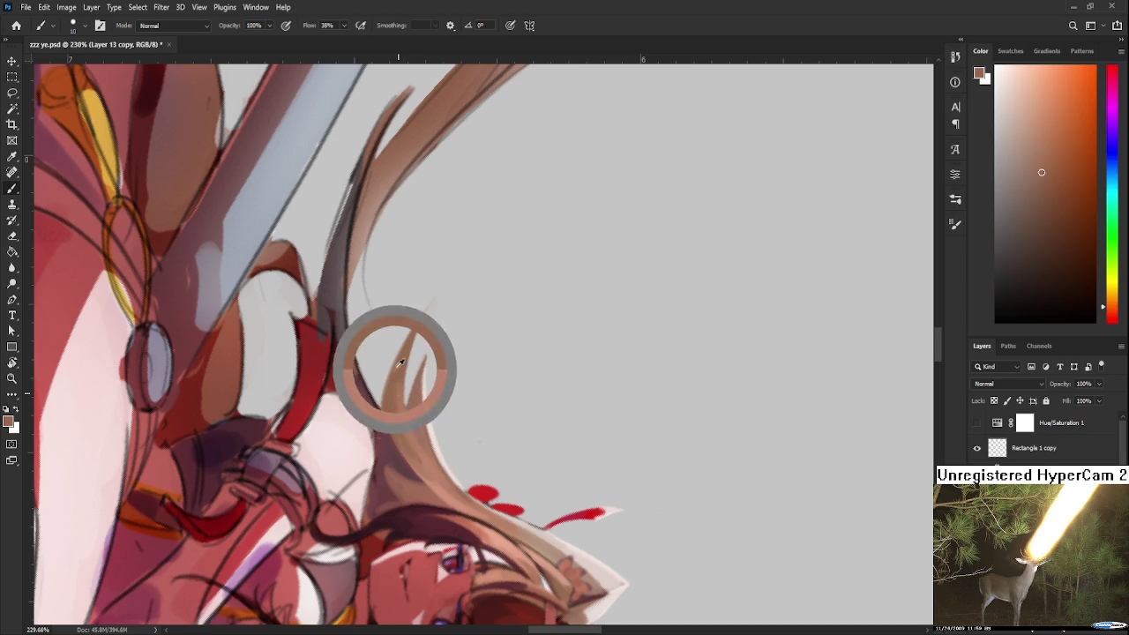
Recentre on the face and the hair left of it, sampling darker brown and dark red.
{"action": "left_click_drag", "start_coordinate": [399, 363], "coordinate": [498, 428]}
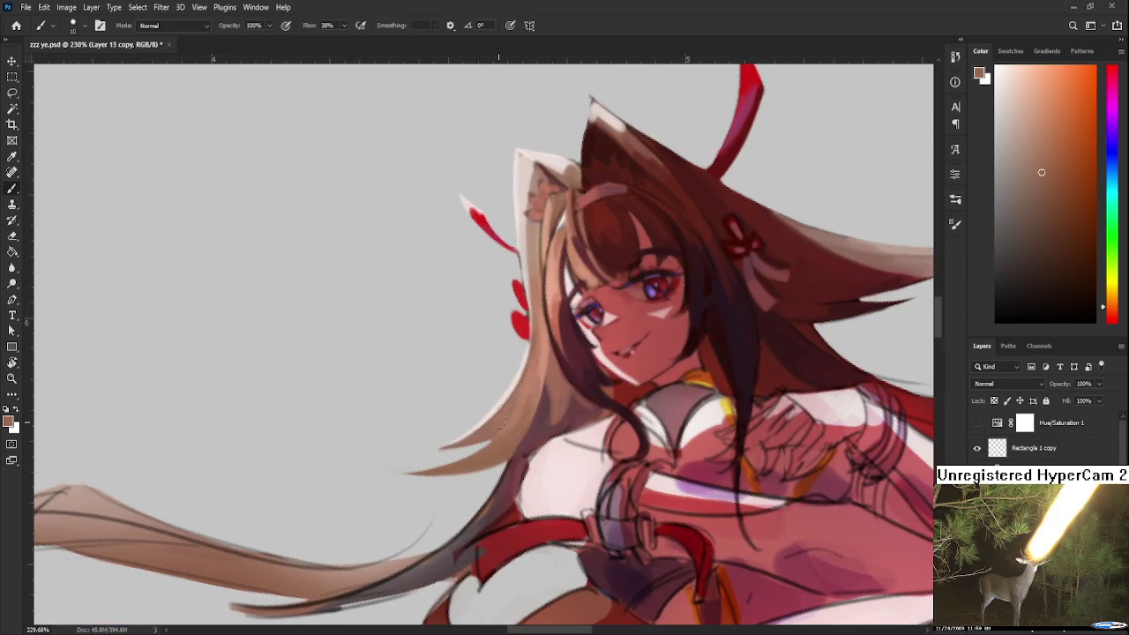
{"action": "left_click", "coordinate": [496, 432], "text": "alt"}
{"action": "left_click", "coordinate": [529, 391], "text": "alt"}
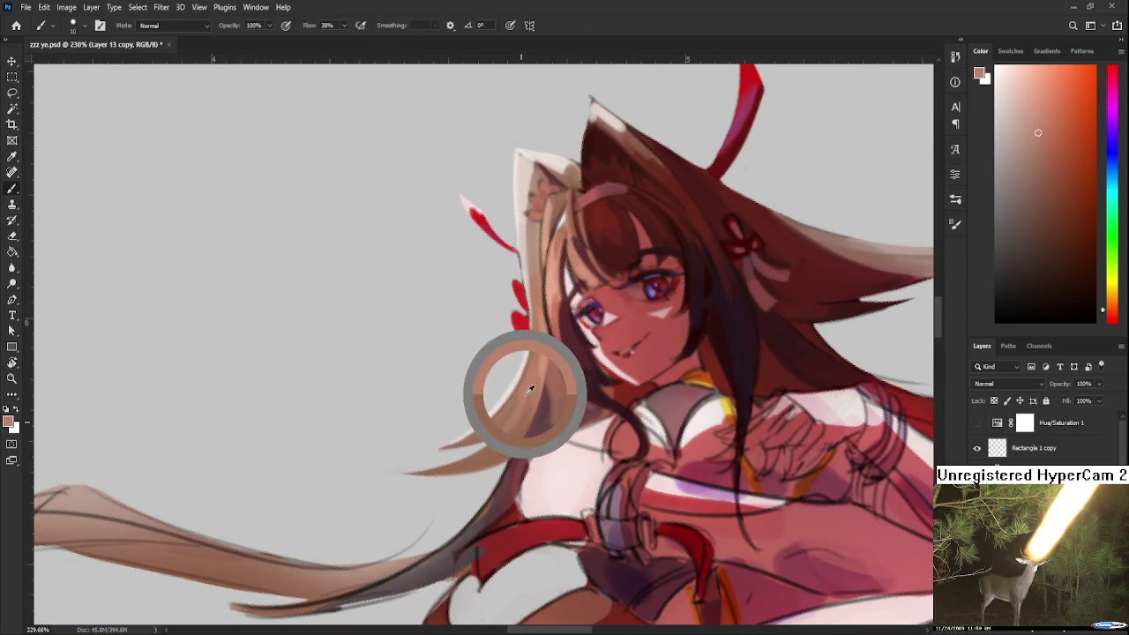
{"action": "left_click_drag", "start_coordinate": [525, 400], "coordinate": [464, 463]}
{"action": "left_click", "coordinate": [497, 414], "text": "alt"}
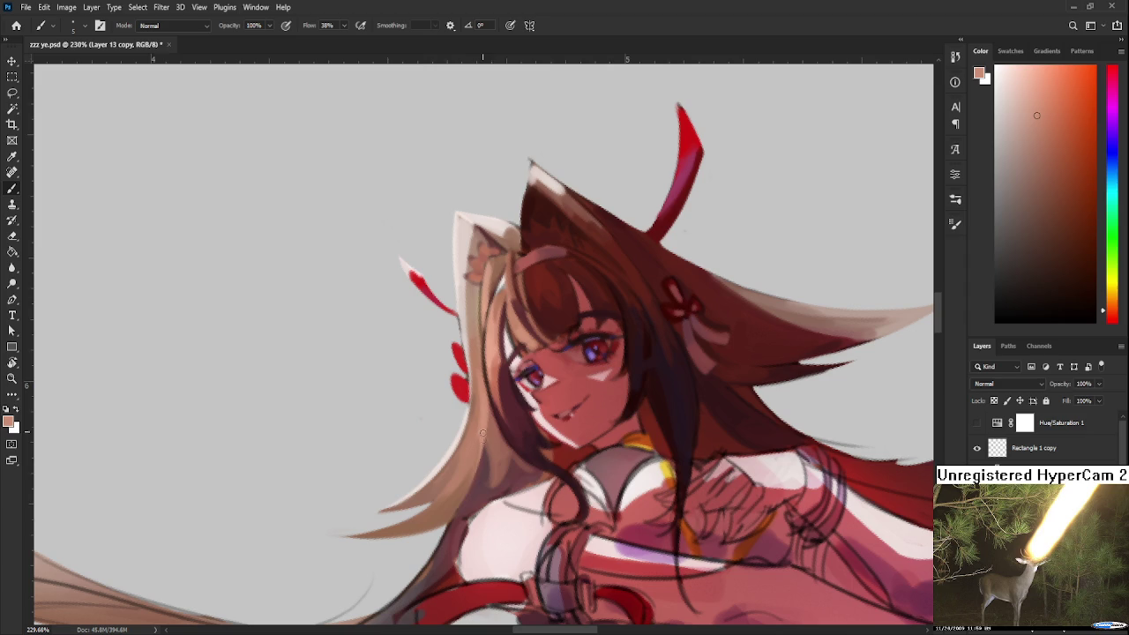
{"action": "left_click_drag", "start_coordinate": [488, 513], "coordinate": [523, 386]}
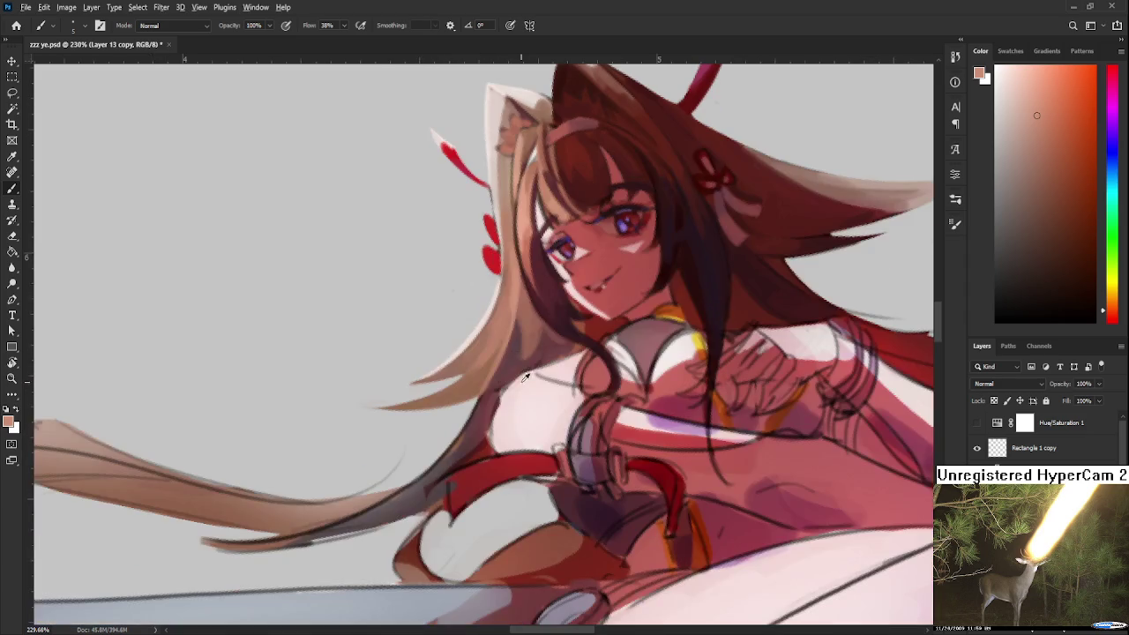
{"action": "left_click", "coordinate": [512, 366], "text": "alt"}
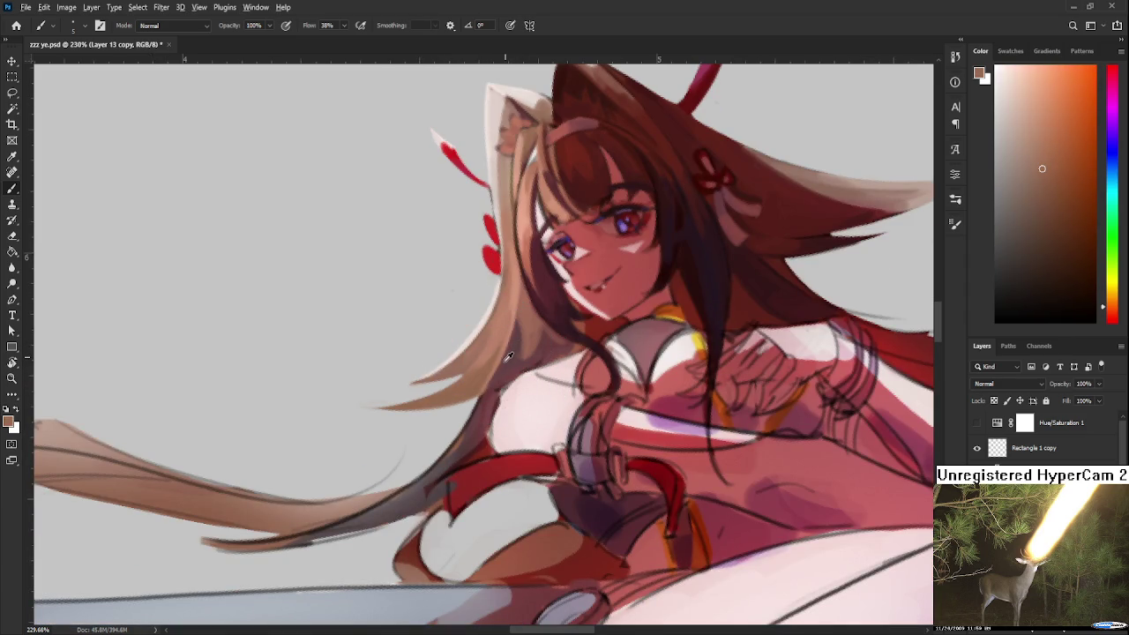
{"action": "left_click", "coordinate": [509, 361], "text": "alt"}
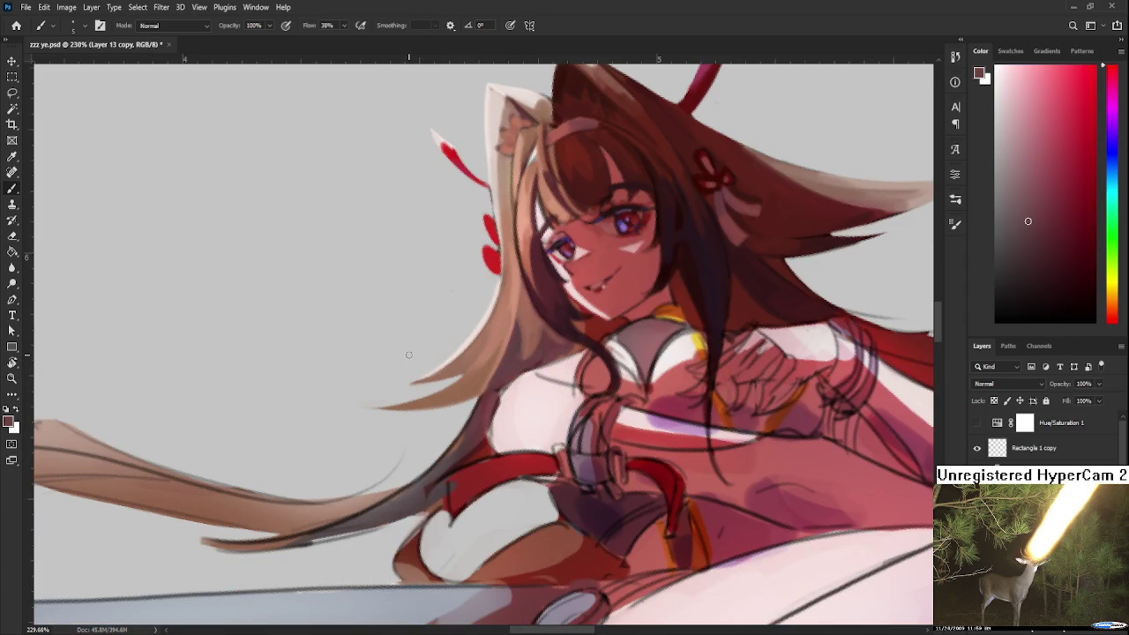
{"action": "scroll", "coordinate": [479, 415], "scroll_direction": "down", "scroll_amount": 1}
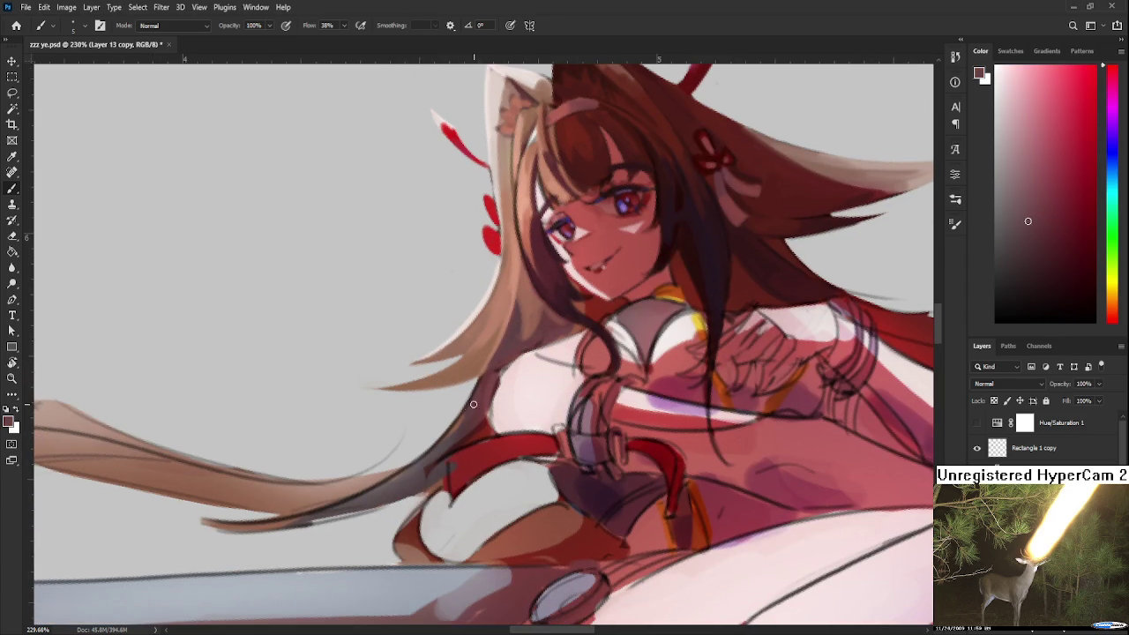
{"action": "left_click", "coordinate": [475, 407], "text": "alt"}
Erase the thin dark lines along the long strand's right edge with an enlarged eraser.
{"action": "key", "text": "r"}
{"action": "mouse_move", "coordinate": [481, 391]}
{"action": "left_mouse_down"}
{"action": "mouse_move", "coordinate": [571, 343]}
{"action": "mouse_move", "coordinate": [455, 355]}
{"action": "left_mouse_up"}
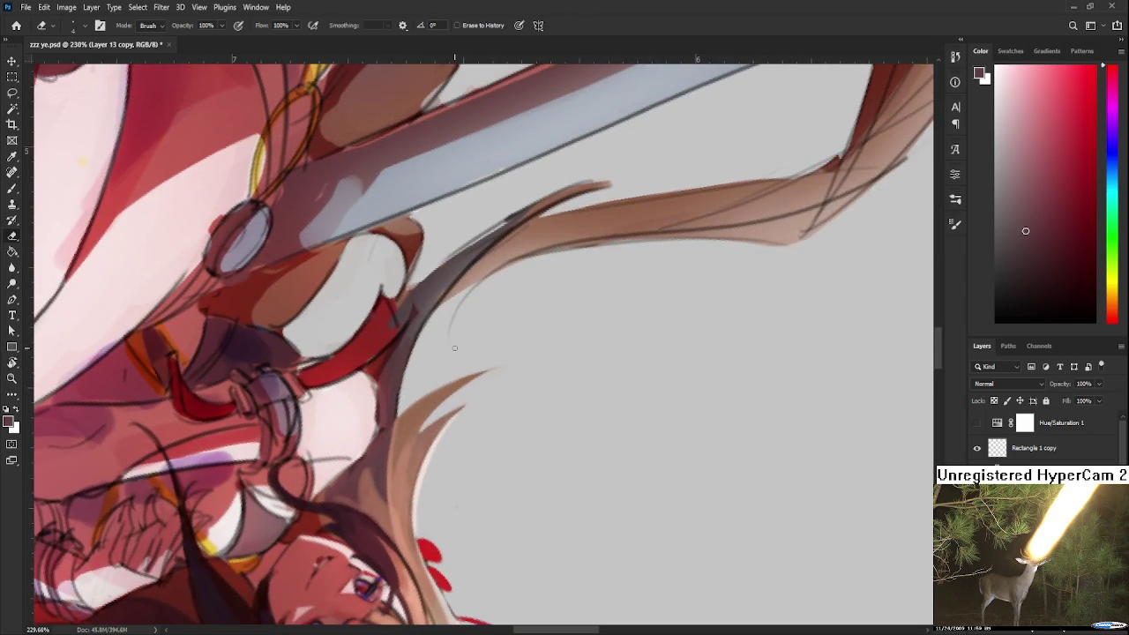
{"action": "scroll", "coordinate": [441, 362], "scroll_direction": "up", "scroll_amount": 1}
{"action": "left_click_drag", "start_coordinate": [404, 417], "coordinate": [405, 392]}
{"action": "left_click_drag", "start_coordinate": [439, 331], "coordinate": [422, 456]}
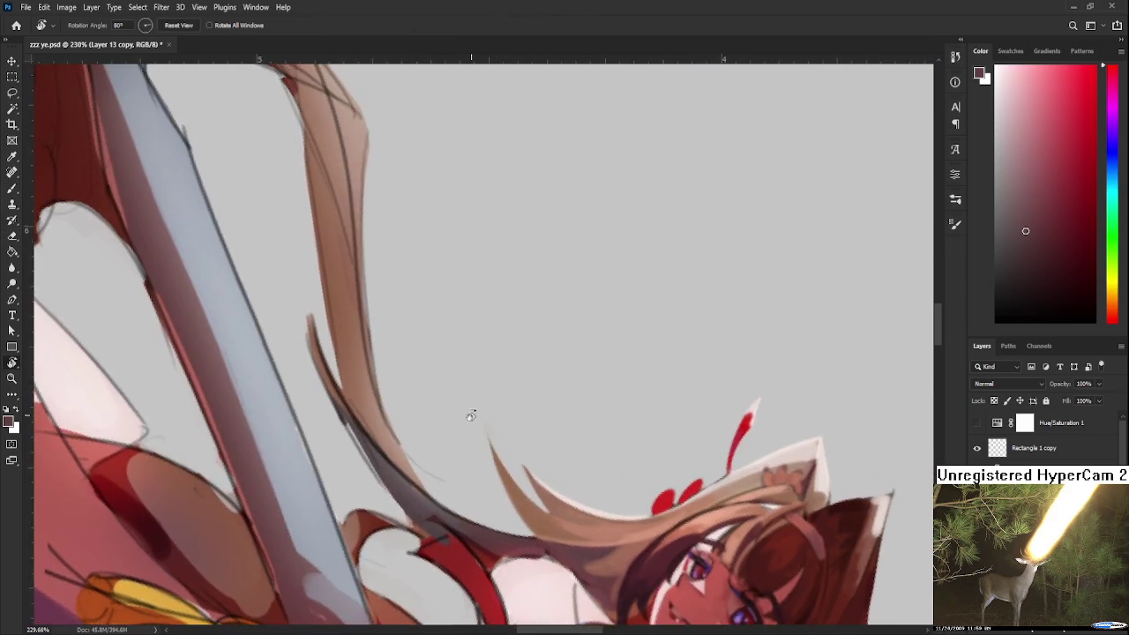
{"action": "key", "text": "bracketright"}
{"action": "key", "text": "bracketright"}
{"action": "key", "text": "bracketright"}
{"action": "left_click_drag", "start_coordinate": [429, 244], "coordinate": [401, 371]}
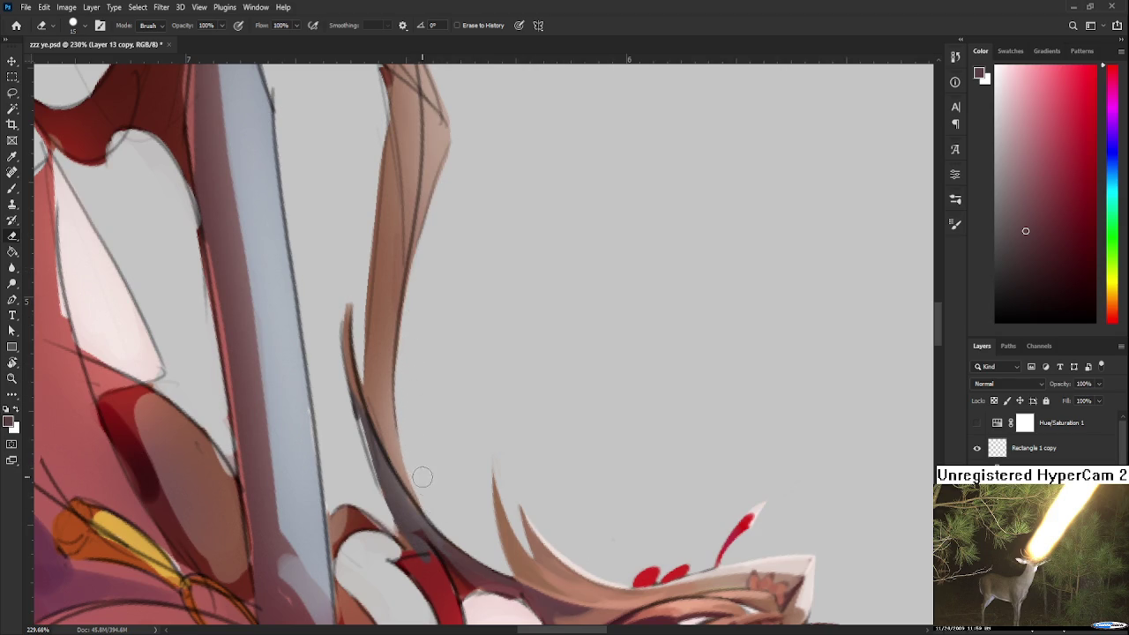
{"action": "left_click_drag", "start_coordinate": [416, 297], "coordinate": [415, 461]}
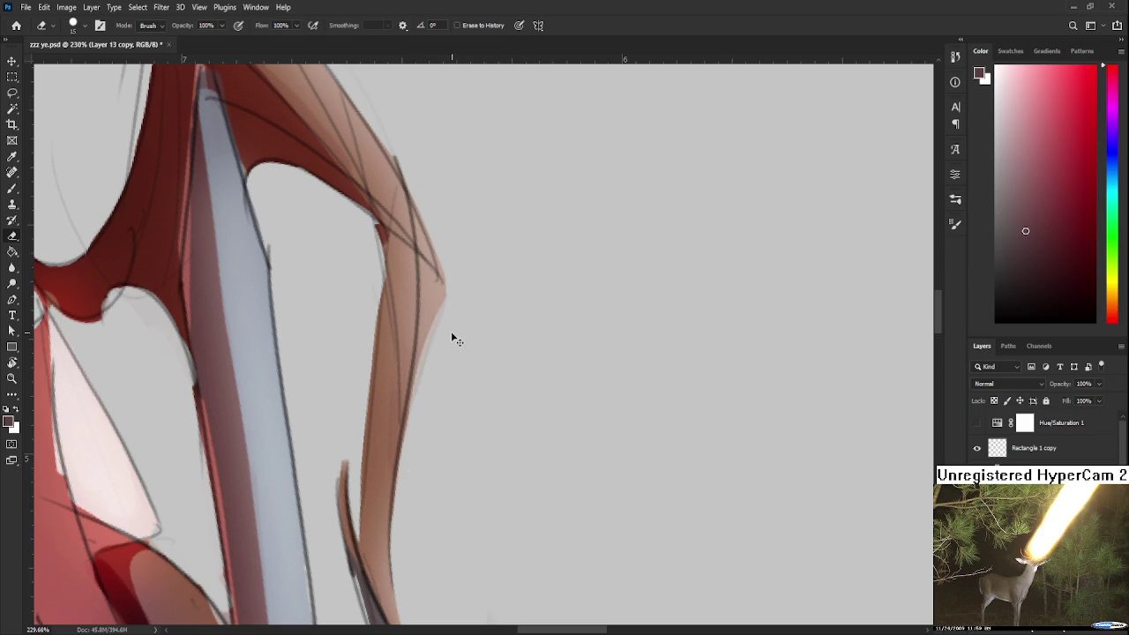
{"action": "key", "text": "r"}
{"action": "mouse_move", "coordinate": [610, 363]}
{"action": "left_mouse_down"}
{"action": "mouse_move", "coordinate": [604, 261]}
{"action": "mouse_move", "coordinate": [464, 336]}
{"action": "mouse_move", "coordinate": [400, 344]}
{"action": "left_mouse_up"}
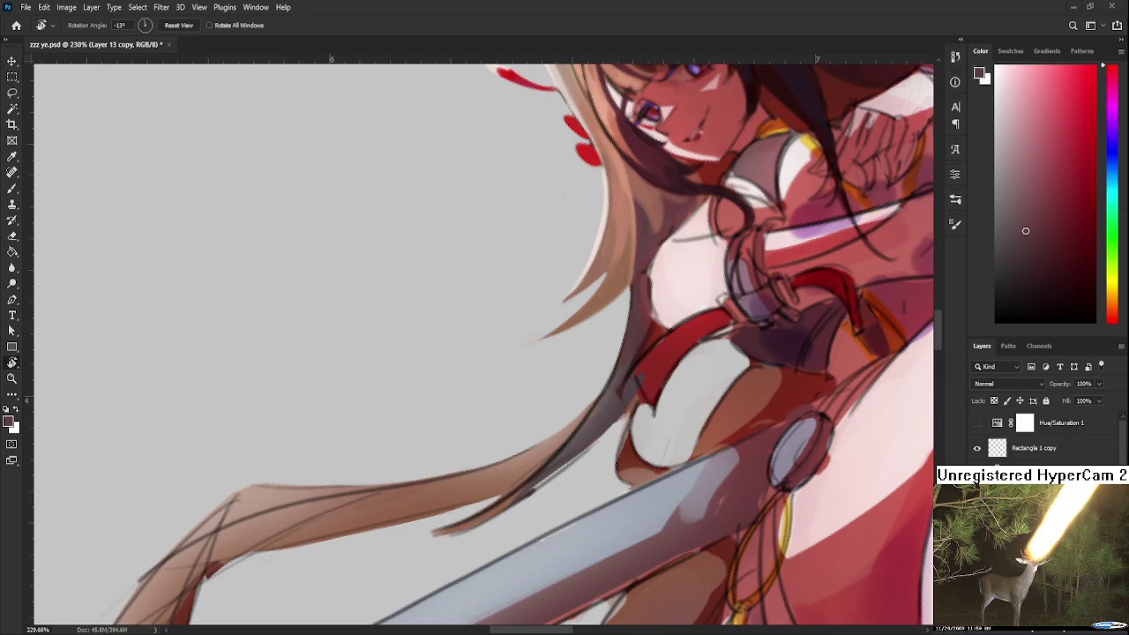
{"action": "left_click_drag", "start_coordinate": [483, 426], "coordinate": [520, 388]}
{"action": "key", "text": "b"}
{"action": "left_click", "coordinate": [532, 377], "text": "alt"}
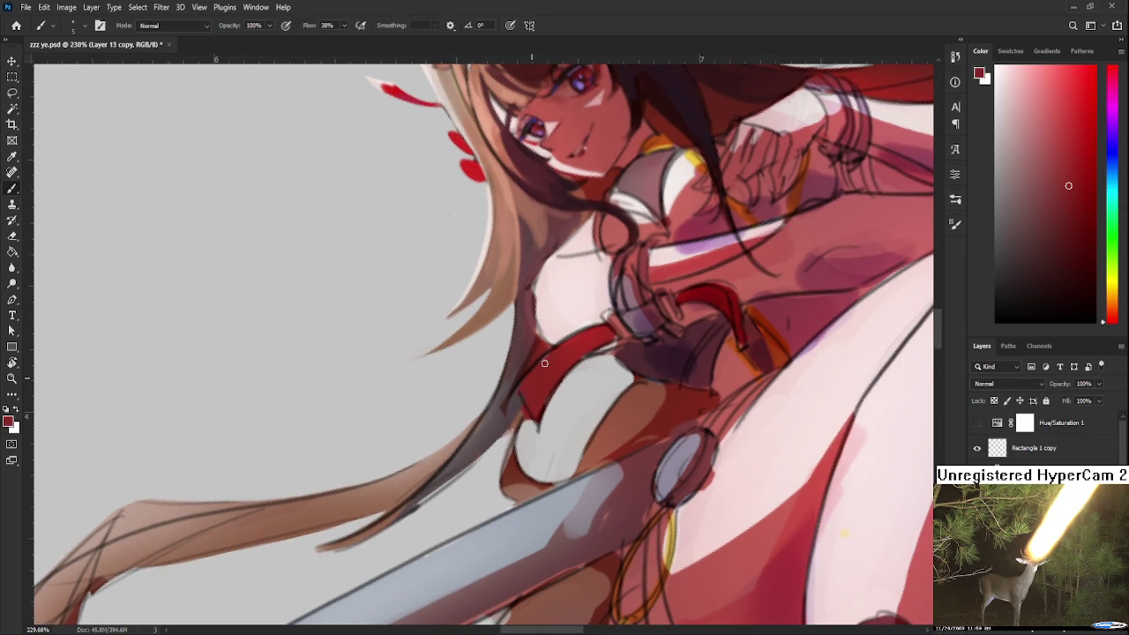
{"action": "key", "text": "r"}
{"action": "left_click_drag", "start_coordinate": [580, 346], "coordinate": [477, 396]}
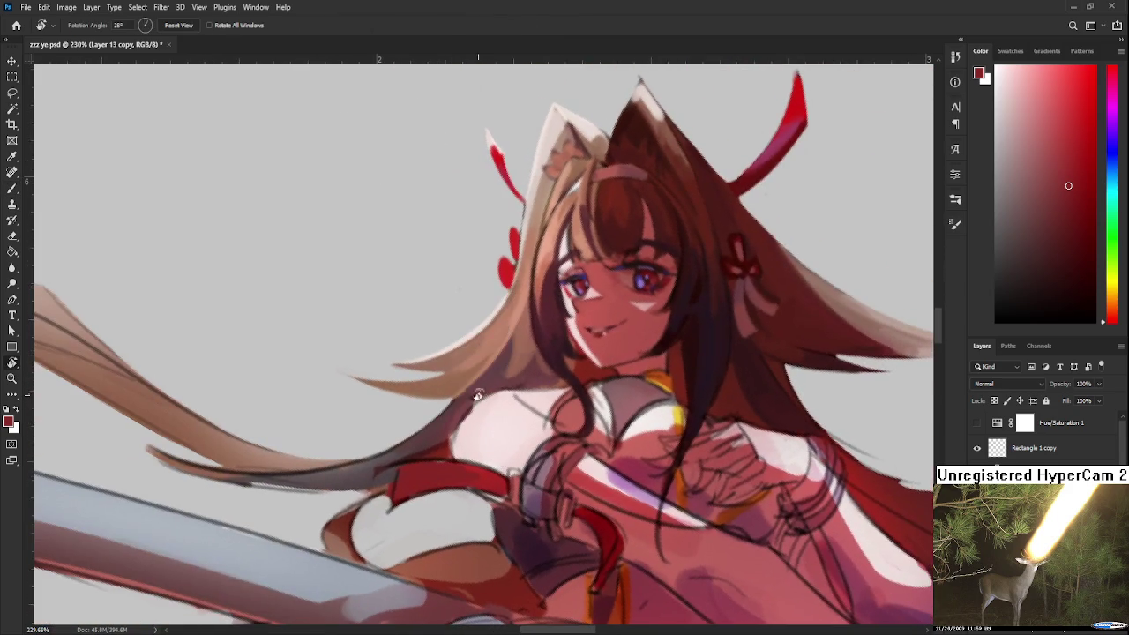
{"action": "key", "text": "b"}
{"action": "left_click", "coordinate": [474, 399], "text": "alt"}
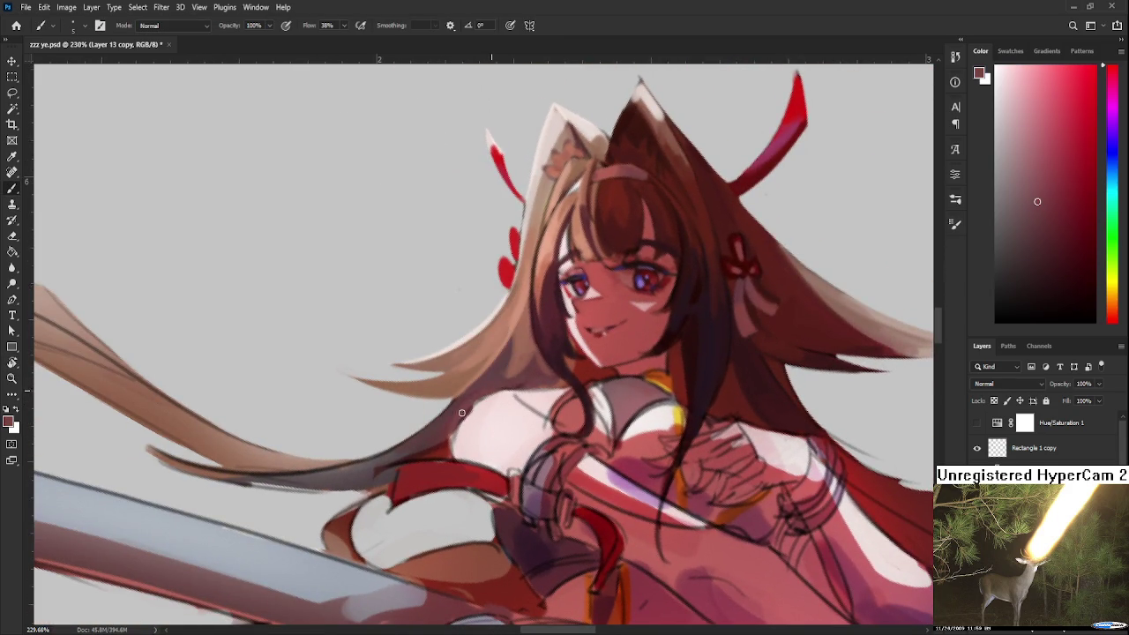
{"action": "left_click", "coordinate": [477, 421], "text": "alt"}
{"action": "left_click", "coordinate": [457, 423], "text": "alt"}
{"action": "left_click", "coordinate": [460, 441], "text": "alt"}
{"action": "left_click", "coordinate": [510, 425], "text": "alt"}
{"action": "scroll", "coordinate": [553, 260], "scroll_direction": "down", "scroll_amount": 2}
{"action": "scroll", "coordinate": [553, 260], "scroll_direction": "down", "scroll_amount": 3}
{"action": "scroll", "coordinate": [553, 262], "scroll_direction": "down", "scroll_amount": 1}
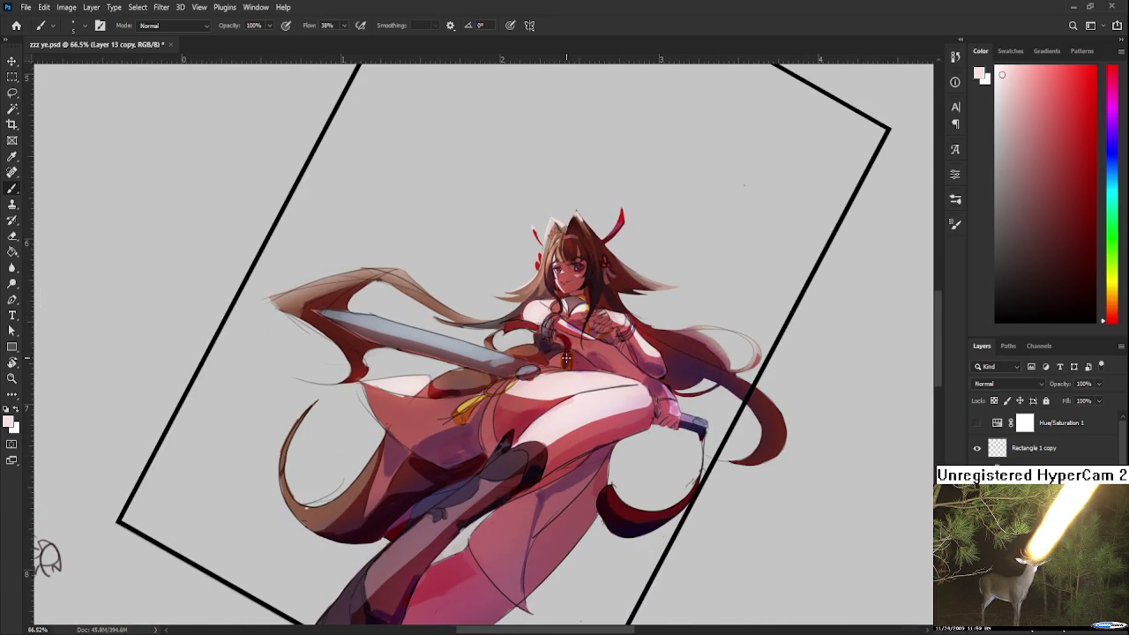
{"action": "scroll", "coordinate": [613, 302], "scroll_direction": "up", "scroll_amount": 2}
{"action": "scroll", "coordinate": [609, 300], "scroll_direction": "up", "scroll_amount": 1}
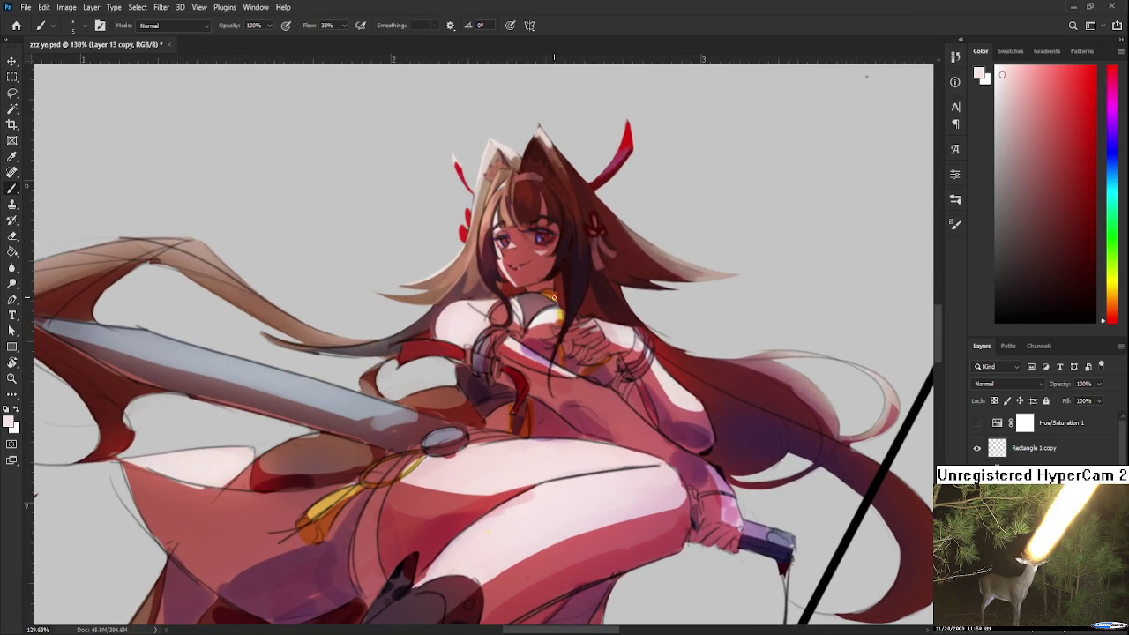
{"action": "key", "text": "r"}
{"action": "left_click_drag", "start_coordinate": [469, 302], "coordinate": [469, 318]}
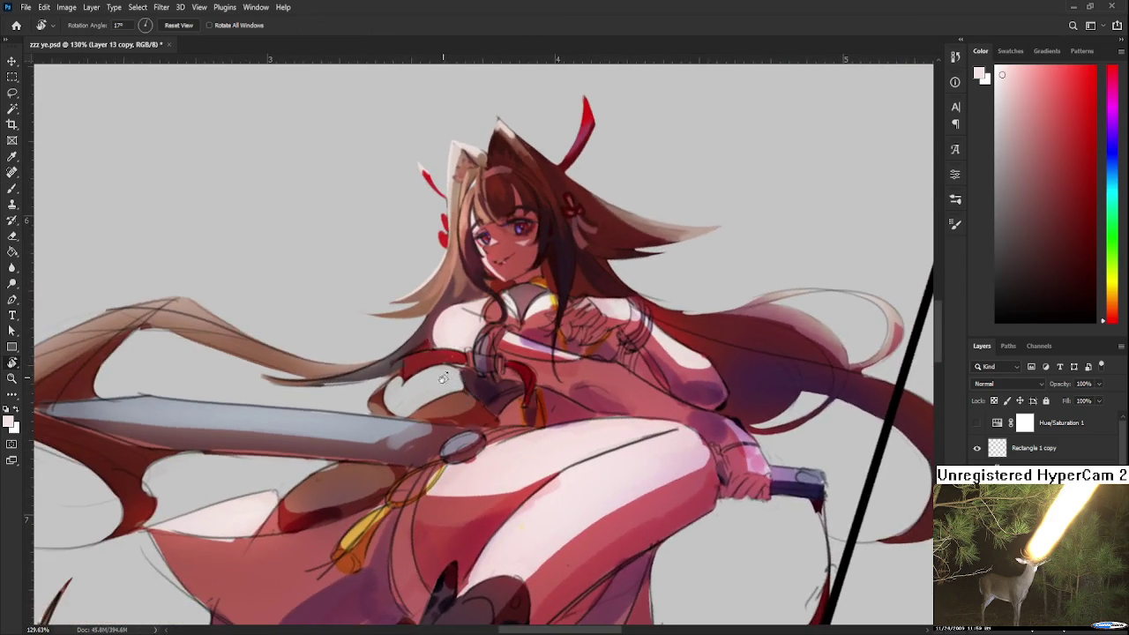
{"action": "scroll", "coordinate": [469, 318], "scroll_direction": "up", "scroll_amount": 1}
{"action": "scroll", "coordinate": [469, 318], "scroll_direction": "up", "scroll_amount": 1}
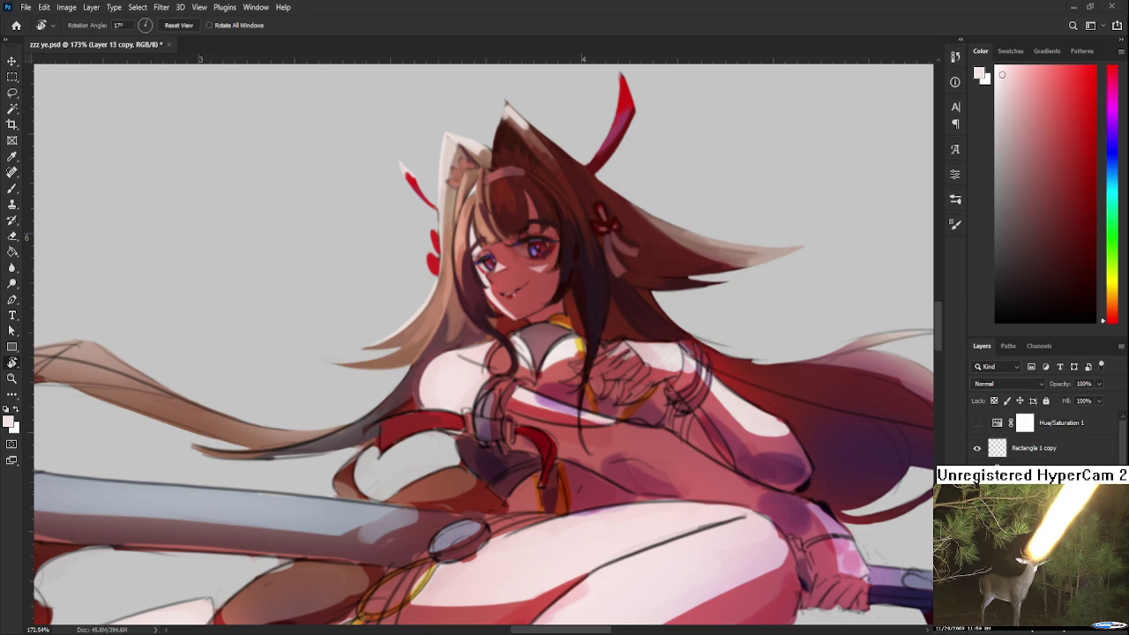
{"action": "key", "text": "Escape"}
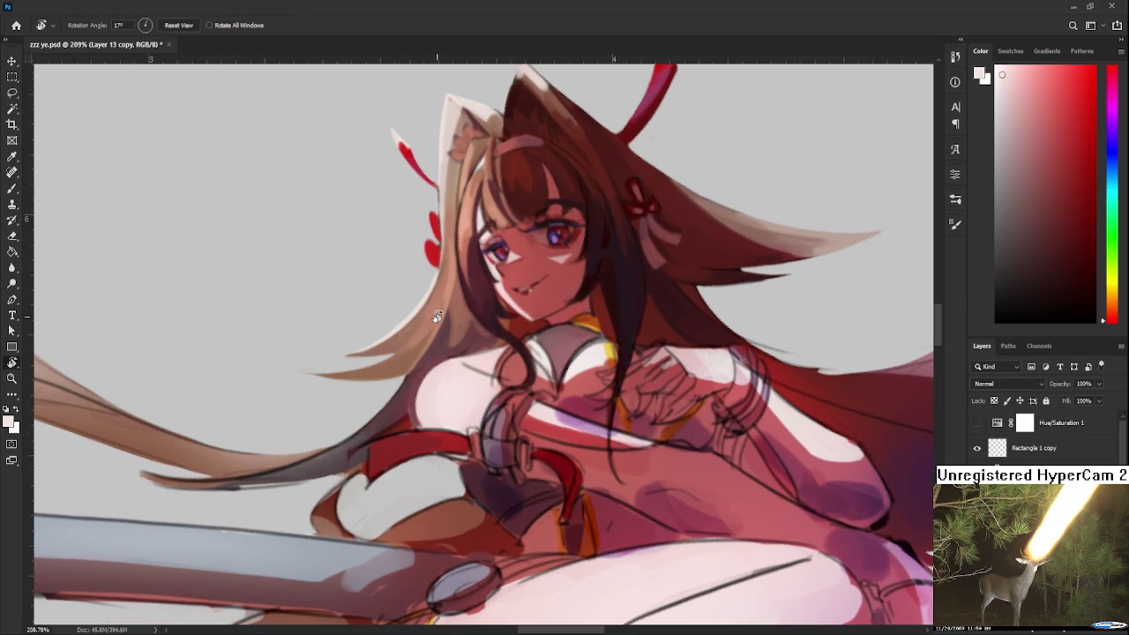
Sample dark reds and light skin pinks from the chest and face.
{"action": "key", "text": "b"}
{"action": "left_click", "coordinate": [404, 399], "text": "alt"}
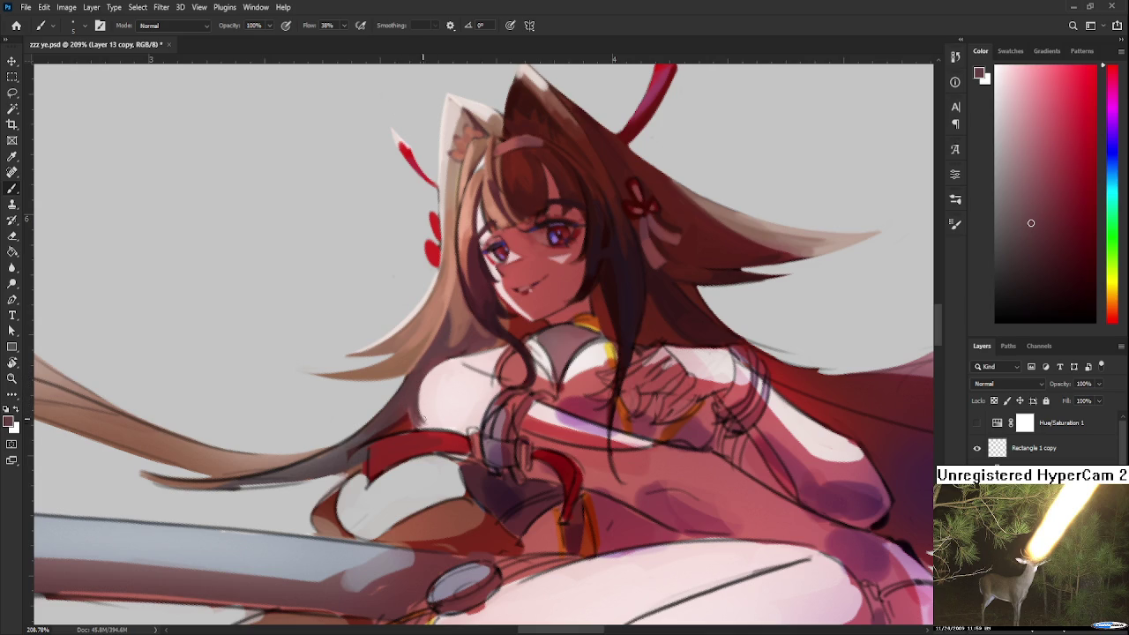
{"action": "left_click", "coordinate": [409, 428], "text": "alt"}
{"action": "left_click_drag", "start_coordinate": [404, 421], "coordinate": [466, 389]}
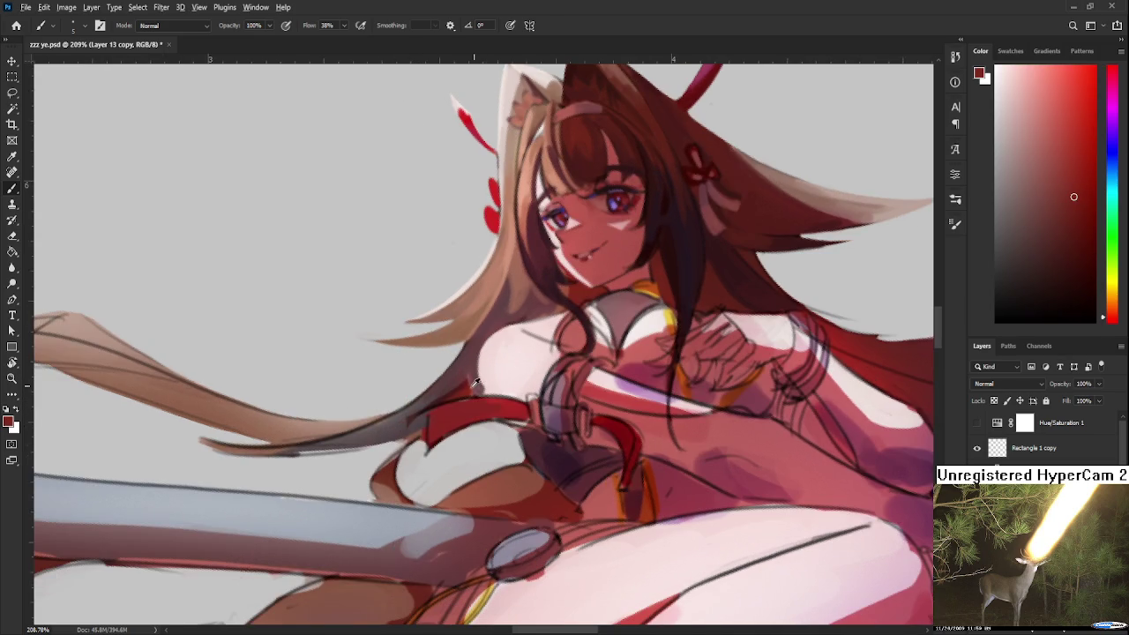
{"action": "left_click", "coordinate": [447, 381], "text": "alt"}
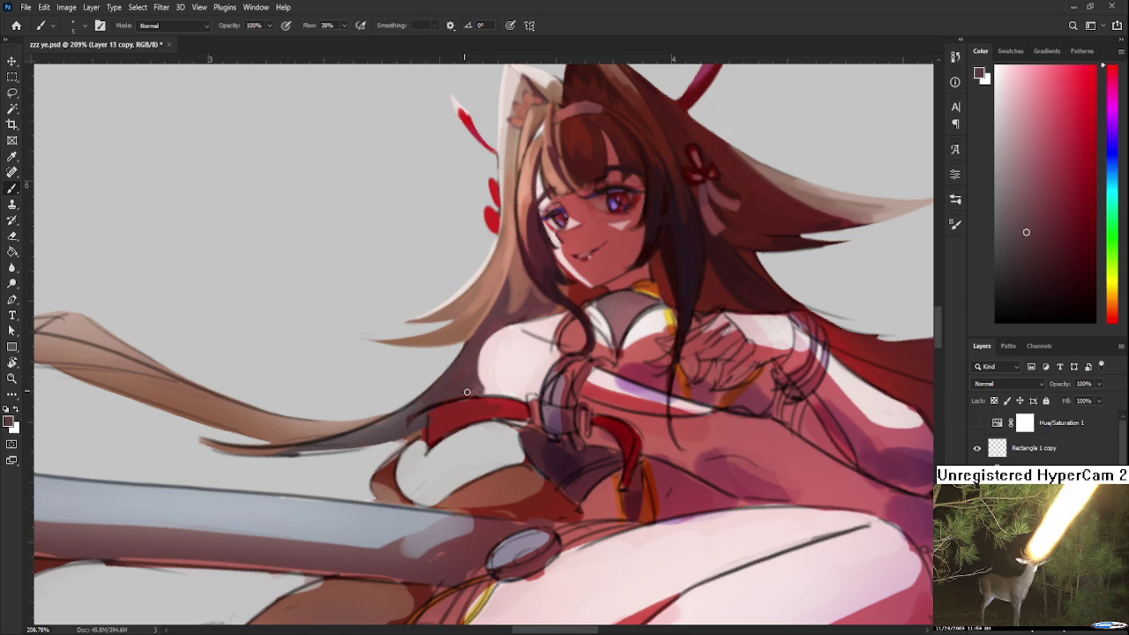
{"action": "left_click", "coordinate": [504, 381], "text": "alt"}
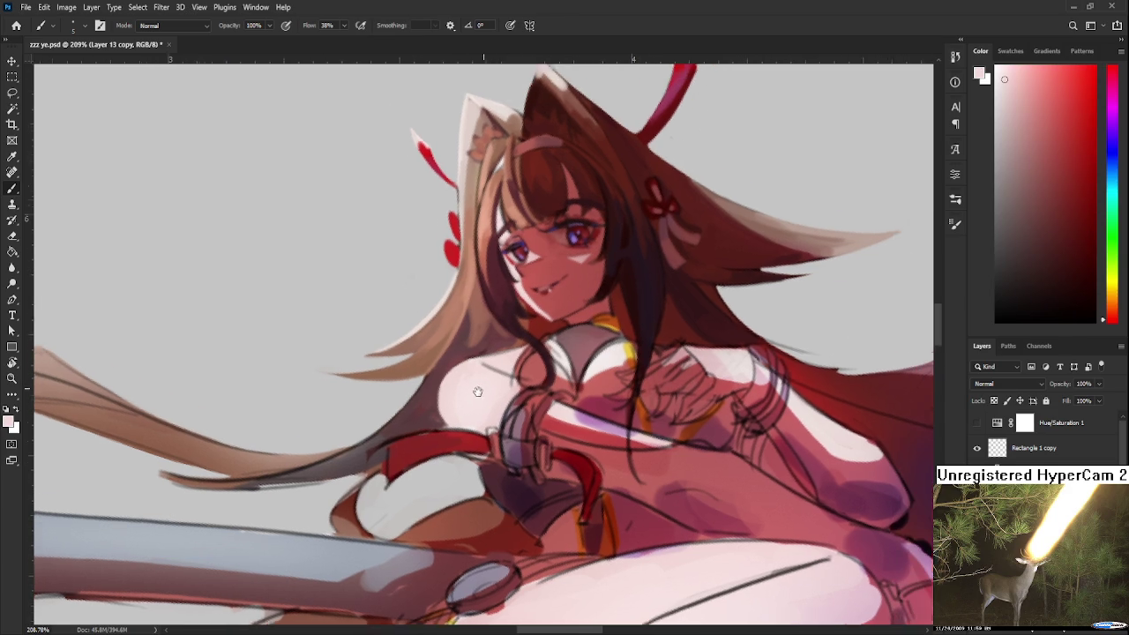
{"action": "left_click_drag", "start_coordinate": [507, 346], "coordinate": [474, 392]}
{"action": "left_click", "coordinate": [474, 391], "text": "alt"}
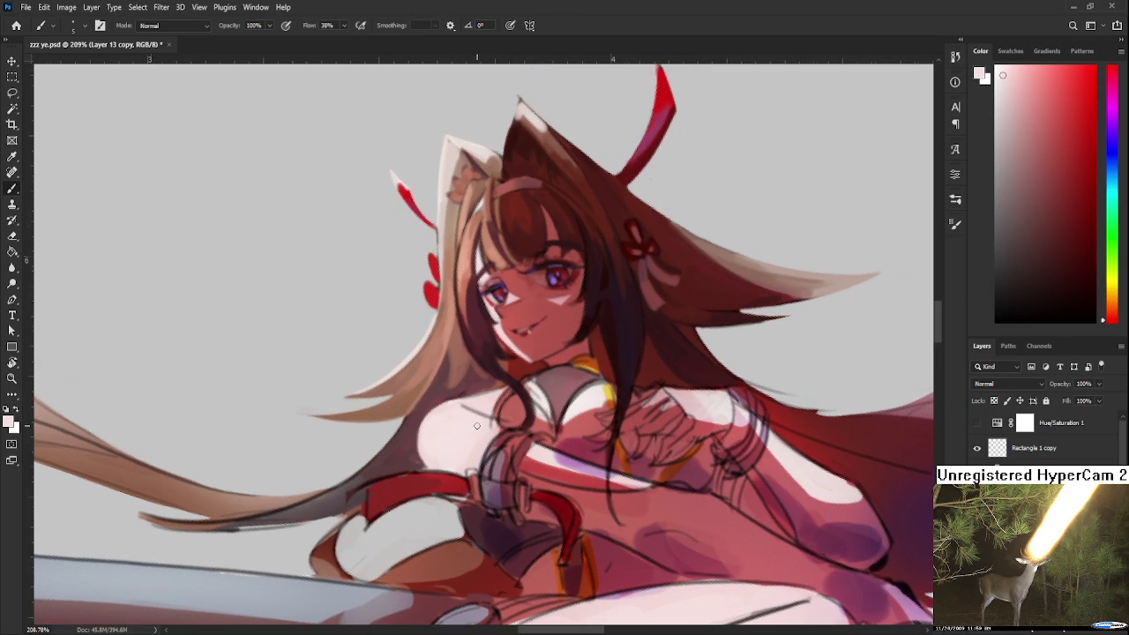
{"action": "left_click_drag", "start_coordinate": [474, 407], "coordinate": [461, 441]}
{"action": "left_click", "coordinate": [522, 317], "text": "alt"}
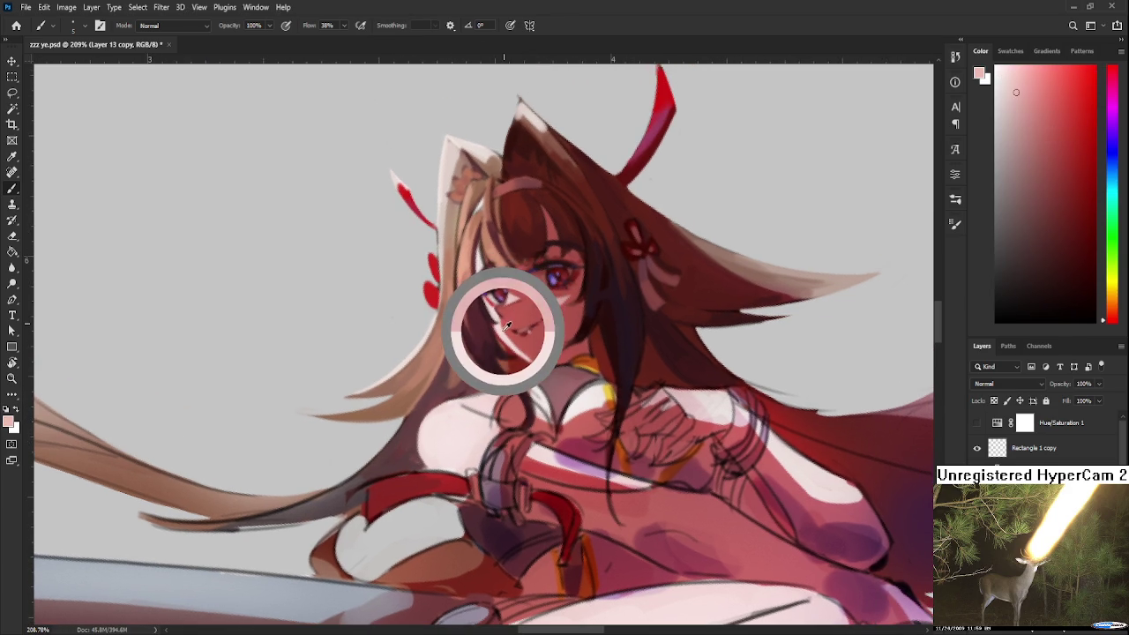
Paint lighter pink strokes and dabs over the left chest.
{"action": "mouse_move", "coordinate": [451, 431]}
{"action": "left_mouse_down"}
{"action": "mouse_move", "coordinate": [441, 425]}
{"action": "mouse_move", "coordinate": [450, 445]}
{"action": "left_mouse_up"}
{"action": "left_click", "coordinate": [461, 443], "text": "alt"}
{"action": "left_click", "coordinate": [472, 437], "text": "alt"}
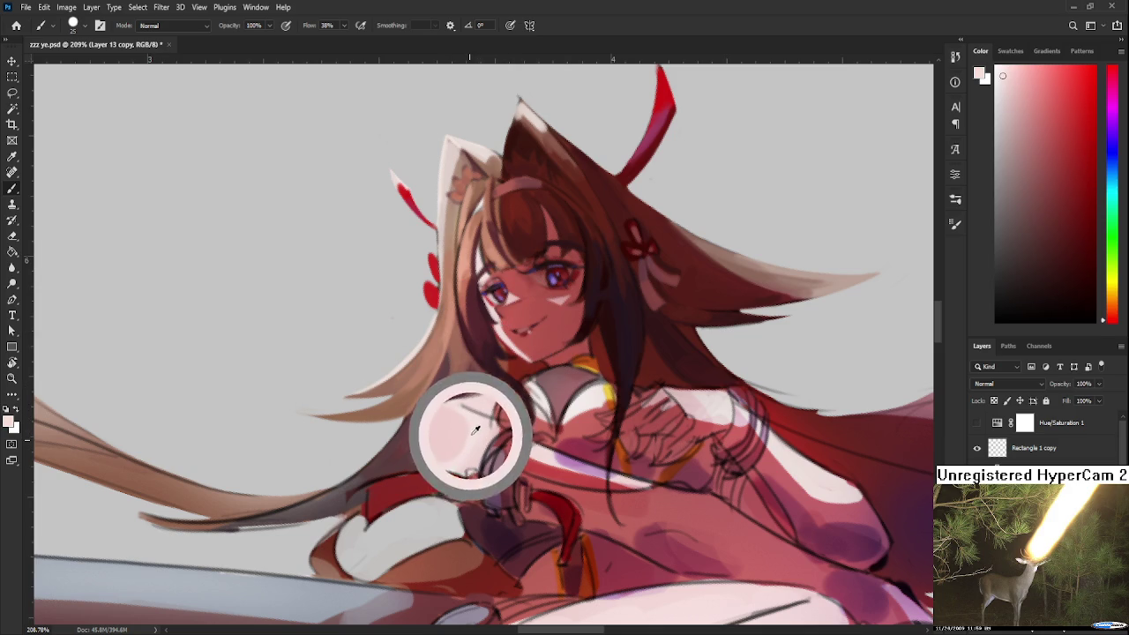
{"action": "left_click", "coordinate": [443, 439], "text": "alt"}
{"action": "left_click", "coordinate": [466, 441]}
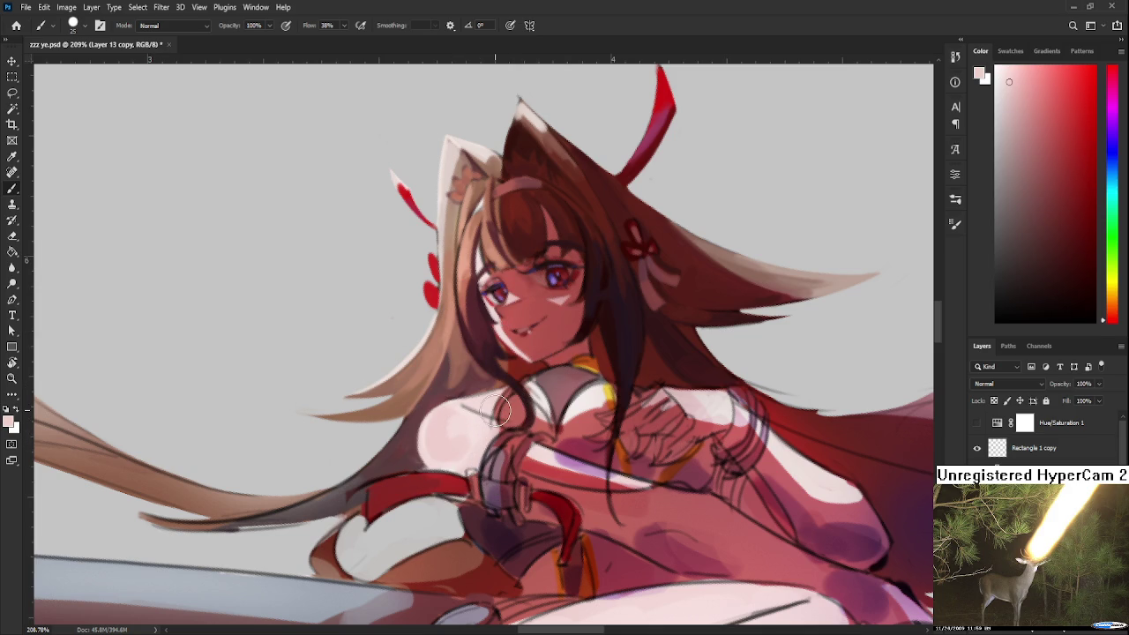
{"action": "scroll", "coordinate": [495, 410], "scroll_direction": "down", "scroll_amount": 3}
{"action": "scroll", "coordinate": [476, 423], "scroll_direction": "up", "scroll_amount": 2}
{"action": "scroll", "coordinate": [467, 432], "scroll_direction": "up", "scroll_amount": 2}
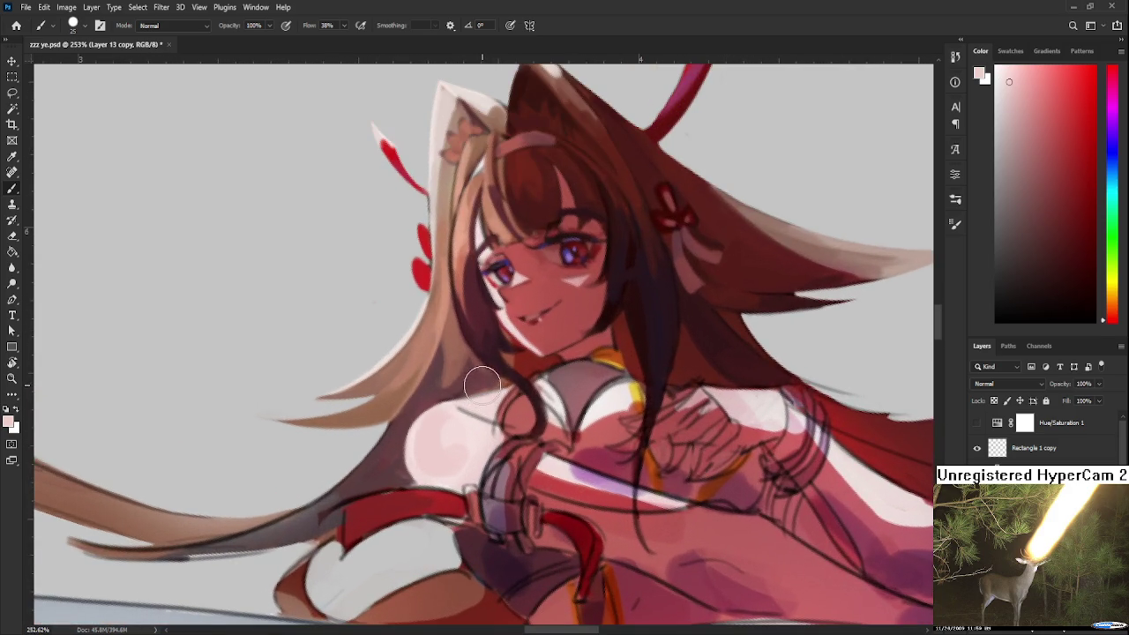
{"action": "left_click", "coordinate": [441, 439], "text": "alt"}
{"action": "left_click_drag", "start_coordinate": [446, 463], "coordinate": [477, 419]}
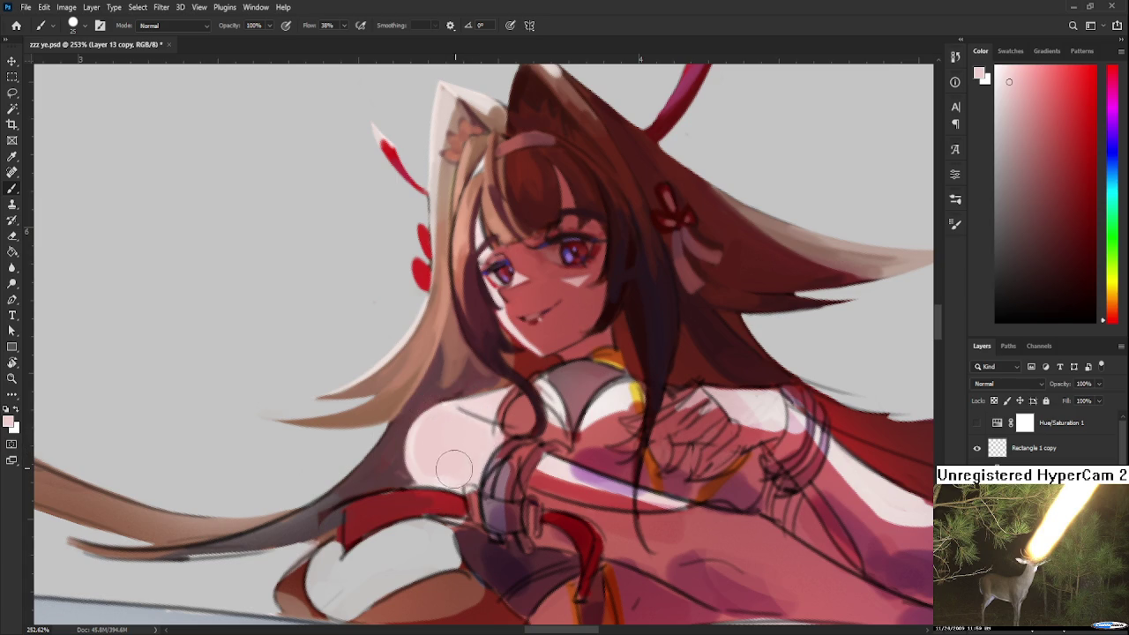
Resample a range of lighter and darker pinks from the chest.
{"action": "left_click", "coordinate": [416, 454], "text": "alt"}
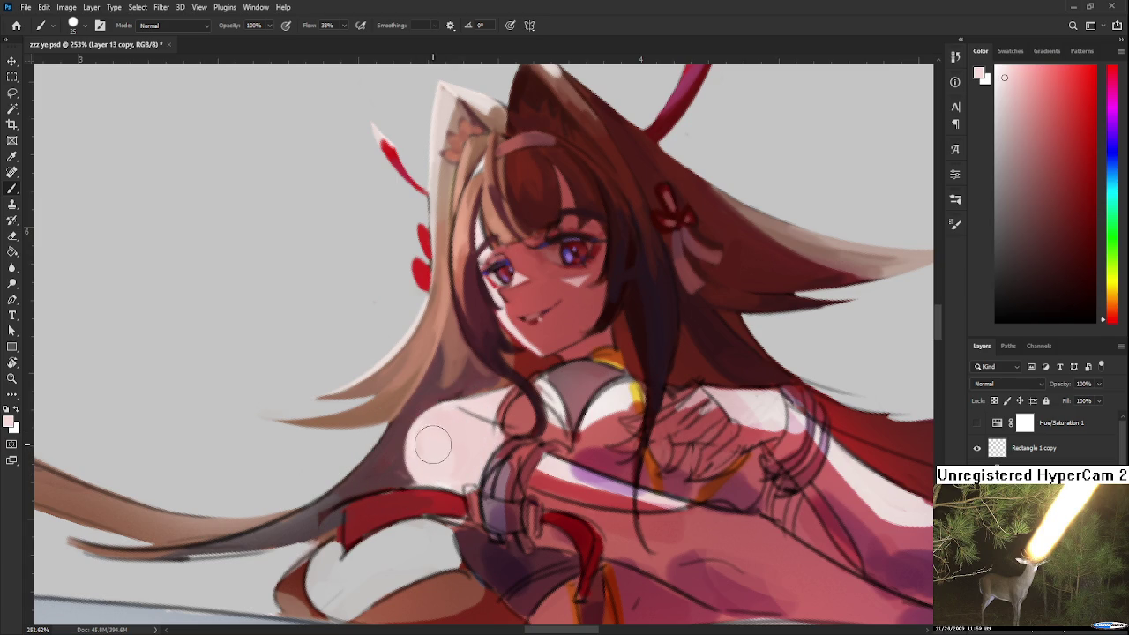
{"action": "left_click", "coordinate": [454, 423], "text": "alt"}
{"action": "left_click", "coordinate": [437, 439], "text": "alt"}
{"action": "left_click", "coordinate": [515, 424], "text": "alt"}
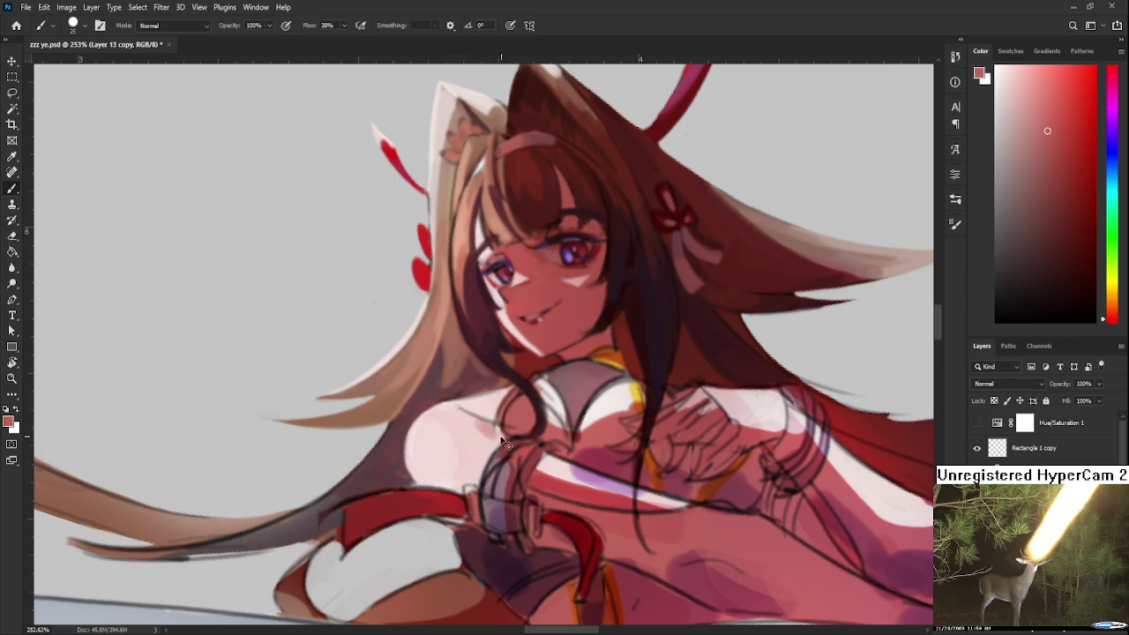
{"action": "left_click", "coordinate": [496, 436], "text": "alt"}
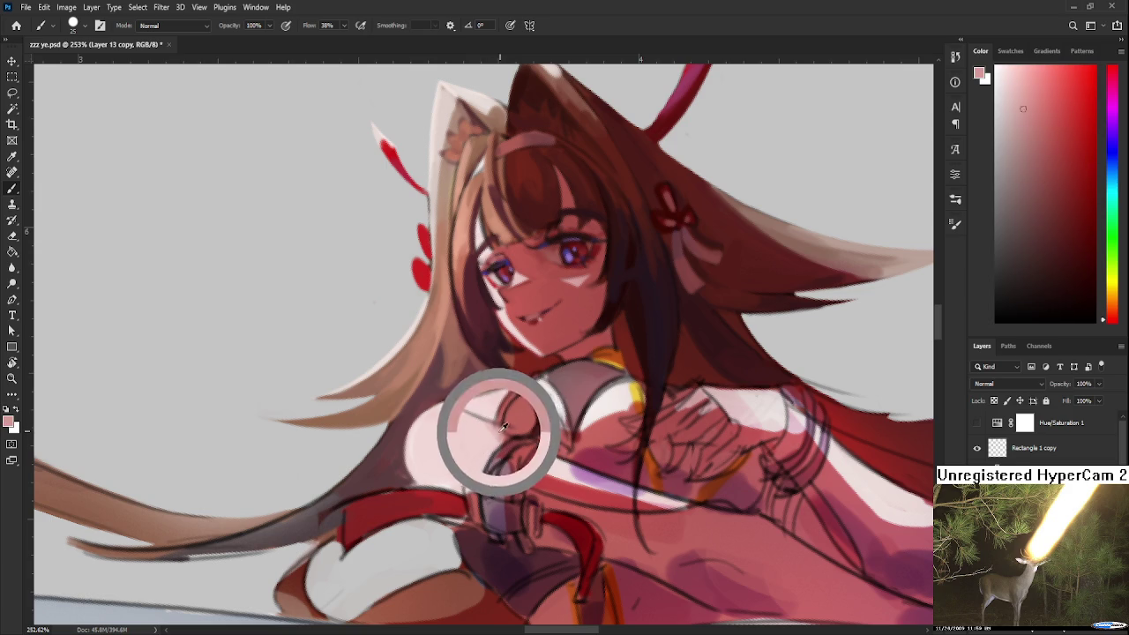
{"action": "left_click", "coordinate": [462, 431], "text": "alt"}
{"action": "left_click", "coordinate": [496, 430], "text": "alt"}
{"action": "left_click", "coordinate": [464, 424], "text": "alt"}
{"action": "left_click", "coordinate": [484, 425], "text": "alt"}
{"action": "left_click", "coordinate": [466, 429], "text": "alt"}
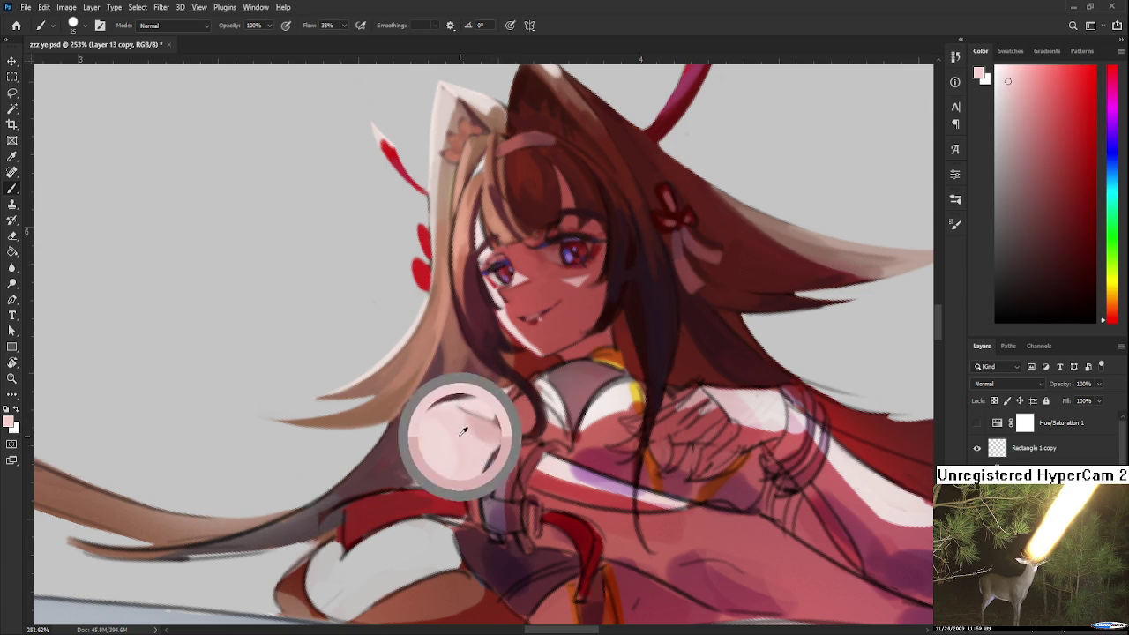
Draw a thin dark red line on the chest, then resample the nearby colours.
{"action": "left_click_drag", "start_coordinate": [617, 293], "coordinate": [593, 240], "text": "alt"}
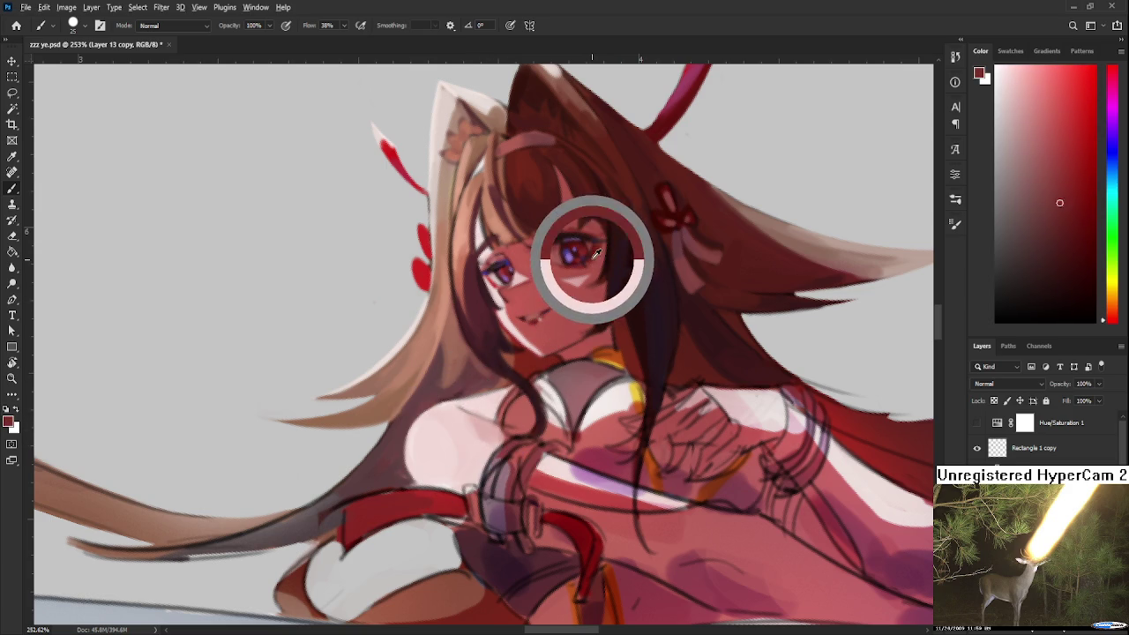
{"action": "left_click_drag", "start_coordinate": [492, 422], "coordinate": [458, 408]}
{"action": "left_click", "coordinate": [482, 412], "text": "alt"}
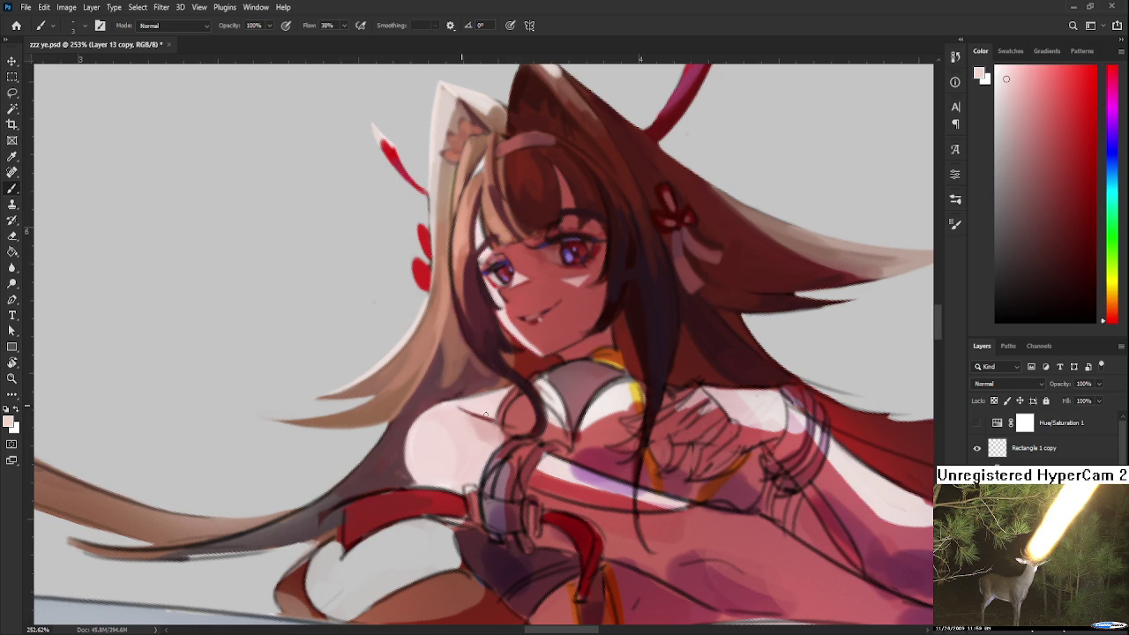
{"action": "left_click", "coordinate": [495, 404], "text": "alt"}
{"action": "left_click", "coordinate": [487, 413], "text": "alt"}
{"action": "left_click", "coordinate": [495, 406], "text": "alt"}
{"action": "left_click", "coordinate": [489, 412], "text": "alt"}
{"action": "left_click_drag", "start_coordinate": [488, 404], "coordinate": [437, 401]}
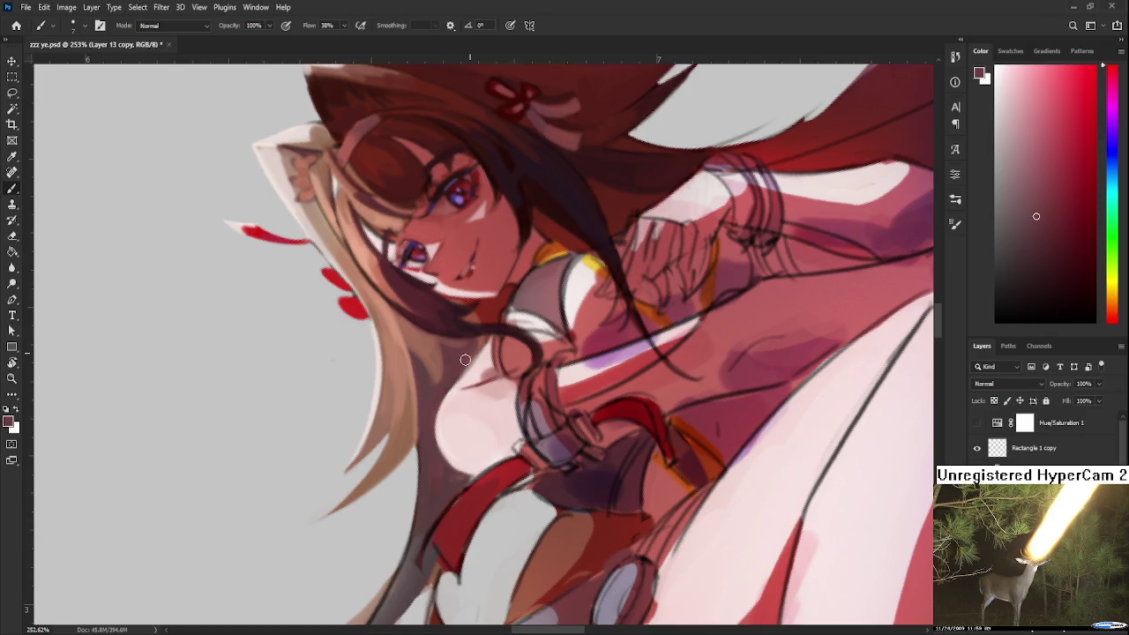
{"action": "left_click", "coordinate": [476, 346], "text": "alt"}
Sample reds from the painting, set the Color panel hue to red, and pick a lighter muted red.
{"action": "key", "text": "r"}
{"action": "mouse_move", "coordinate": [480, 346]}
{"action": "left_mouse_down"}
{"action": "mouse_move", "coordinate": [568, 335]}
{"action": "mouse_move", "coordinate": [455, 353]}
{"action": "left_mouse_up"}
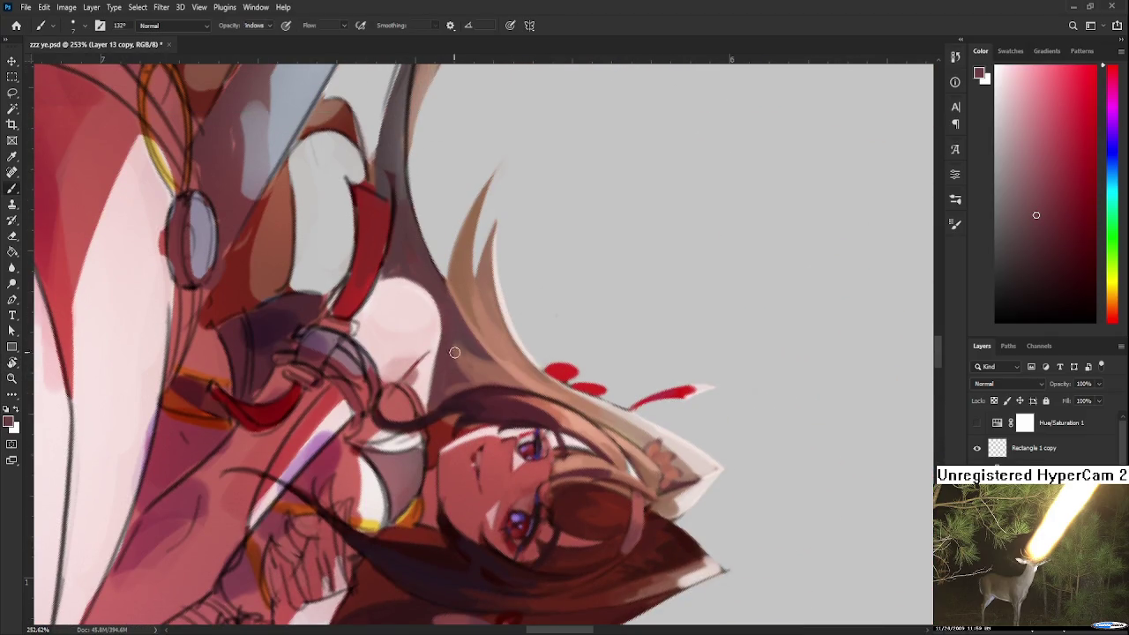
{"action": "left_click", "coordinate": [448, 351], "text": "alt"}
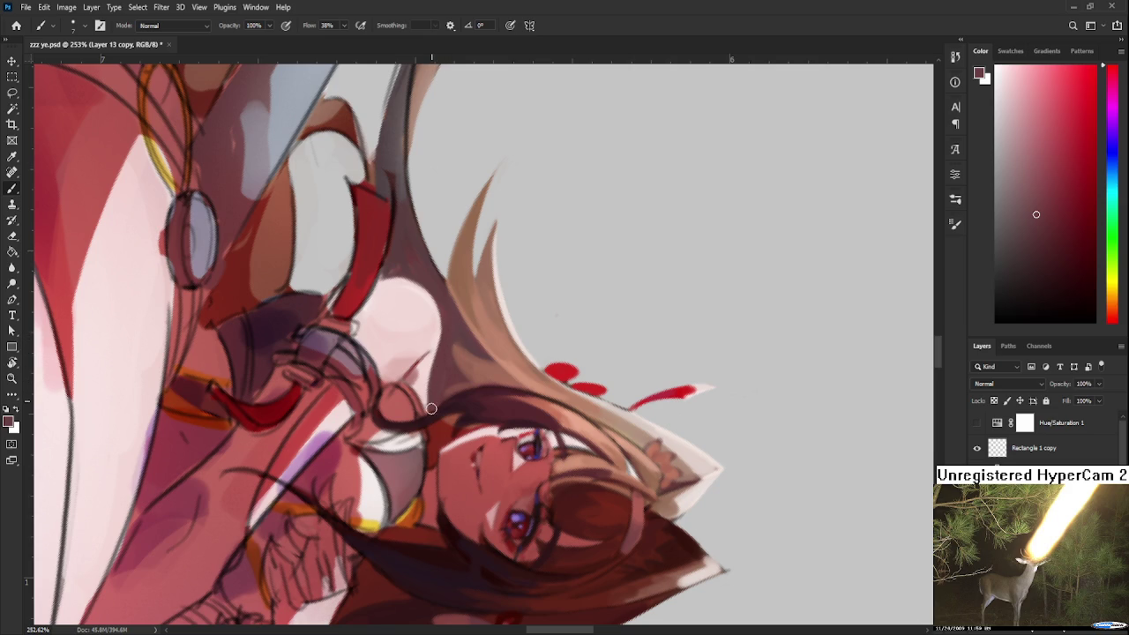
{"action": "left_click", "coordinate": [422, 357], "text": "alt"}
{"action": "left_click", "coordinate": [434, 419], "text": "alt"}
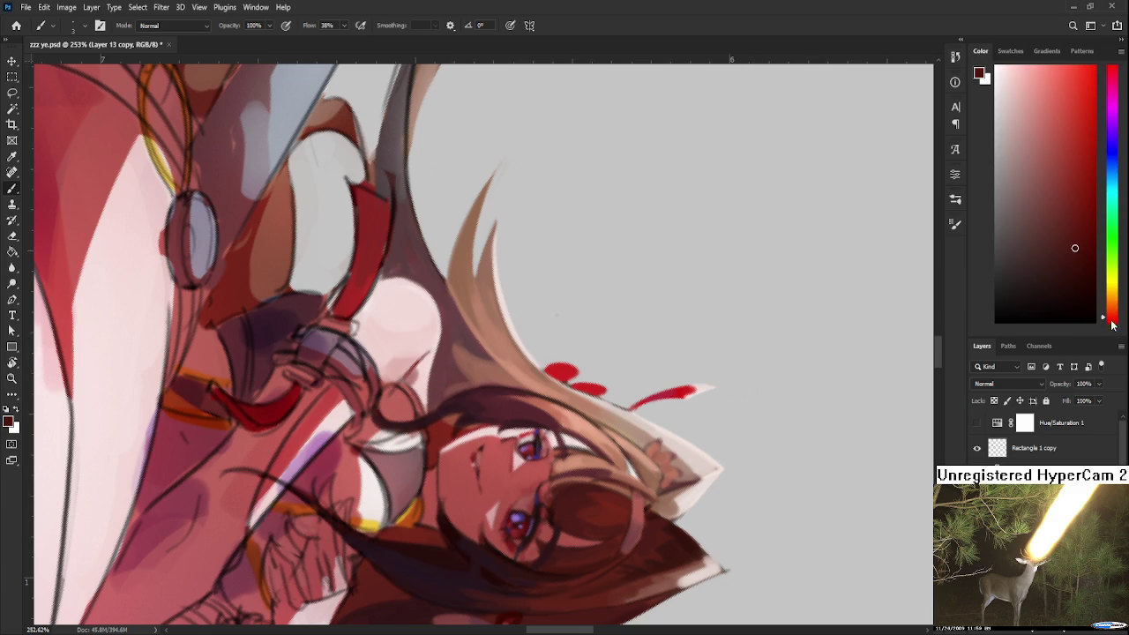
{"action": "left_click", "coordinate": [1111, 321]}
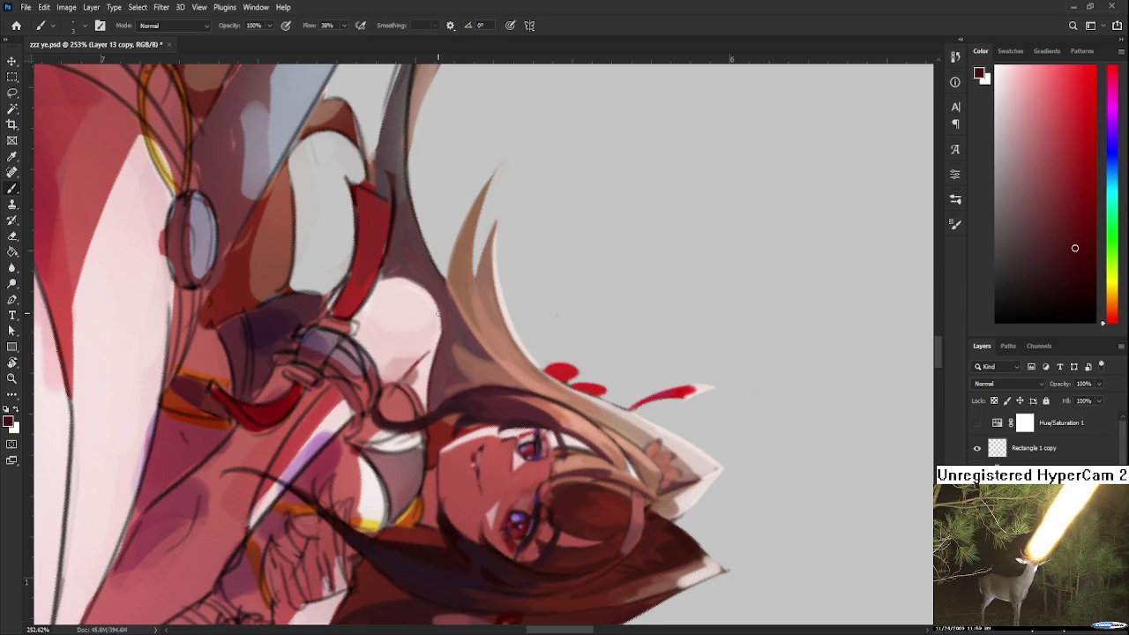
{"action": "left_click", "coordinate": [444, 333], "text": "alt"}
{"action": "key", "text": "r"}
{"action": "left_click_drag", "start_coordinate": [441, 350], "coordinate": [521, 415]}
{"action": "scroll", "coordinate": [521, 415], "scroll_direction": "down", "scroll_amount": 4}
{"action": "scroll", "coordinate": [509, 416], "scroll_direction": "up", "scroll_amount": 5}
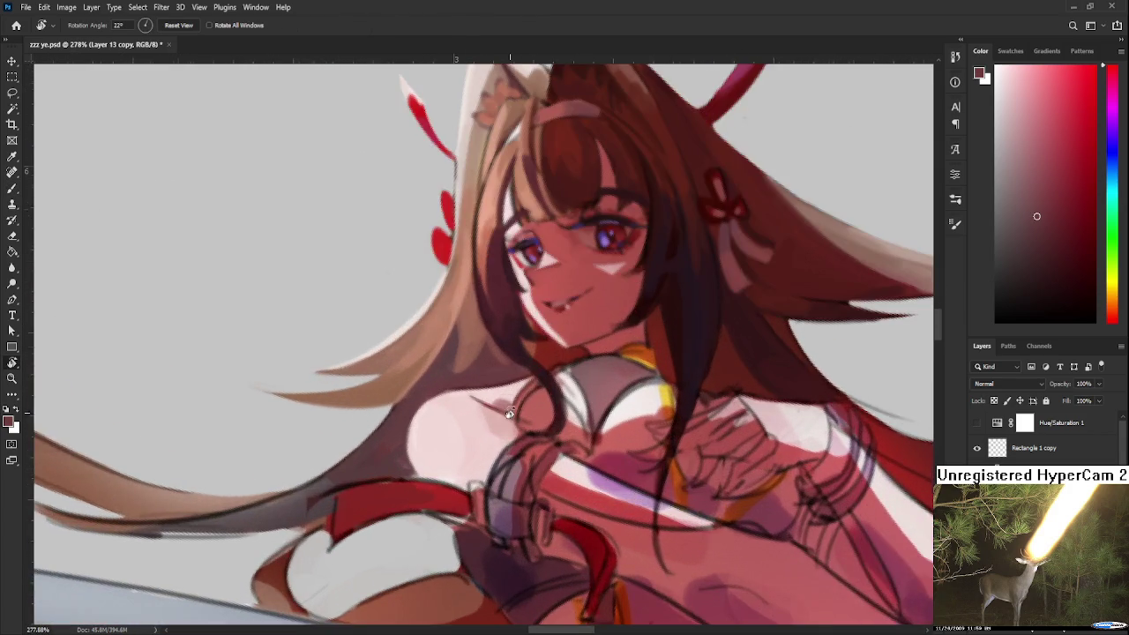
Sample dark chest tones and draw a thin dark line down the shoulder's edge.
{"action": "left_click_drag", "start_coordinate": [509, 416], "coordinate": [496, 460]}
{"action": "left_click_drag", "start_coordinate": [505, 524], "coordinate": [483, 445]}
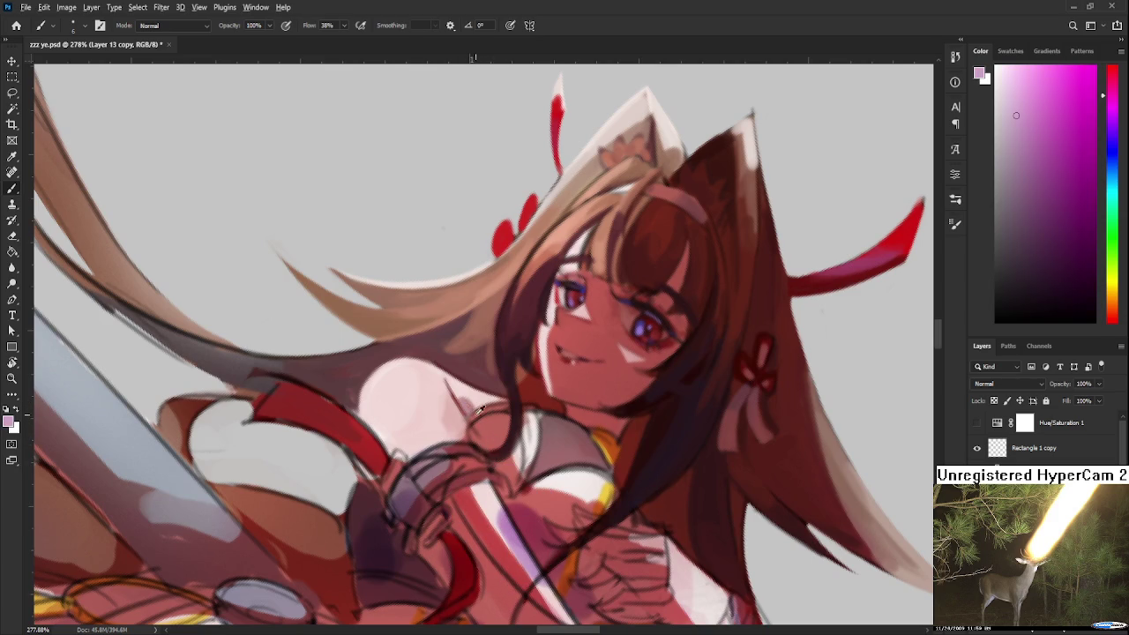
{"action": "left_click", "coordinate": [467, 408], "text": "alt"}
{"action": "left_click", "coordinate": [473, 401], "text": "alt"}
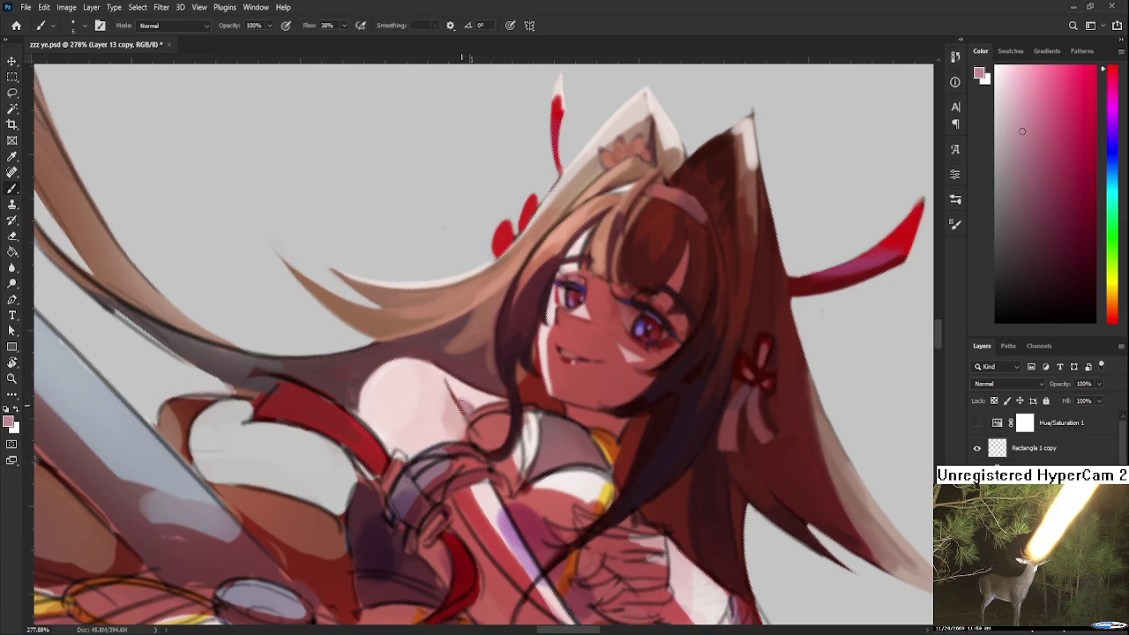
{"action": "left_click_drag", "start_coordinate": [463, 429], "coordinate": [459, 419]}
{"action": "left_click", "coordinate": [446, 411], "text": "alt"}
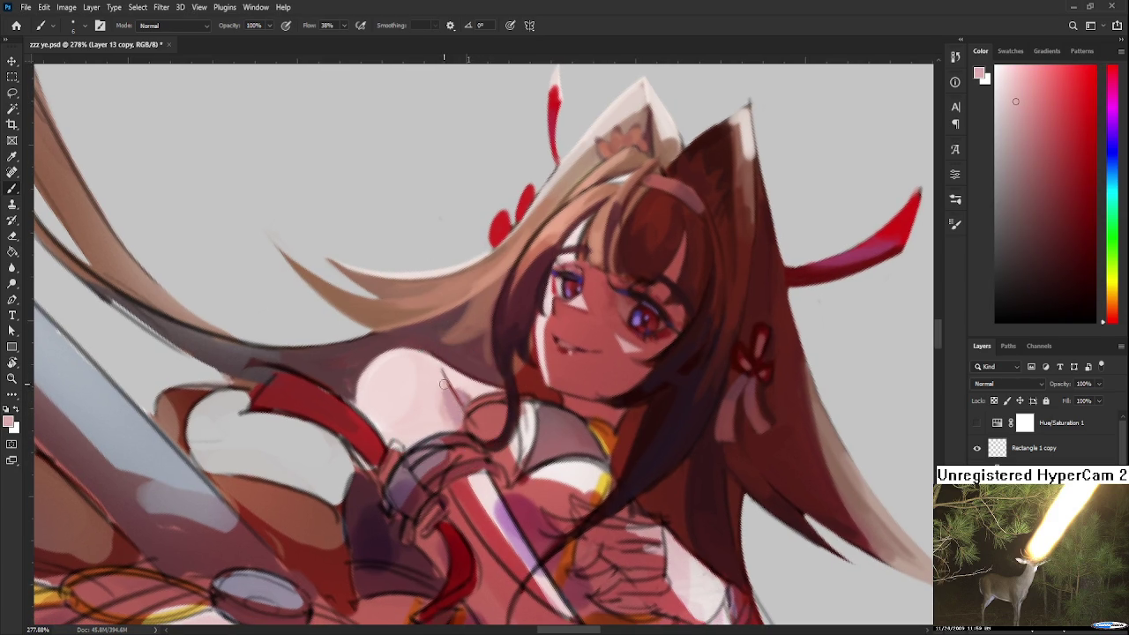
{"action": "left_click_drag", "start_coordinate": [444, 382], "coordinate": [447, 403]}
Blend pale pink into the shoulder beside the hair using colours sampled from the chest.
{"action": "left_click", "coordinate": [442, 395], "text": "alt"}
{"action": "left_click", "coordinate": [435, 397], "text": "alt"}
{"action": "left_click", "coordinate": [428, 389], "text": "alt"}
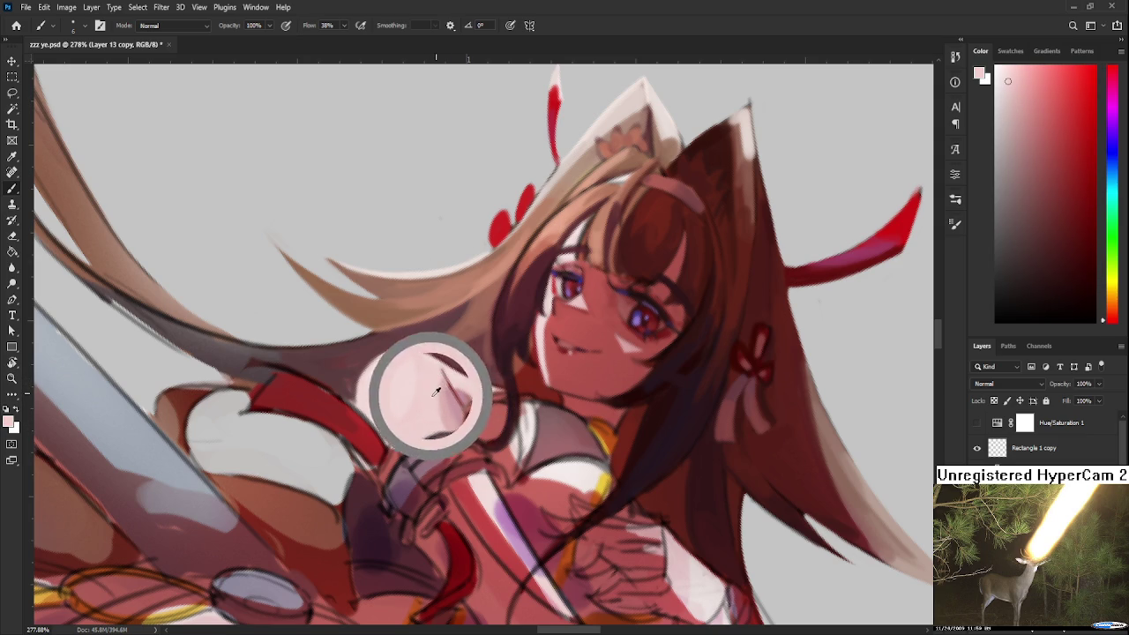
{"action": "left_click", "coordinate": [413, 380], "text": "alt"}
{"action": "left_click", "coordinate": [423, 398], "text": "alt"}
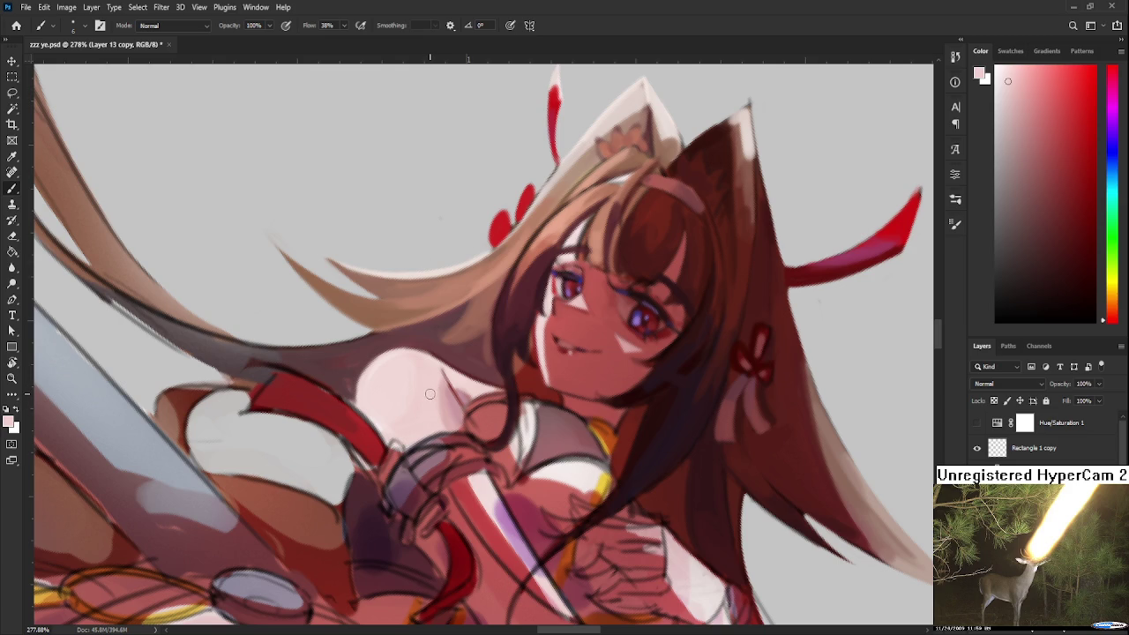
{"action": "left_click", "coordinate": [431, 384], "text": "alt"}
Smooth the shoulder fill with darker and lighter pinks sampled from the shoulder itself.
{"action": "left_click", "coordinate": [457, 378], "text": "alt"}
{"action": "left_click", "coordinate": [444, 385], "text": "alt"}
{"action": "left_click", "coordinate": [447, 397], "text": "alt"}
{"action": "left_click", "coordinate": [437, 387], "text": "alt"}
{"action": "left_click", "coordinate": [441, 394], "text": "alt"}
{"action": "left_click", "coordinate": [439, 403], "text": "alt"}
{"action": "left_click_drag", "start_coordinate": [433, 381], "coordinate": [385, 376]}
{"action": "left_click", "coordinate": [377, 378], "text": "alt"}
{"action": "scroll", "coordinate": [396, 403], "scroll_direction": "down", "scroll_amount": 5}
{"action": "key", "text": "r"}
{"action": "mouse_move", "coordinate": [408, 401]}
{"action": "left_mouse_down"}
{"action": "mouse_move", "coordinate": [591, 384]}
{"action": "mouse_move", "coordinate": [613, 256]}
{"action": "left_mouse_up"}
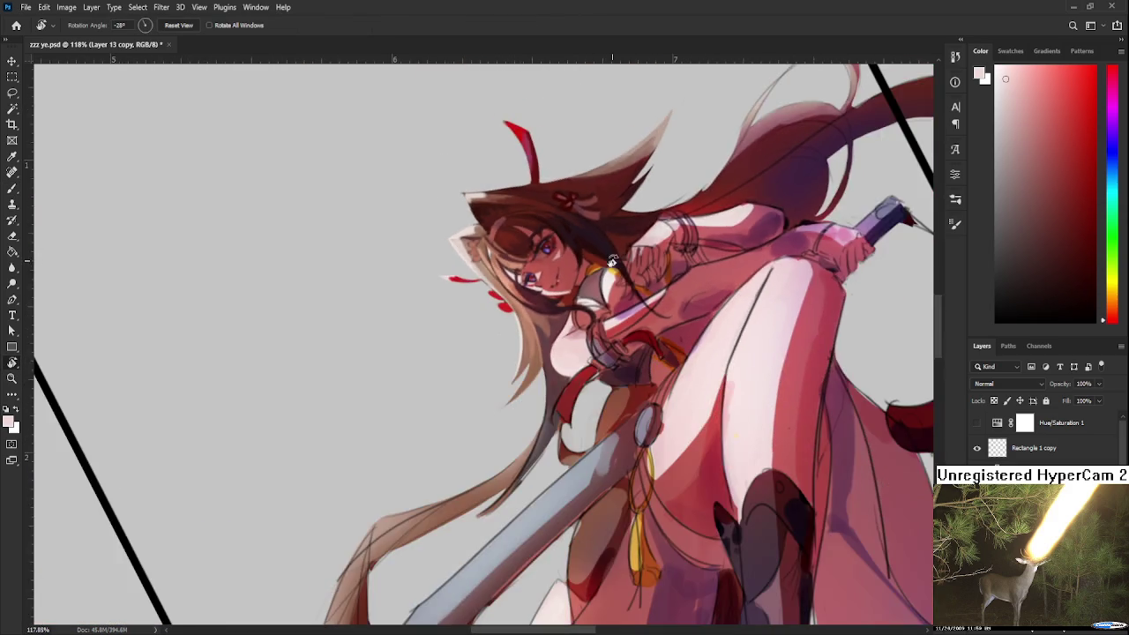
{"action": "scroll", "coordinate": [612, 256], "scroll_direction": "up", "scroll_amount": 3}
{"action": "scroll", "coordinate": [613, 256], "scroll_direction": "up", "scroll_amount": 2}
{"action": "mouse_move", "coordinate": [563, 397]}
{"action": "left_mouse_down"}
{"action": "mouse_move", "coordinate": [554, 431]}
{"action": "mouse_move", "coordinate": [477, 388]}
{"action": "left_mouse_up"}
{"action": "key", "text": "b"}
{"action": "left_click", "coordinate": [477, 388], "text": "alt"}
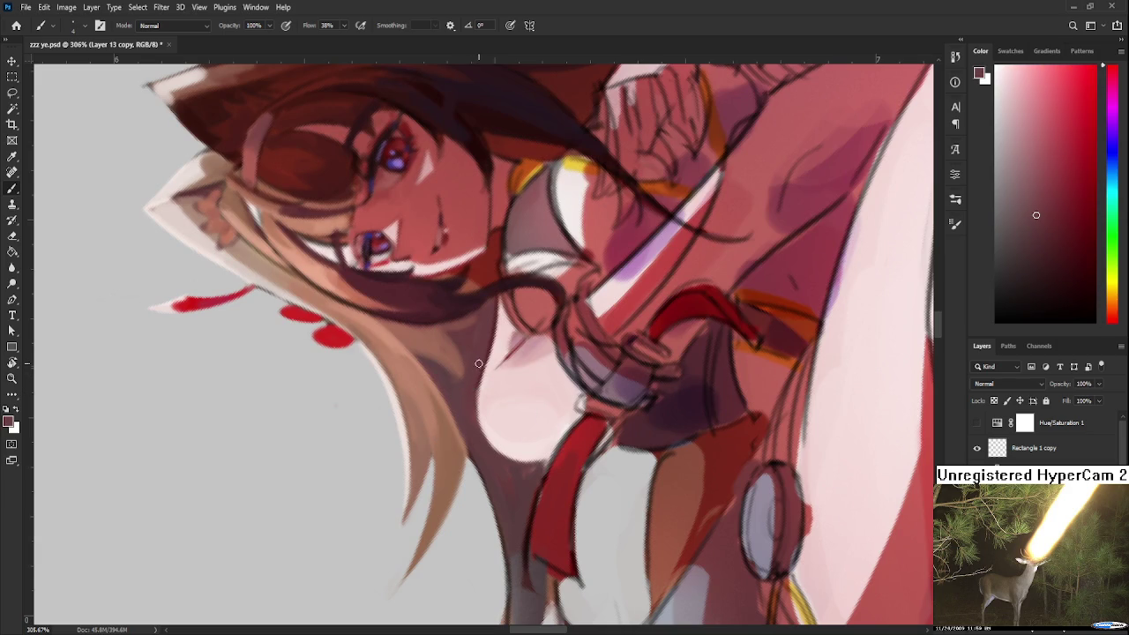
{"action": "key", "text": "r"}
{"action": "scroll", "coordinate": [546, 410], "scroll_direction": "down", "scroll_amount": 5}
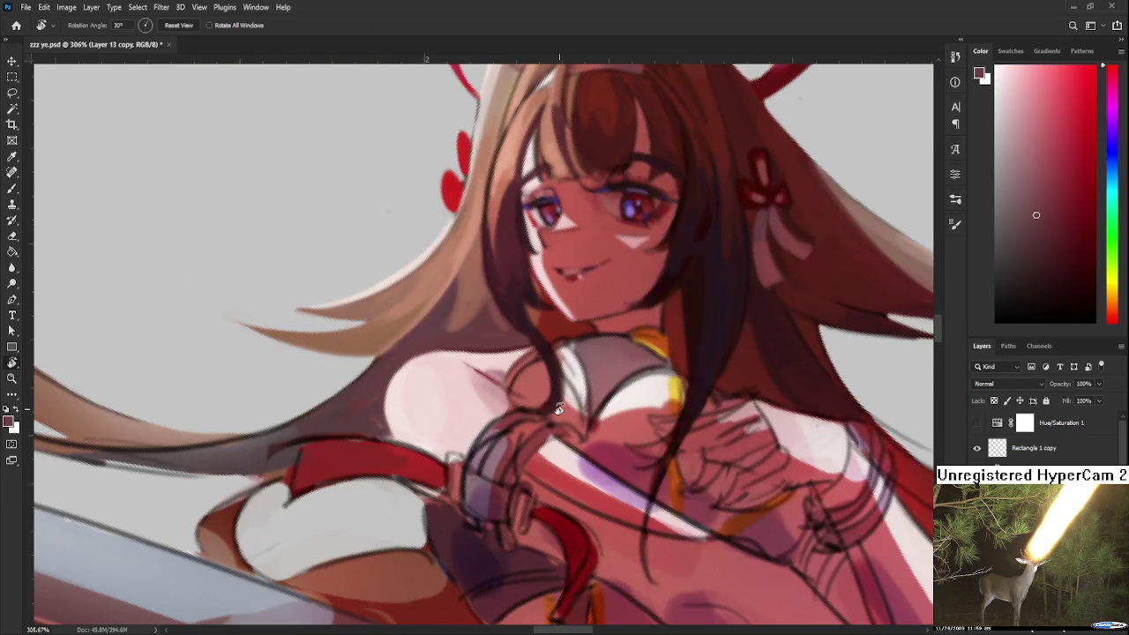
{"action": "mouse_move", "coordinate": [547, 410]}
{"action": "left_mouse_down"}
{"action": "mouse_move", "coordinate": [583, 345]}
{"action": "mouse_move", "coordinate": [645, 335]}
{"action": "mouse_move", "coordinate": [645, 372]}
{"action": "left_mouse_up"}
{"action": "scroll", "coordinate": [583, 345], "scroll_direction": "down", "scroll_amount": 4}
{"action": "scroll", "coordinate": [644, 372], "scroll_direction": "down", "scroll_amount": 2}
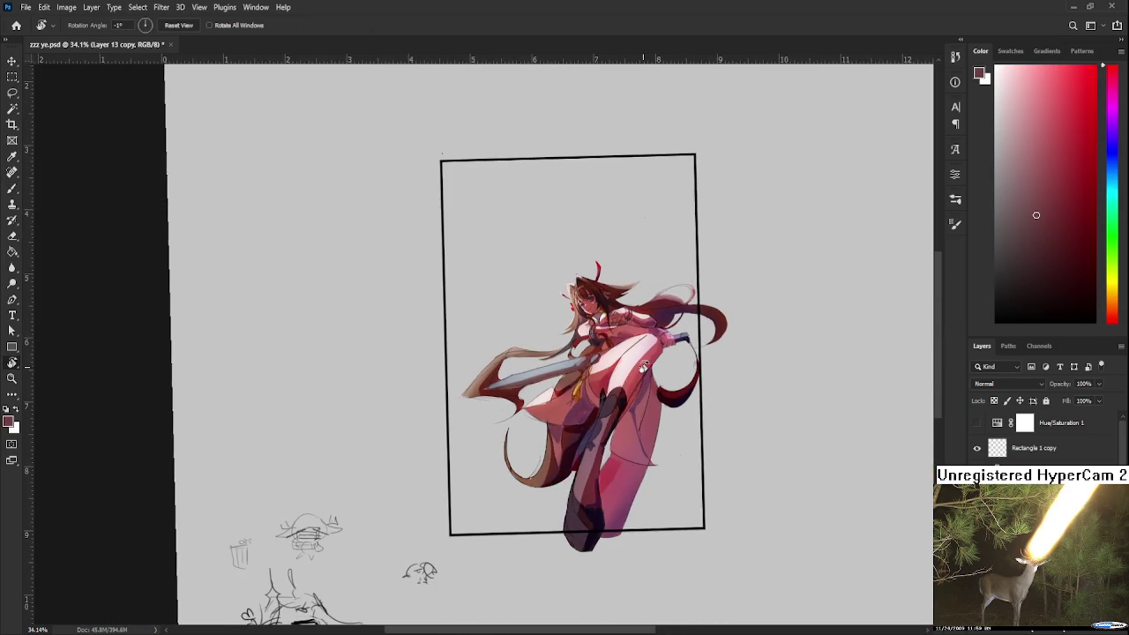
{"action": "key", "text": "h"}
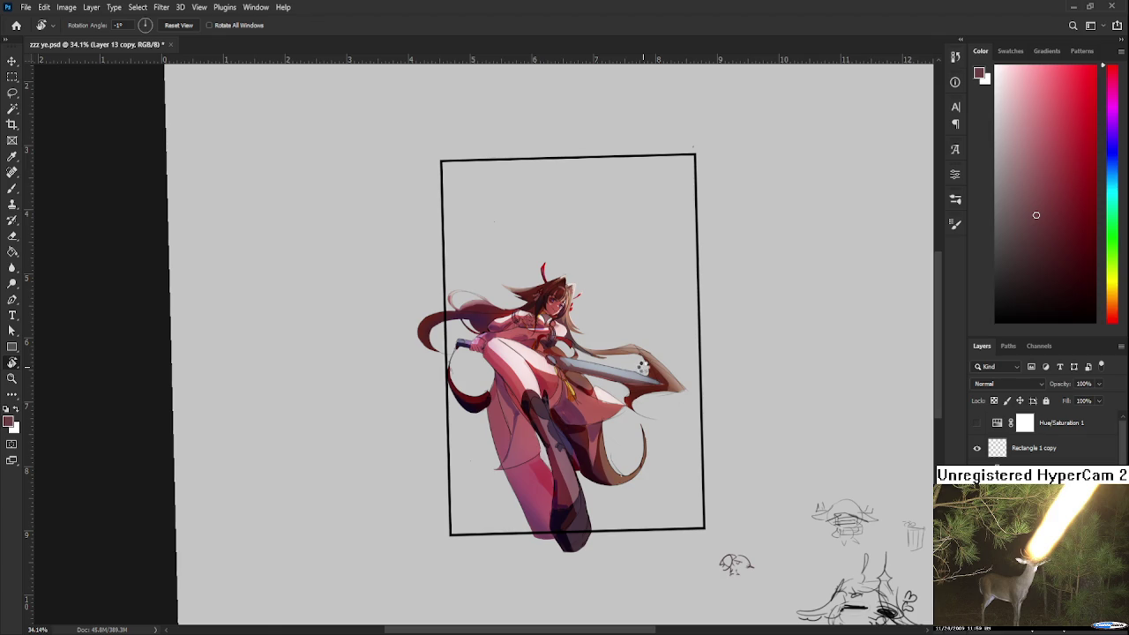
{"action": "key", "text": "h"}
{"action": "key", "text": "h"}
{"action": "key", "text": "h"}
{"action": "scroll", "coordinate": [644, 367], "scroll_direction": "up", "scroll_amount": 3}
{"action": "scroll", "coordinate": [585, 322], "scroll_direction": "up", "scroll_amount": 3}
{"action": "scroll", "coordinate": [585, 322], "scroll_direction": "up", "scroll_amount": 3}
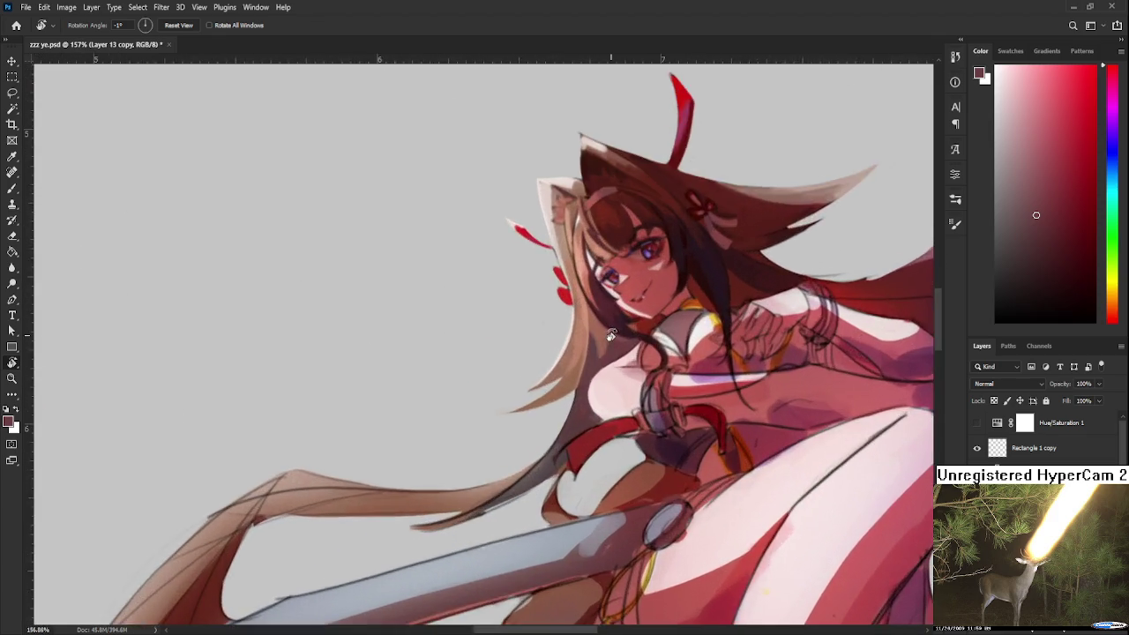
{"action": "left_click_drag", "start_coordinate": [585, 322], "coordinate": [583, 368]}
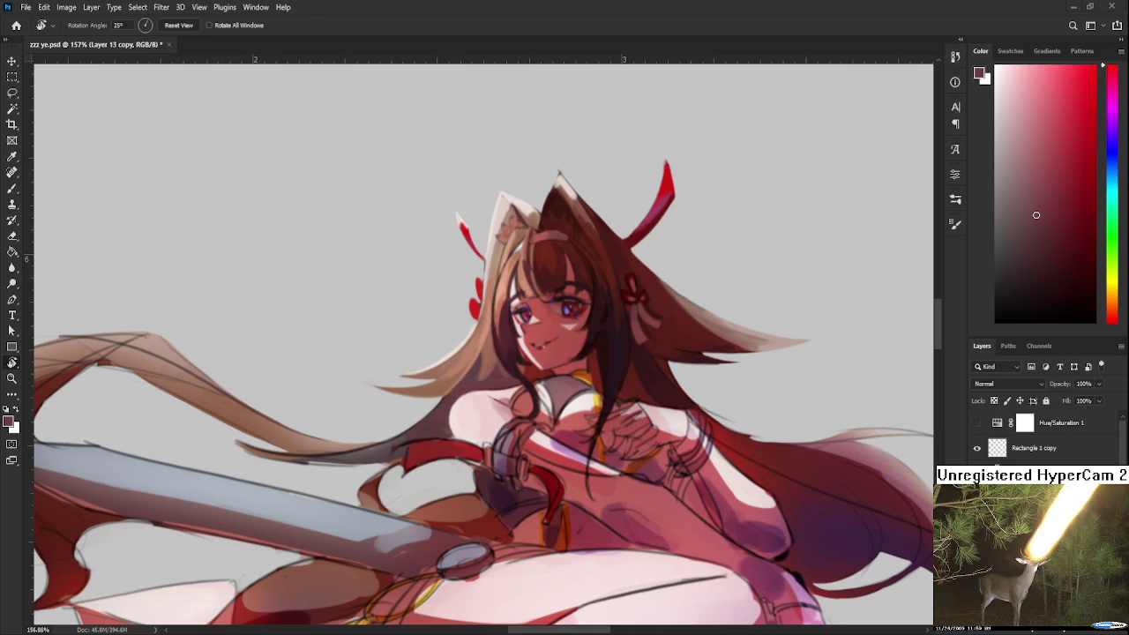
{"action": "scroll", "coordinate": [467, 381], "scroll_direction": "down", "scroll_amount": 3}
{"action": "scroll", "coordinate": [467, 363], "scroll_direction": "up", "scroll_amount": 3}
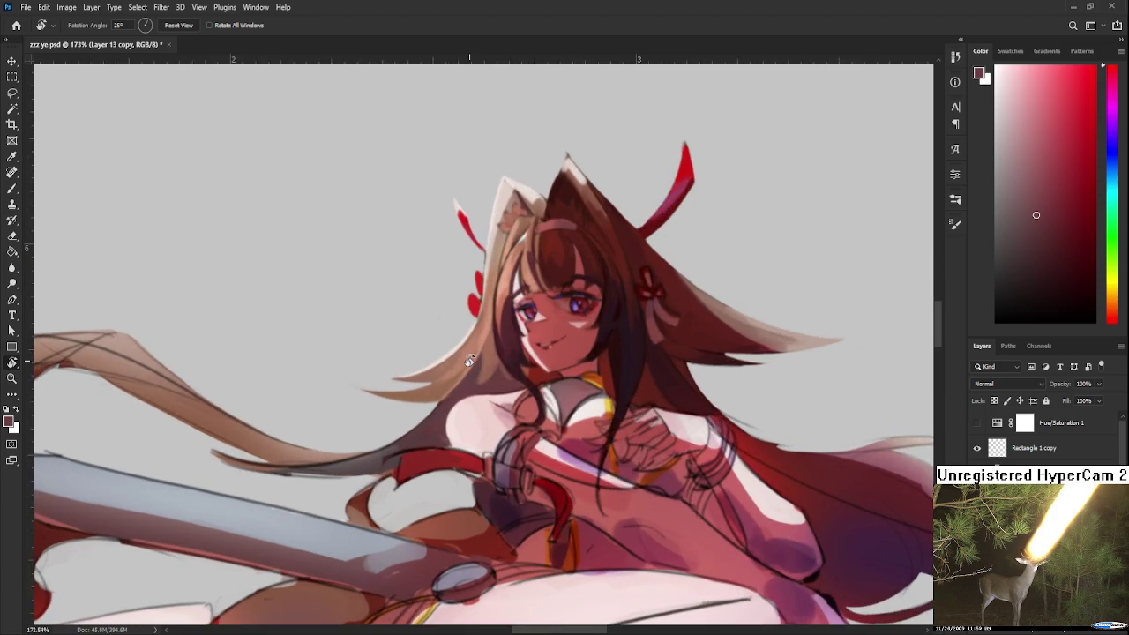
{"action": "scroll", "coordinate": [585, 329], "scroll_direction": "up", "scroll_amount": 1}
{"action": "mouse_move", "coordinate": [585, 330]}
{"action": "left_mouse_down"}
{"action": "mouse_move", "coordinate": [426, 441]}
{"action": "mouse_move", "coordinate": [445, 444]}
{"action": "left_mouse_up"}
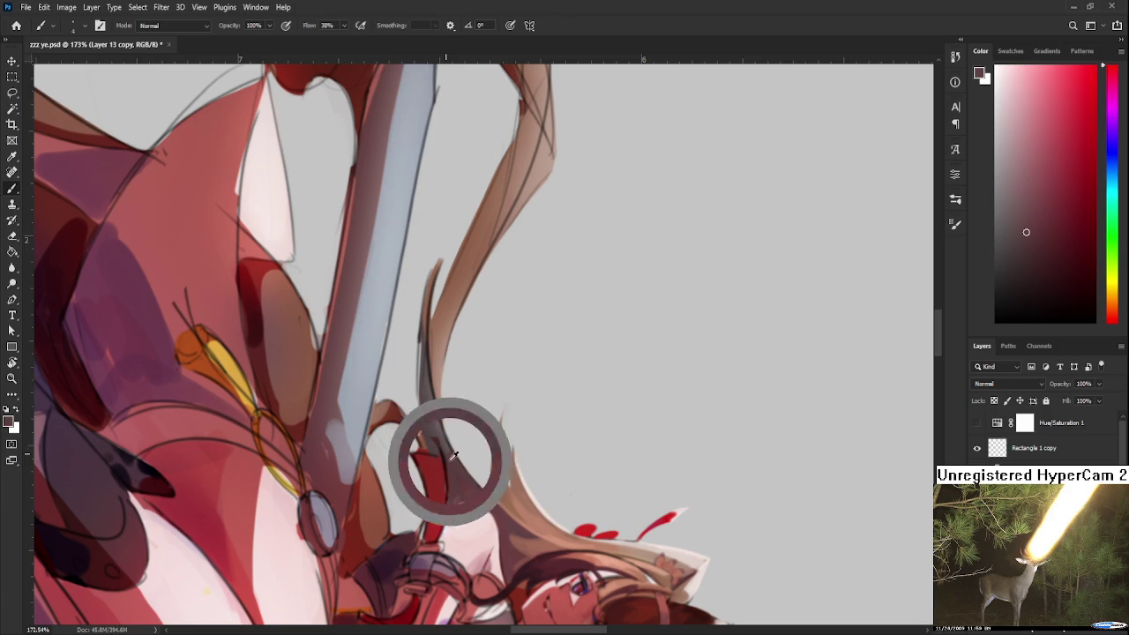
Sample the hair colour, turn the view upright and pick the salmon skin tone near the face.
{"action": "left_click", "coordinate": [444, 447], "text": "alt"}
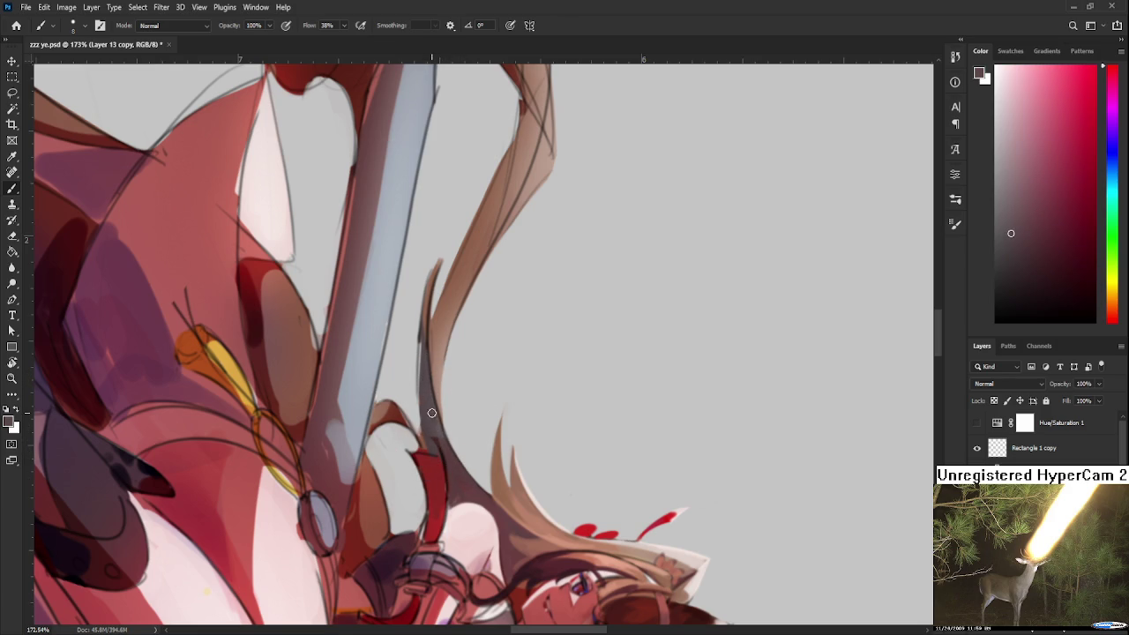
{"action": "key", "text": "e"}
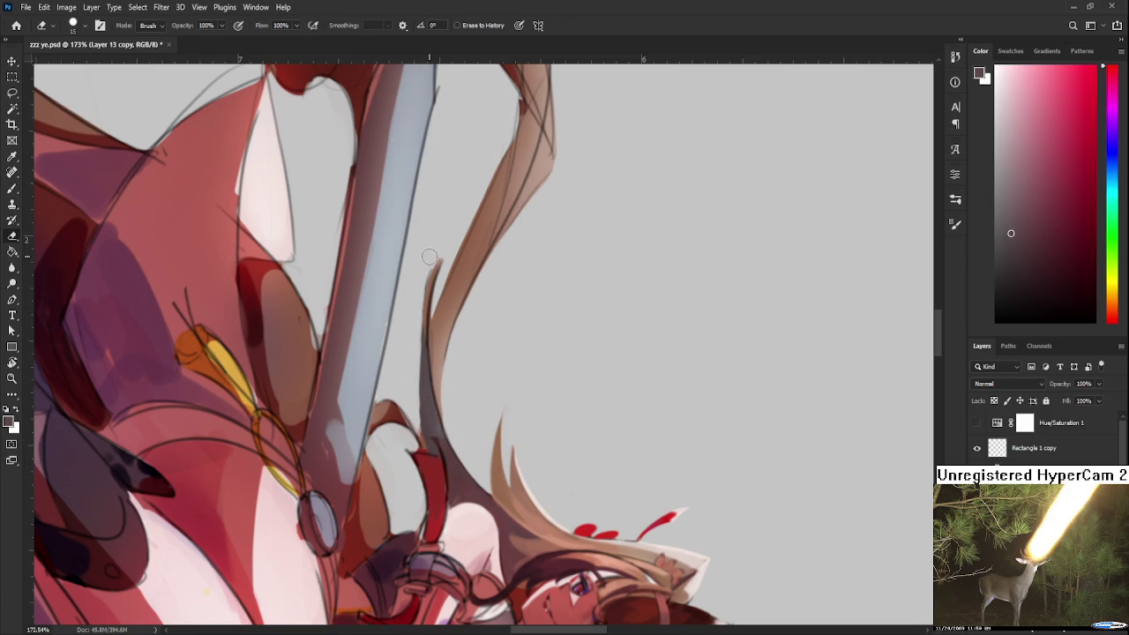
{"action": "key", "text": "b"}
{"action": "left_click_drag", "start_coordinate": [411, 402], "coordinate": [545, 408]}
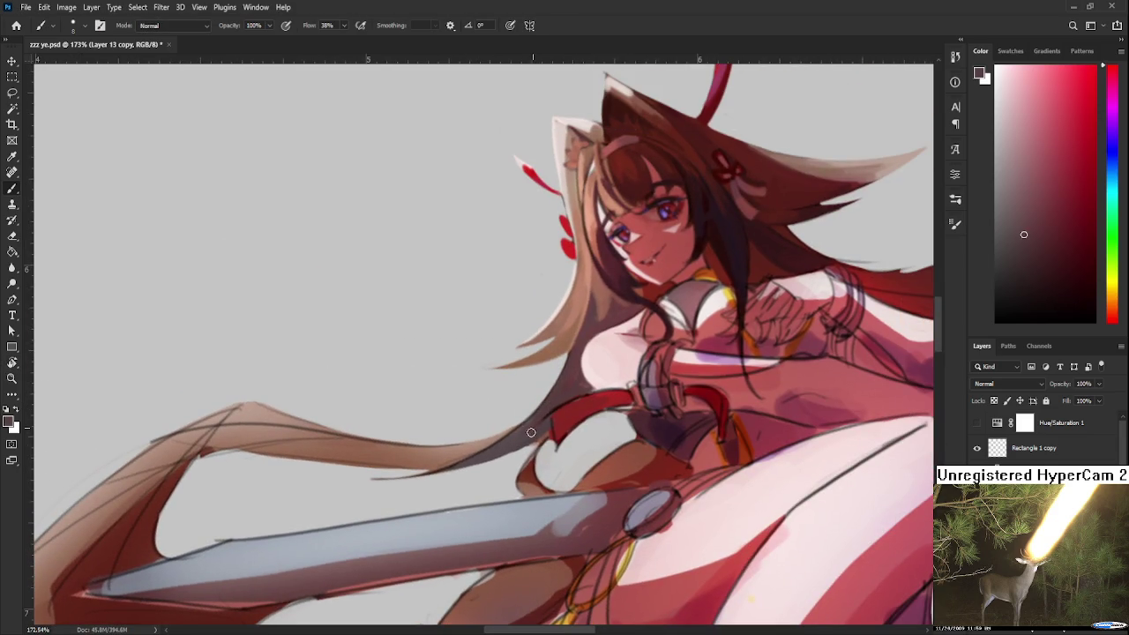
{"action": "scroll", "coordinate": [628, 324], "scroll_direction": "up", "scroll_amount": 1}
{"action": "left_click", "coordinate": [569, 304], "text": "alt"}
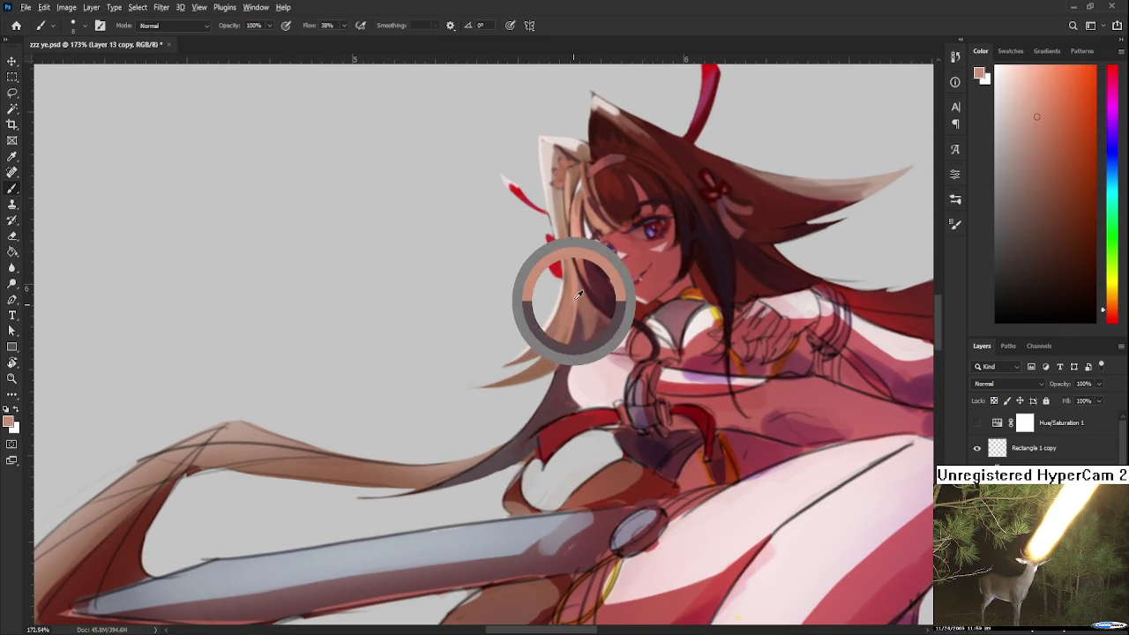
Rotate the view, sample a darker red and pan the artwork up and right.
{"action": "key", "text": "r"}
{"action": "left_click_drag", "start_coordinate": [569, 304], "coordinate": [584, 388]}
{"action": "key", "text": "b"}
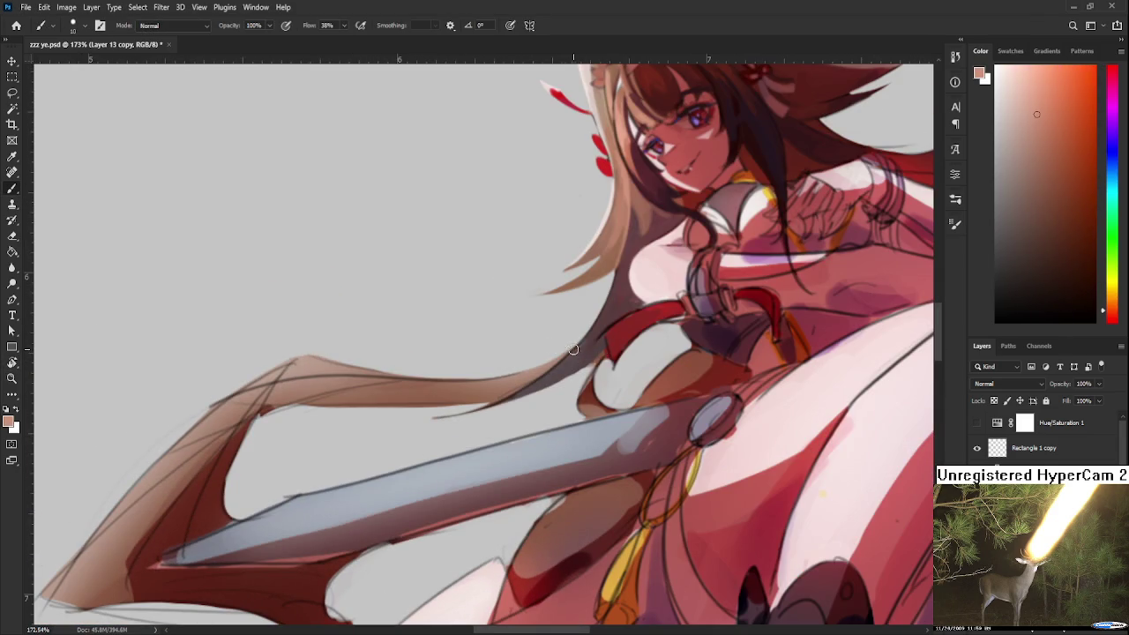
{"action": "scroll", "coordinate": [571, 357], "scroll_direction": "down", "scroll_amount": 2}
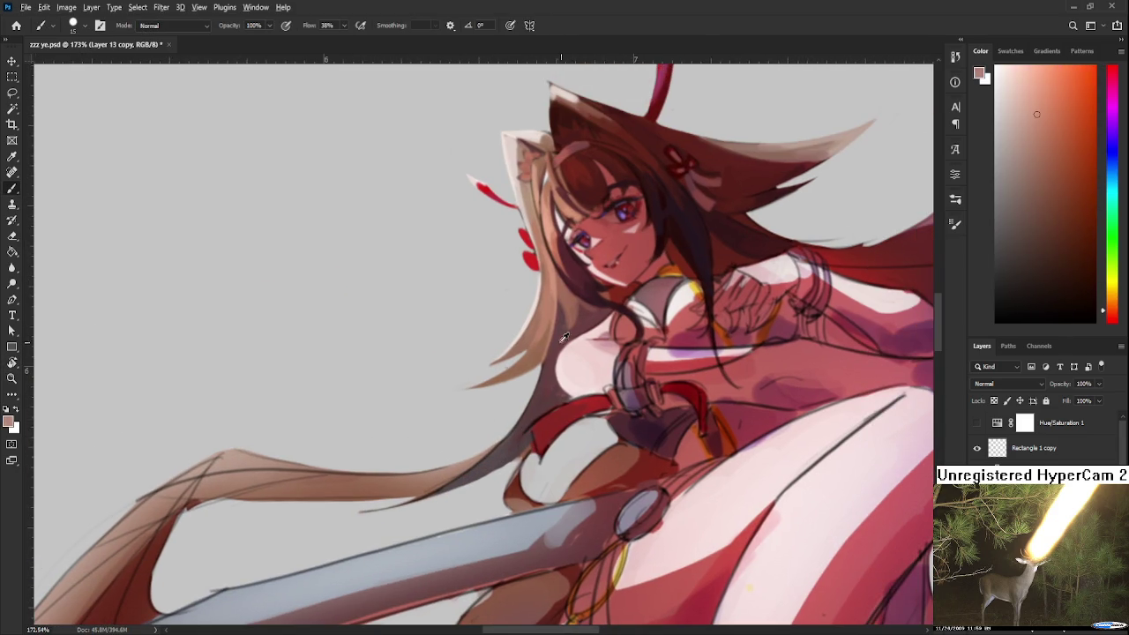
{"action": "left_click", "coordinate": [560, 337], "text": "alt"}
{"action": "scroll", "coordinate": [523, 403], "scroll_direction": "up", "scroll_amount": 2}
{"action": "left_click_drag", "start_coordinate": [524, 403], "coordinate": [558, 354]}
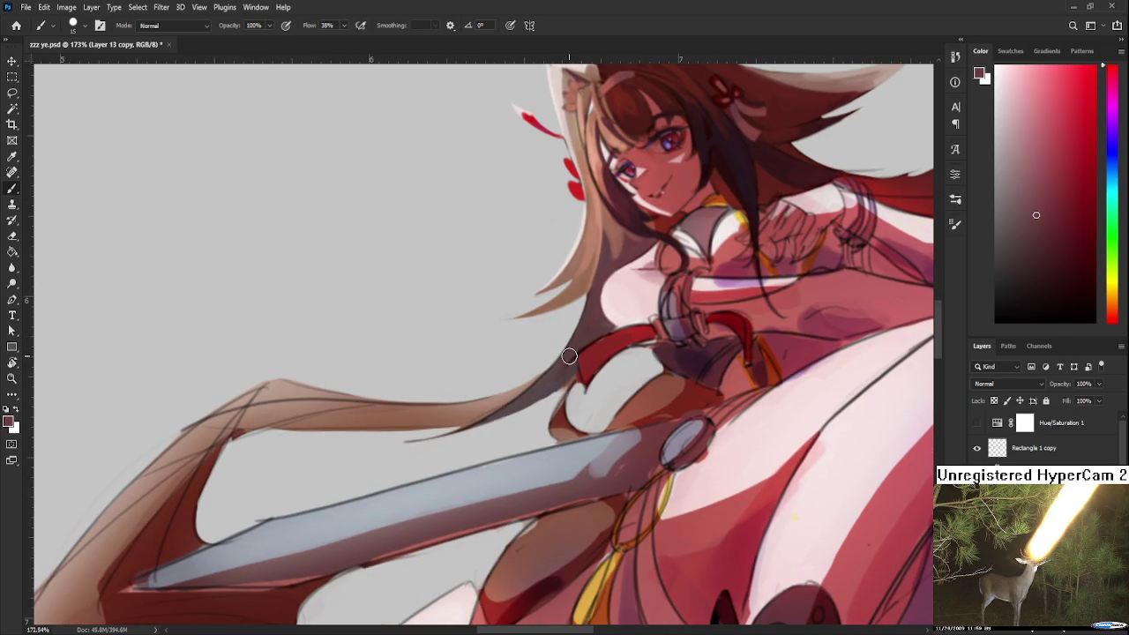
At about -57° rotation, erase the stray dark outline along the hair edge near the shoulder.
{"action": "key", "text": "r"}
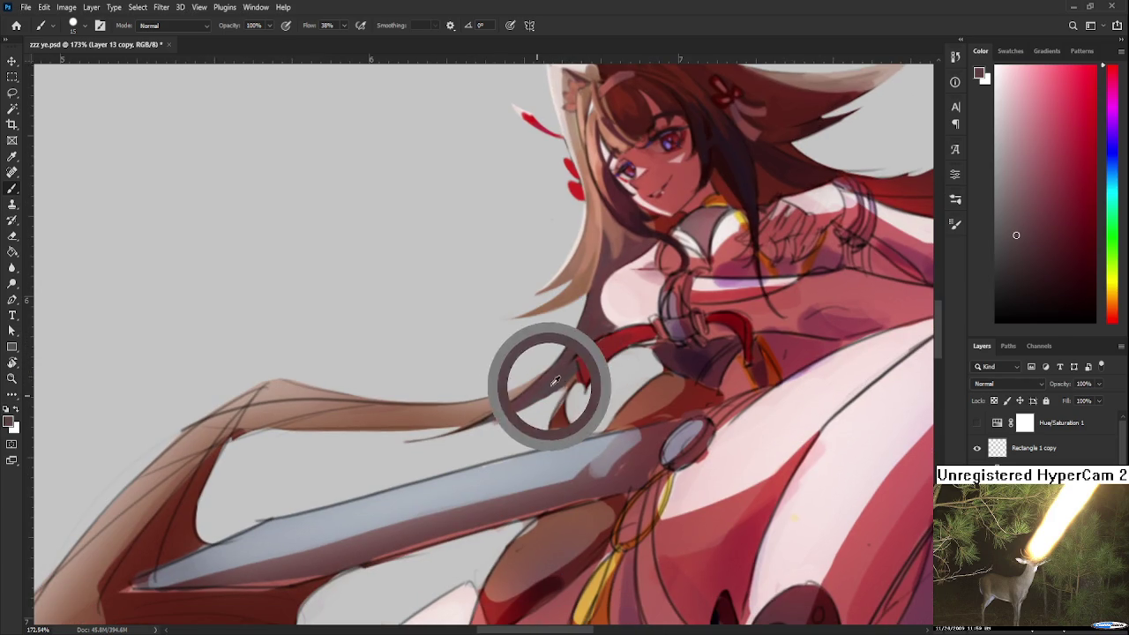
{"action": "left_click_drag", "start_coordinate": [503, 423], "coordinate": [533, 400]}
{"action": "key", "text": "e"}
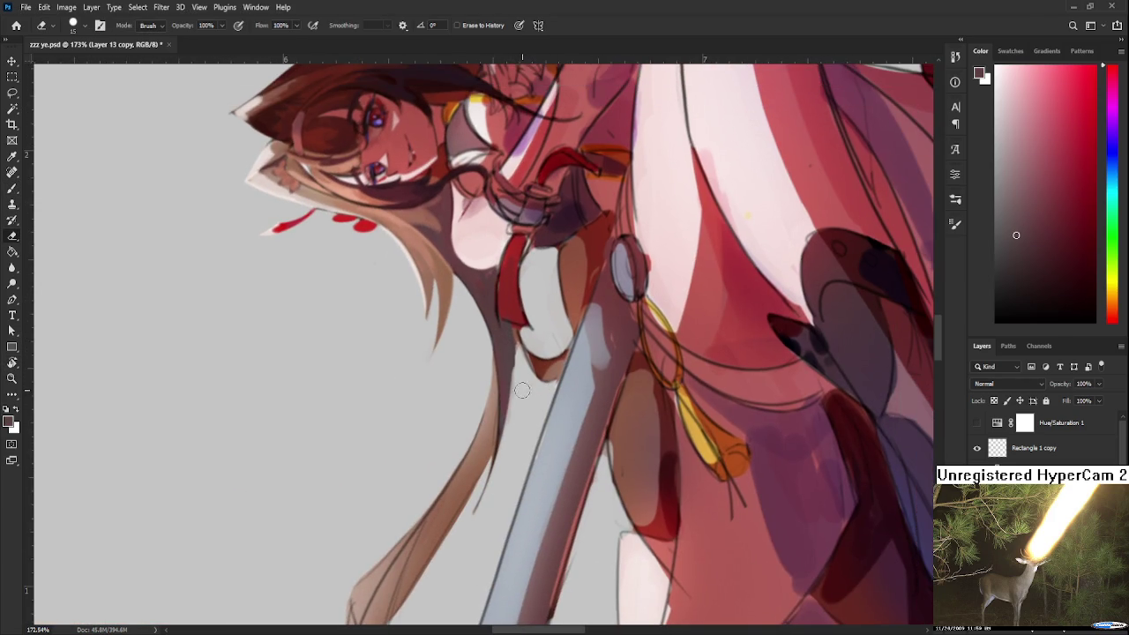
{"action": "left_click_drag", "start_coordinate": [522, 351], "coordinate": [499, 477]}
{"action": "key", "text": "ctrl+z"}
{"action": "left_click_drag", "start_coordinate": [519, 371], "coordinate": [473, 515]}
Rotate the view back near upright.
{"action": "key", "text": "r"}
{"action": "scroll", "coordinate": [455, 526], "scroll_direction": "down", "scroll_amount": 5}
{"action": "mouse_move", "coordinate": [494, 441]}
{"action": "left_mouse_down"}
{"action": "mouse_move", "coordinate": [559, 384]}
{"action": "mouse_move", "coordinate": [574, 444]}
{"action": "left_mouse_up"}
{"action": "scroll", "coordinate": [559, 384], "scroll_direction": "down", "scroll_amount": 2}
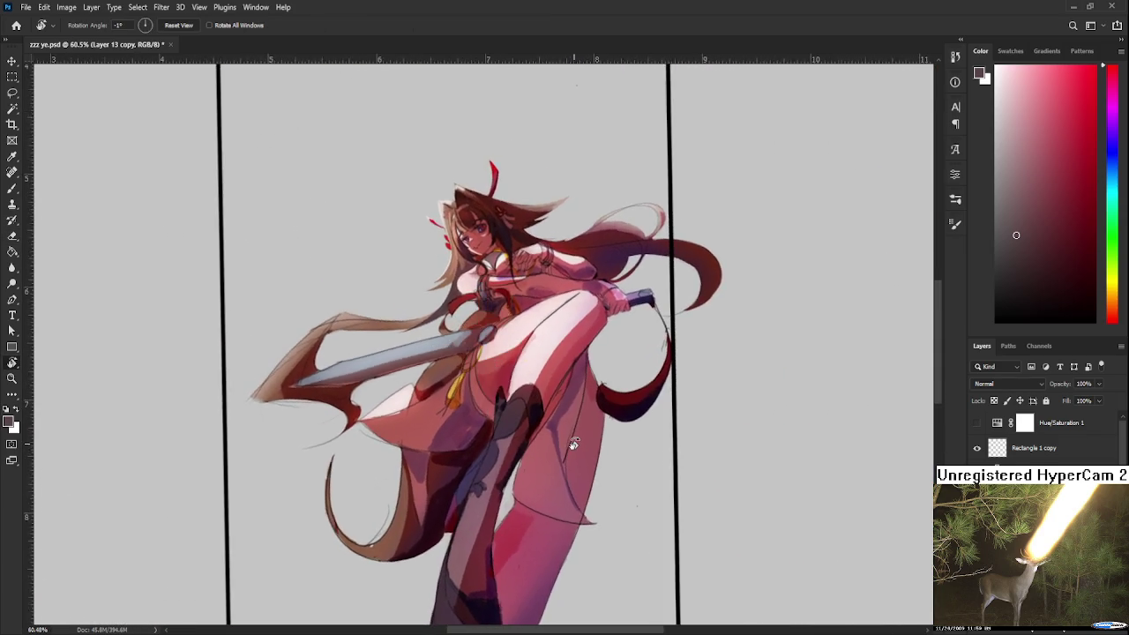
Zoom in on the red head ornaments and paint sampled light peach over the hair edge.
{"action": "scroll", "coordinate": [573, 444], "scroll_direction": "down", "scroll_amount": 2}
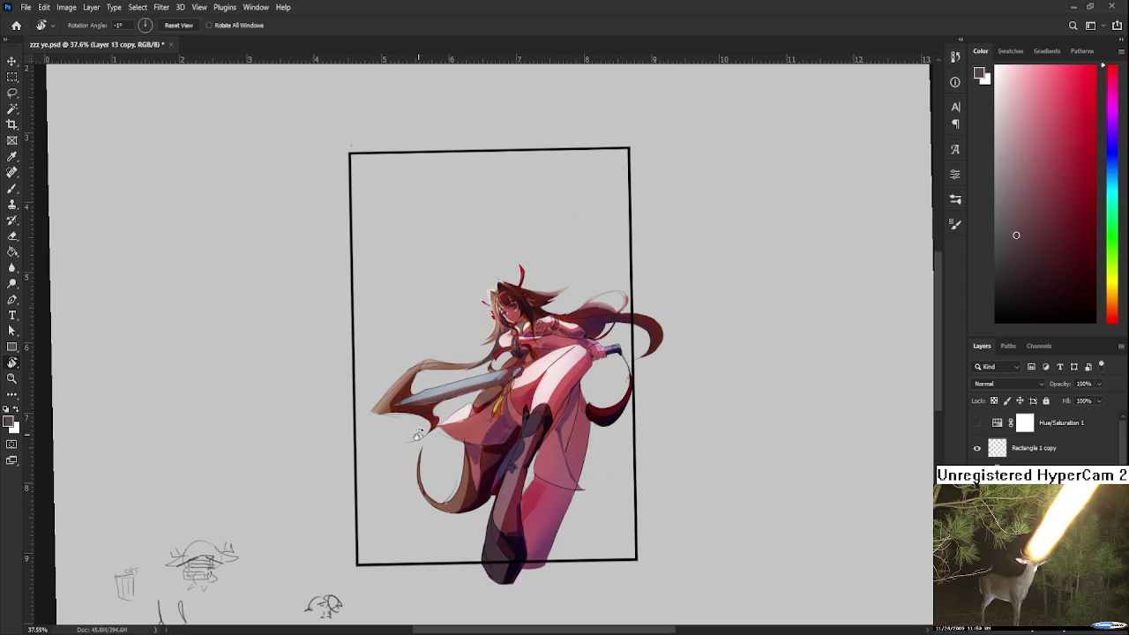
{"action": "scroll", "coordinate": [464, 305], "scroll_direction": "up", "scroll_amount": 2}
{"action": "scroll", "coordinate": [526, 330], "scroll_direction": "up", "scroll_amount": 3}
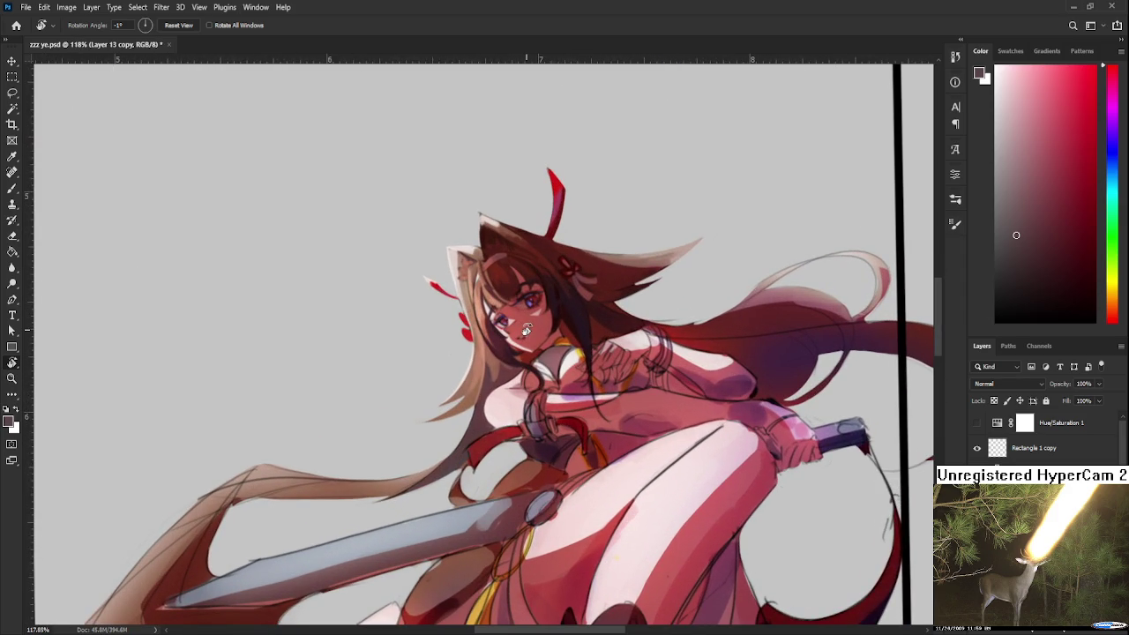
{"action": "scroll", "coordinate": [449, 295], "scroll_direction": "up", "scroll_amount": 1}
{"action": "scroll", "coordinate": [444, 292], "scroll_direction": "up", "scroll_amount": 3}
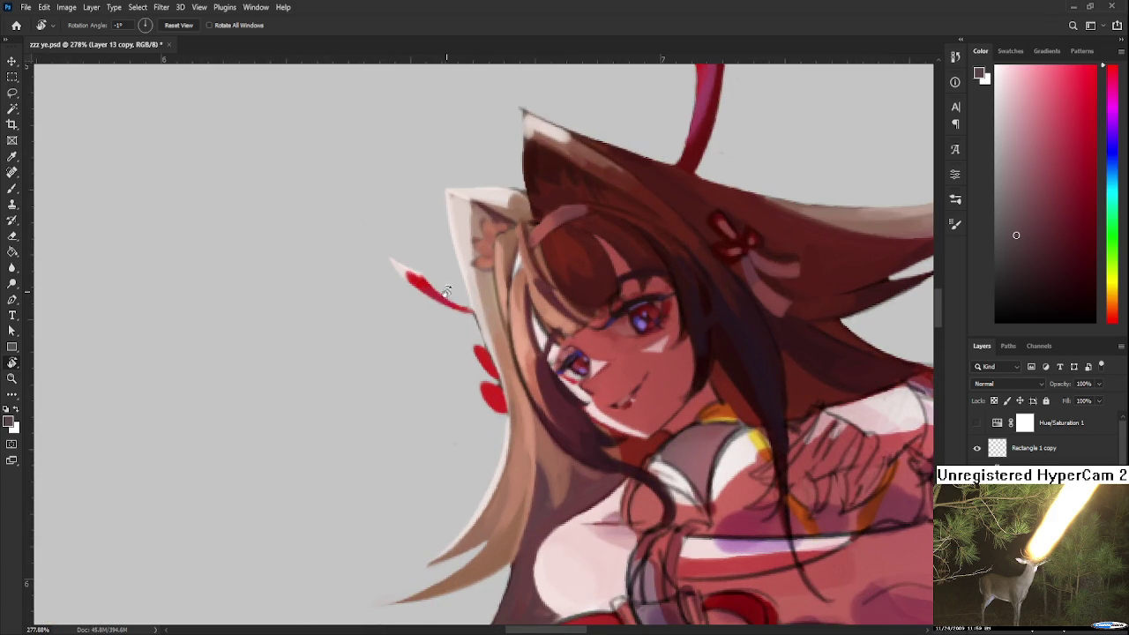
{"action": "left_click_drag", "start_coordinate": [444, 292], "coordinate": [416, 347]}
{"action": "key", "text": "e"}
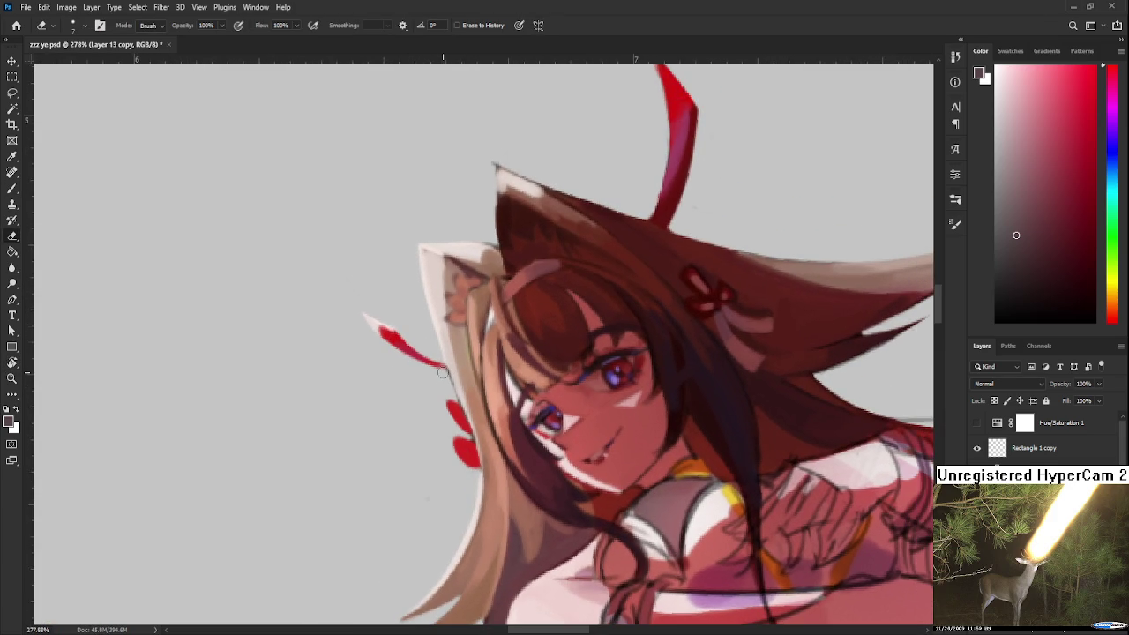
{"action": "key", "text": "b"}
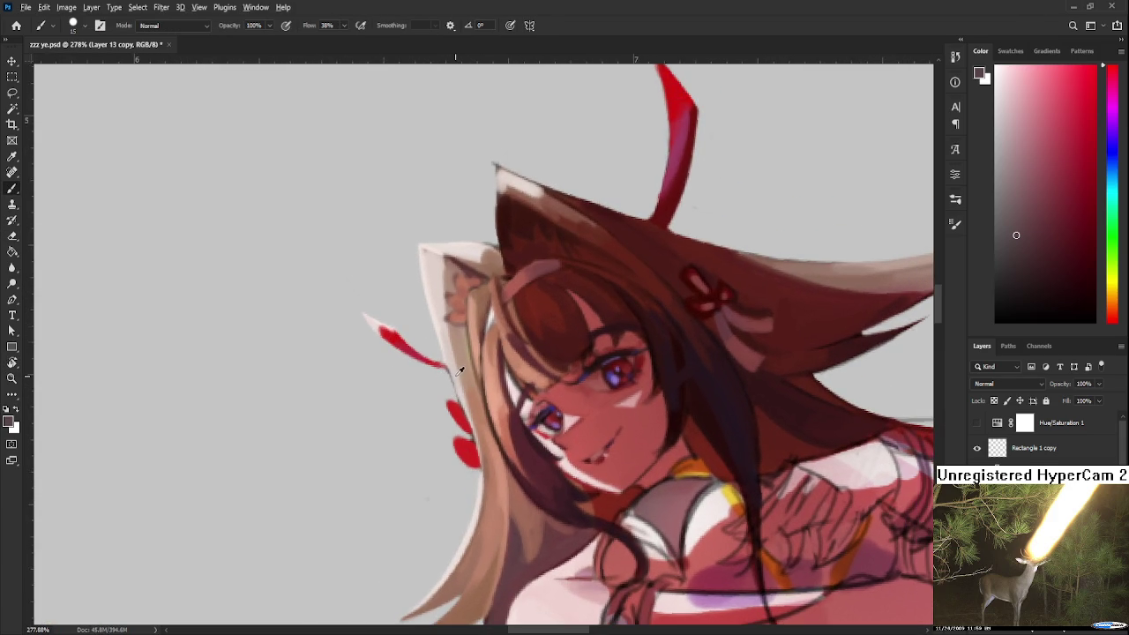
{"action": "left_click", "coordinate": [446, 356], "text": "alt"}
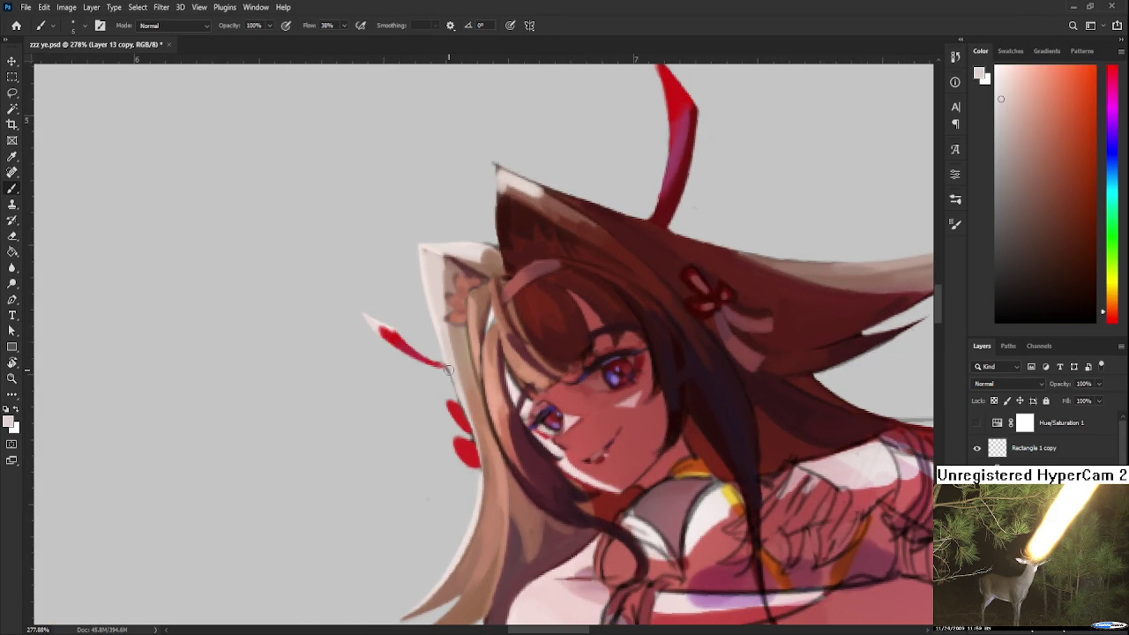
{"action": "left_click_drag", "start_coordinate": [446, 364], "coordinate": [457, 388]}
Pick a light pink from the Color panel and paint it over the lower red ornament.
{"action": "left_click", "coordinate": [462, 408], "text": "alt"}
{"action": "left_click_drag", "start_coordinate": [462, 409], "coordinate": [361, 414]}
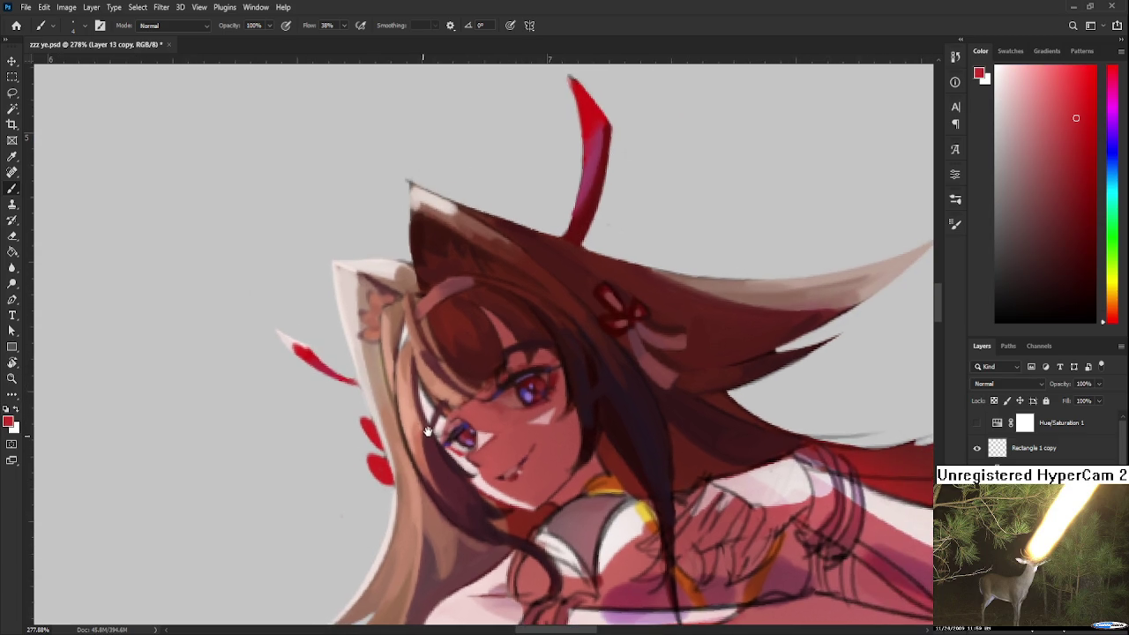
{"action": "key", "text": "e"}
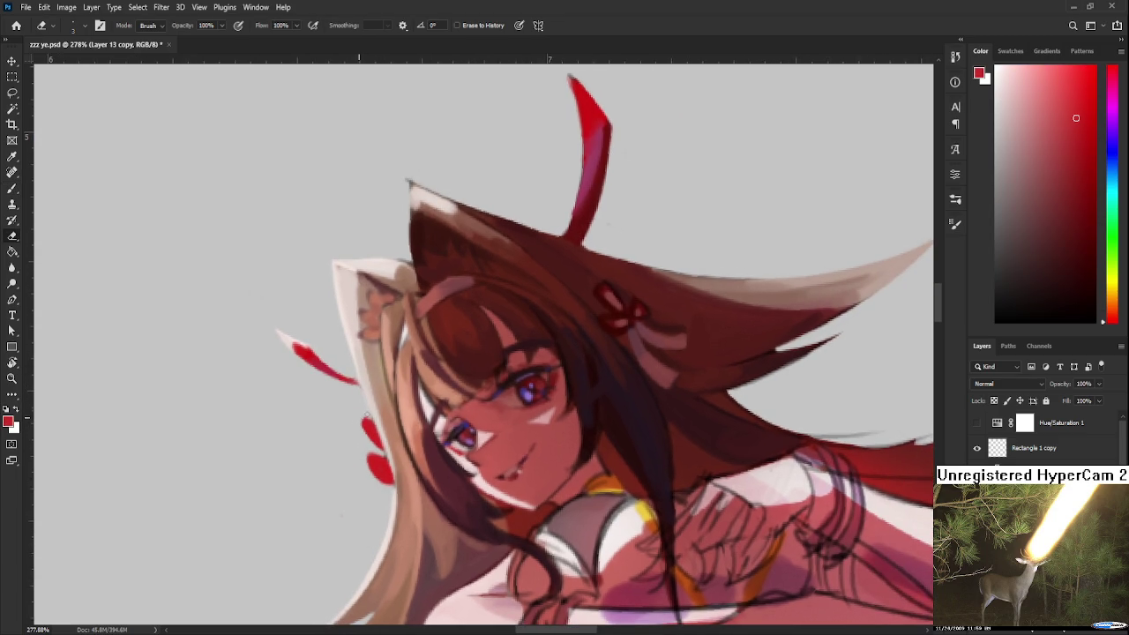
{"action": "key", "text": "b"}
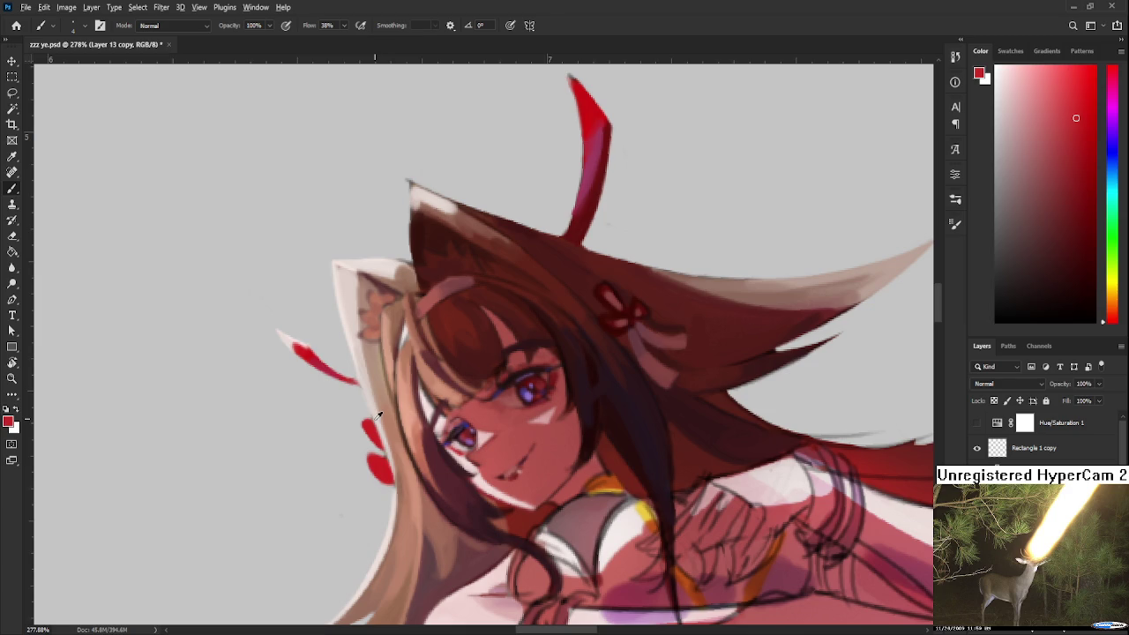
{"action": "left_click", "coordinate": [1036, 108]}
{"action": "left_click_drag", "start_coordinate": [374, 431], "coordinate": [380, 446]}
{"action": "scroll", "coordinate": [373, 430], "scroll_direction": "down", "scroll_amount": 2}
{"action": "scroll", "coordinate": [387, 437], "scroll_direction": "down", "scroll_amount": 1}
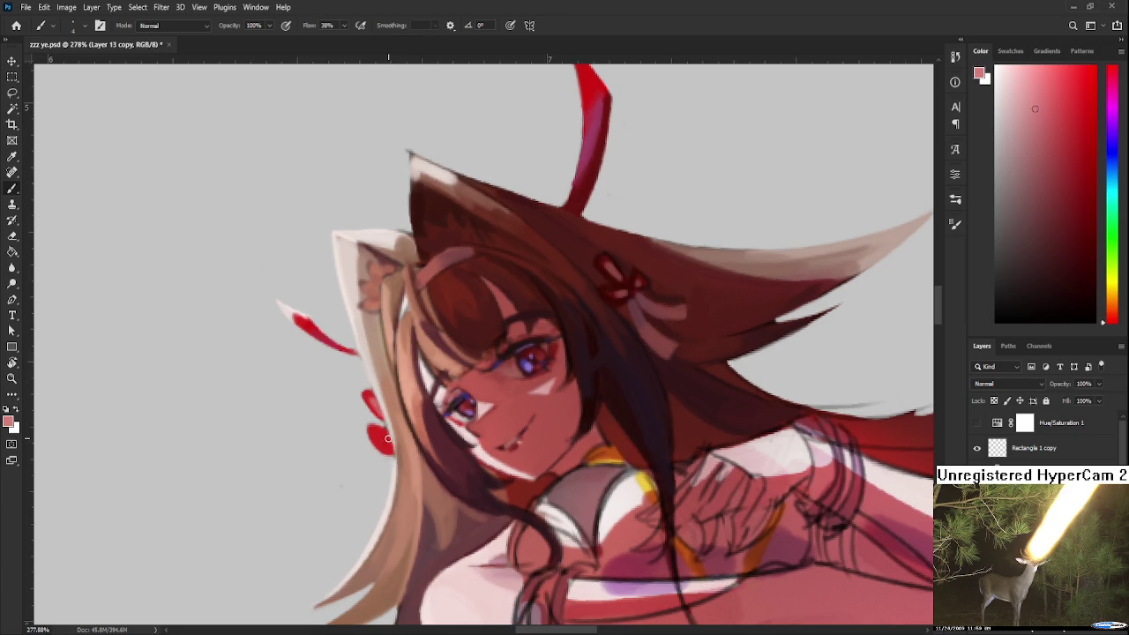
{"action": "key", "text": "e"}
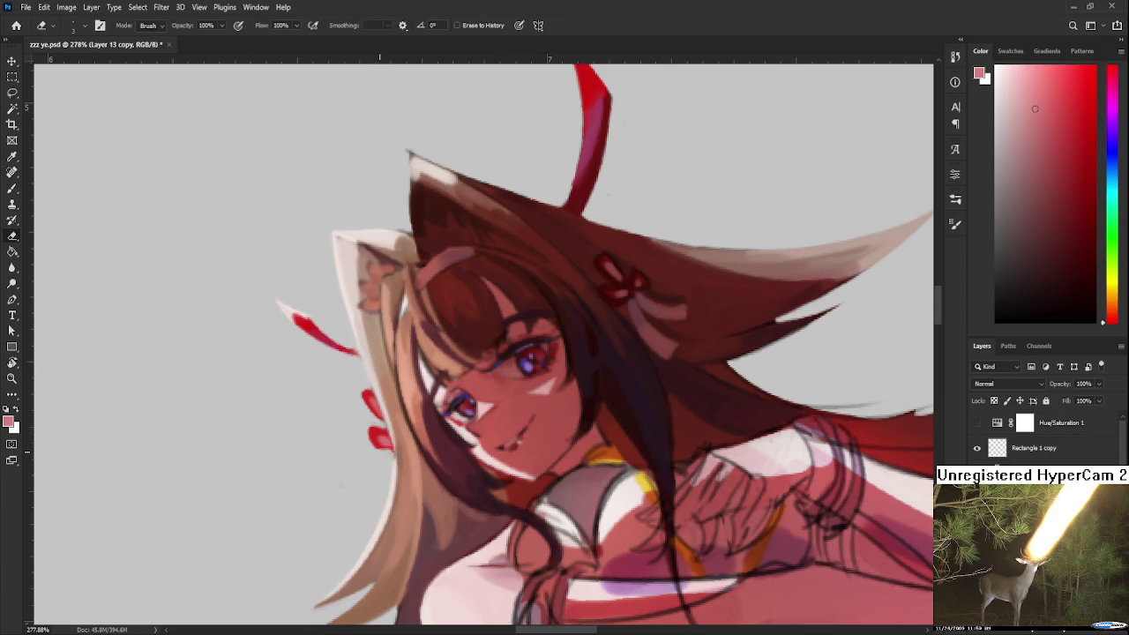
Paint a near-white curved accent beside the red hair ribbon, redoing unsatisfying strokes.
{"action": "key", "text": "b"}
{"action": "left_click", "coordinate": [377, 434], "text": "alt"}
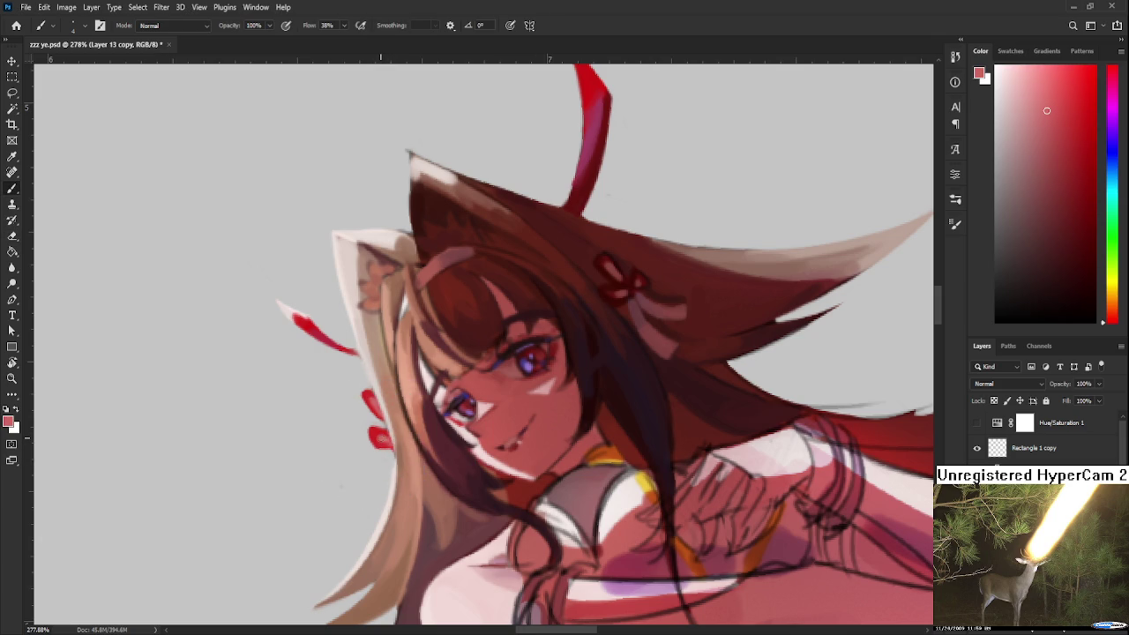
{"action": "left_click_drag", "start_coordinate": [456, 441], "coordinate": [466, 429]}
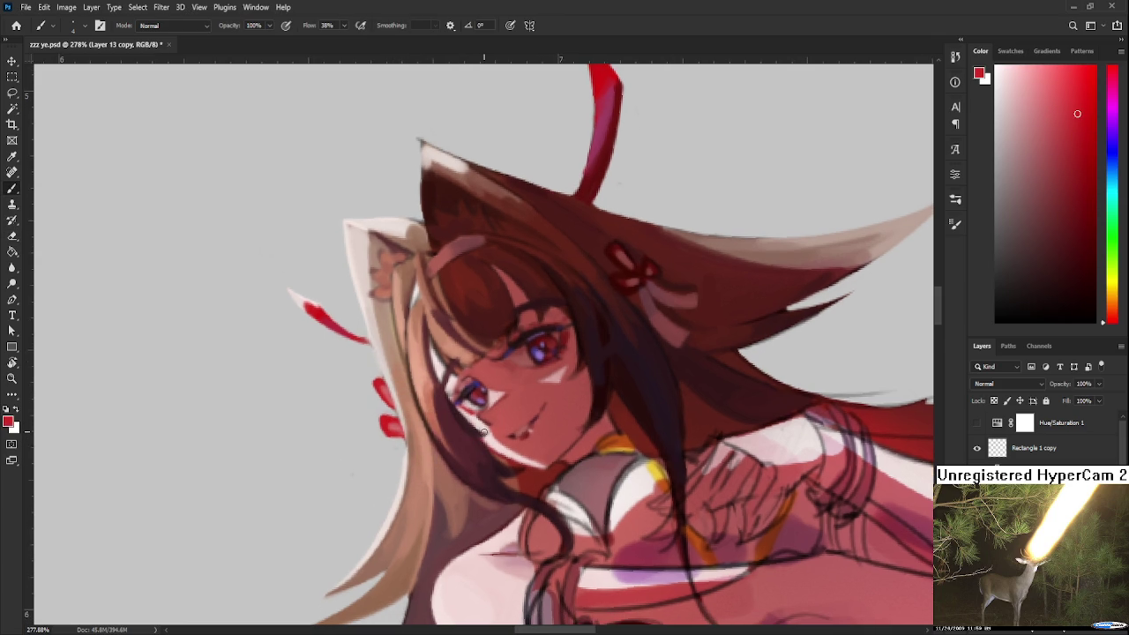
{"action": "left_click", "coordinate": [384, 240], "text": "alt"}
{"action": "left_click_drag", "start_coordinate": [386, 231], "coordinate": [383, 226]}
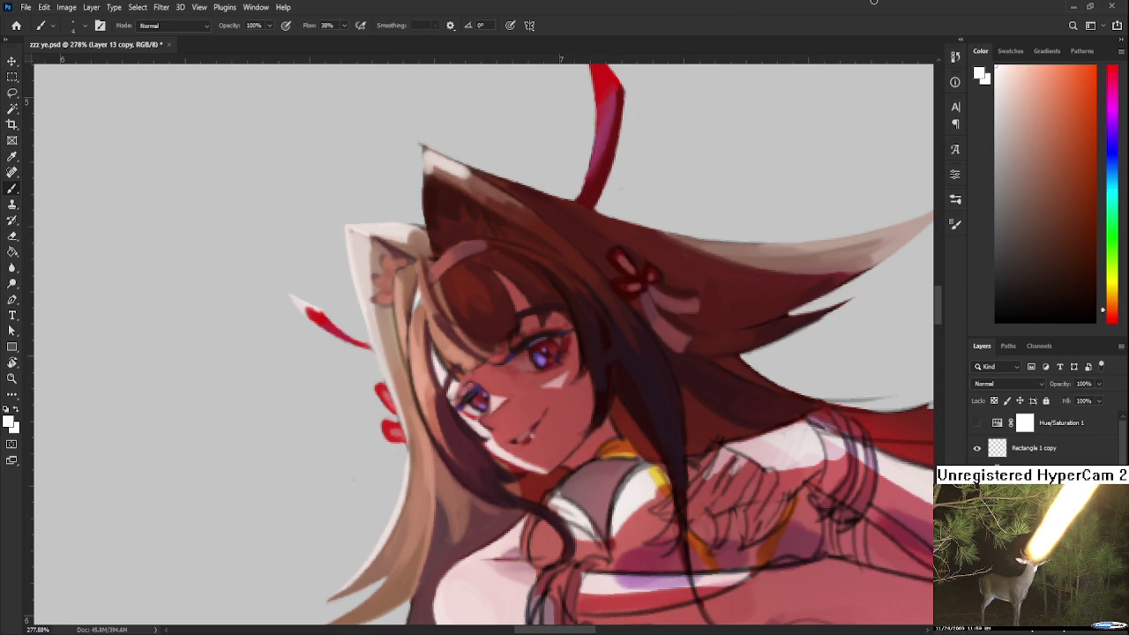
{"action": "mouse_move", "coordinate": [416, 413]}
{"action": "left_mouse_down"}
{"action": "mouse_move", "coordinate": [509, 352]}
{"action": "mouse_move", "coordinate": [428, 394]}
{"action": "left_mouse_up"}
{"action": "key", "text": "ctrl+z"}
{"action": "key", "text": "ctrl+z"}
{"action": "mouse_move", "coordinate": [499, 381]}
{"action": "left_mouse_down"}
{"action": "mouse_move", "coordinate": [451, 406]}
{"action": "mouse_move", "coordinate": [489, 407]}
{"action": "mouse_move", "coordinate": [475, 406]}
{"action": "left_mouse_up"}
{"action": "key", "text": "ctrl+z"}
Touch up around the accent, sampling brown, white and salmon-brown skin tones.
{"action": "key", "text": "e"}
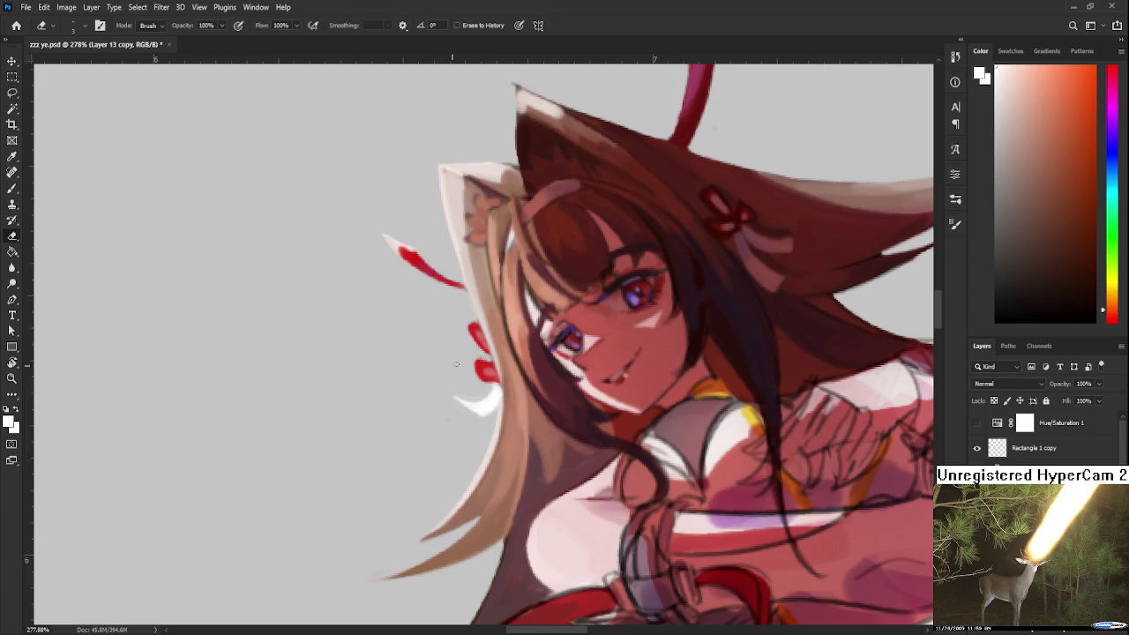
{"action": "key", "text": "b"}
{"action": "left_click", "coordinate": [512, 381], "text": "alt"}
{"action": "left_click", "coordinate": [492, 403], "text": "alt"}
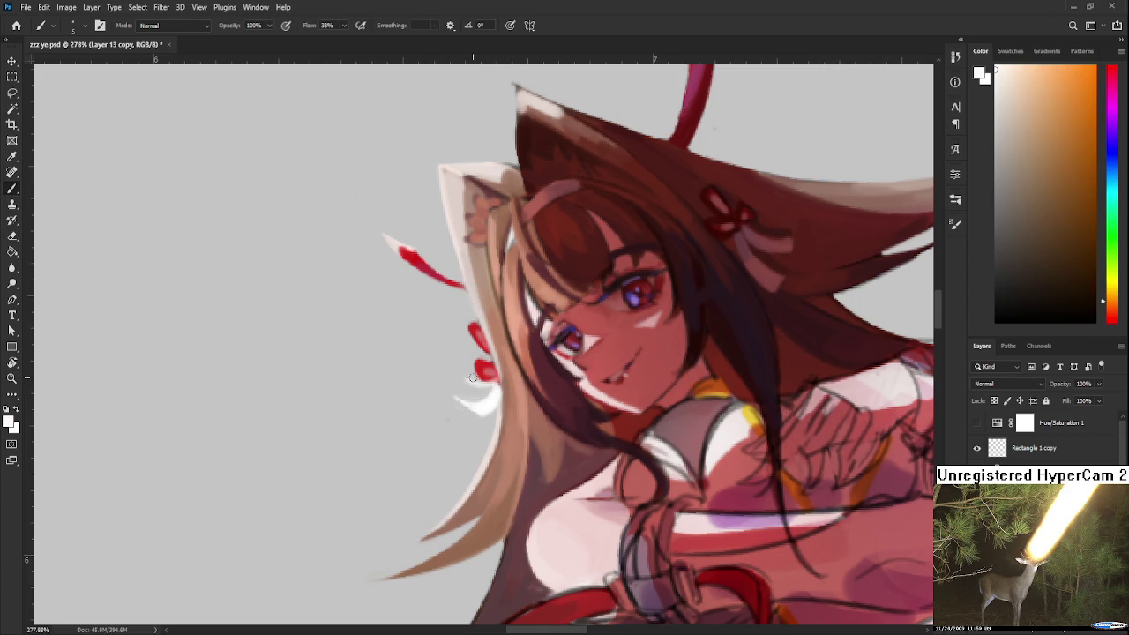
{"action": "key", "text": "e"}
{"action": "key", "text": "b"}
{"action": "left_click", "coordinate": [485, 371], "text": "alt"}
{"action": "left_click", "coordinate": [512, 372], "text": "alt"}
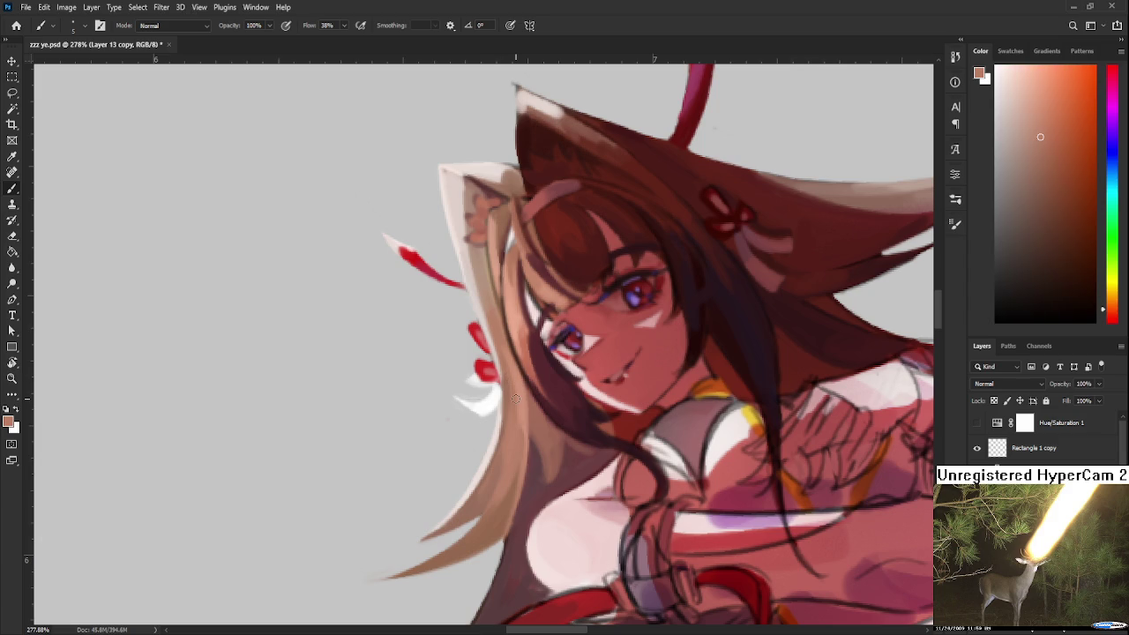
Paint a darker stroke down the hair edge beside the face using a sampled hair colour.
{"action": "scroll", "coordinate": [571, 407], "scroll_direction": "down", "scroll_amount": 5}
{"action": "scroll", "coordinate": [577, 441], "scroll_direction": "up", "scroll_amount": 1}
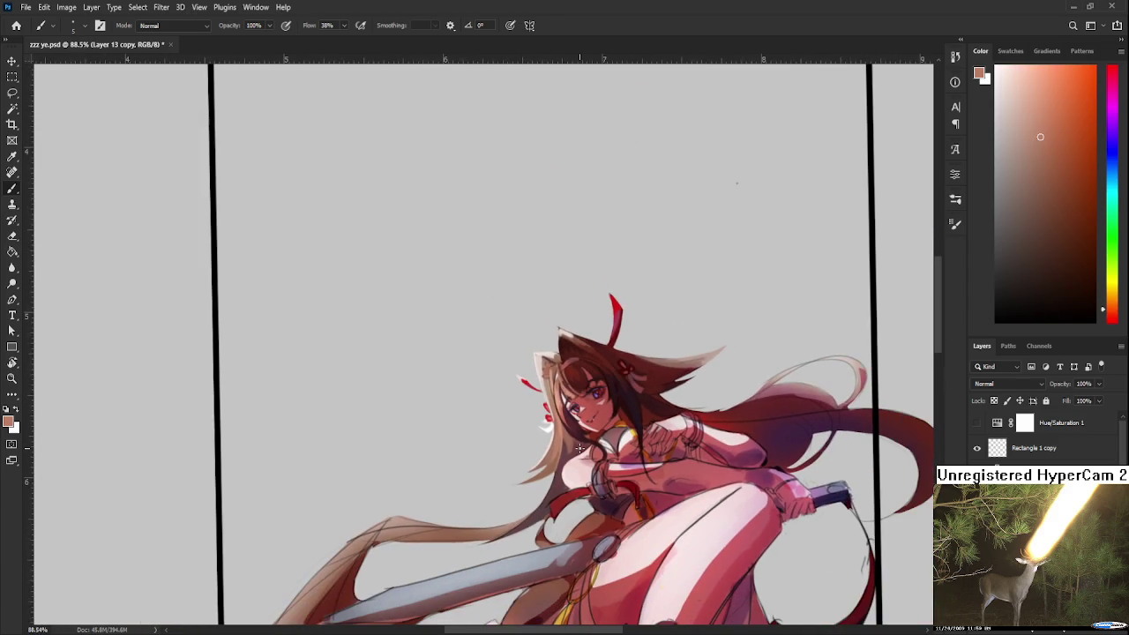
{"action": "scroll", "coordinate": [578, 449], "scroll_direction": "up", "scroll_amount": 2}
{"action": "scroll", "coordinate": [547, 433], "scroll_direction": "up", "scroll_amount": 2}
{"action": "scroll", "coordinate": [529, 424], "scroll_direction": "up", "scroll_amount": 2}
{"action": "mouse_move", "coordinate": [489, 449]}
{"action": "left_mouse_down"}
{"action": "mouse_move", "coordinate": [494, 388]}
{"action": "mouse_move", "coordinate": [485, 414]}
{"action": "left_mouse_up"}
{"action": "key", "text": "e"}
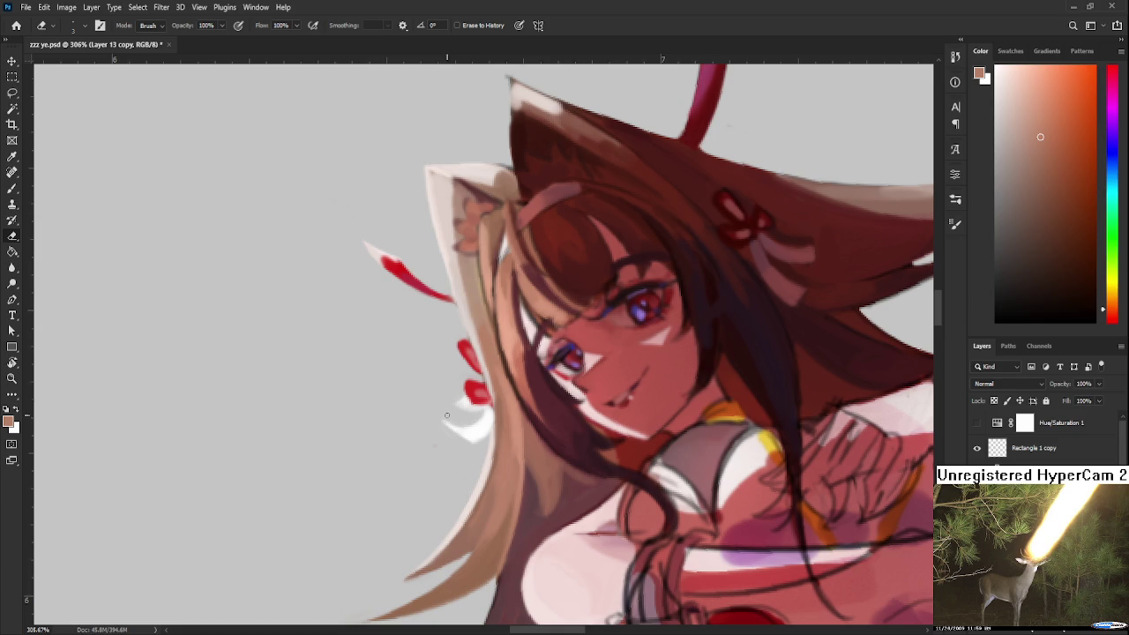
{"action": "key", "text": "b"}
{"action": "left_click", "coordinate": [494, 398], "text": "alt"}
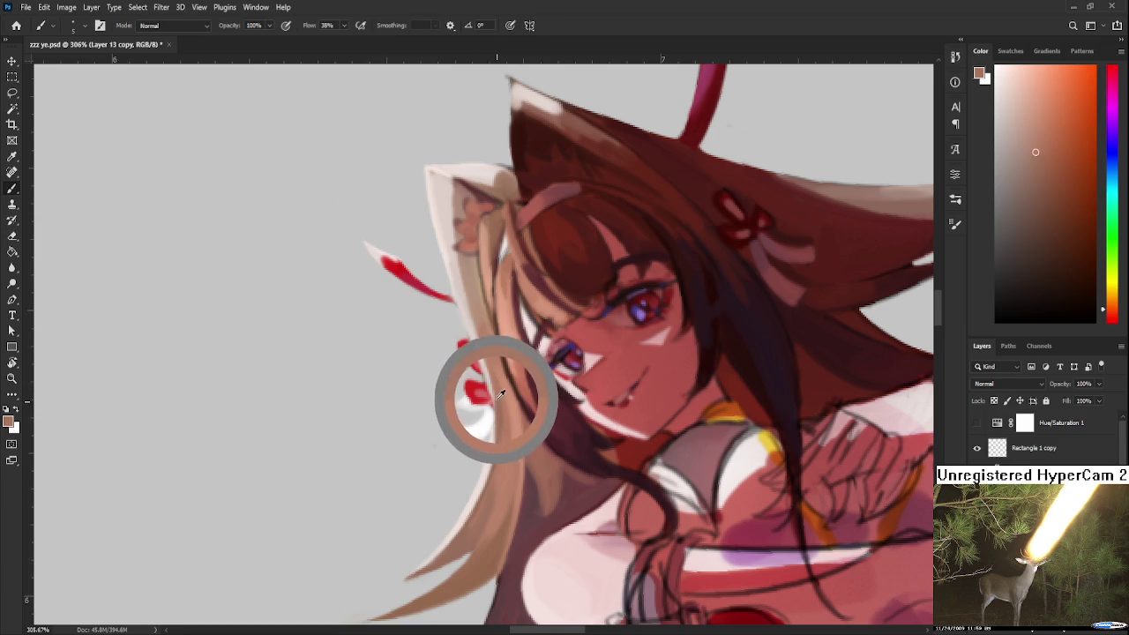
{"action": "left_click", "coordinate": [492, 381], "text": "alt"}
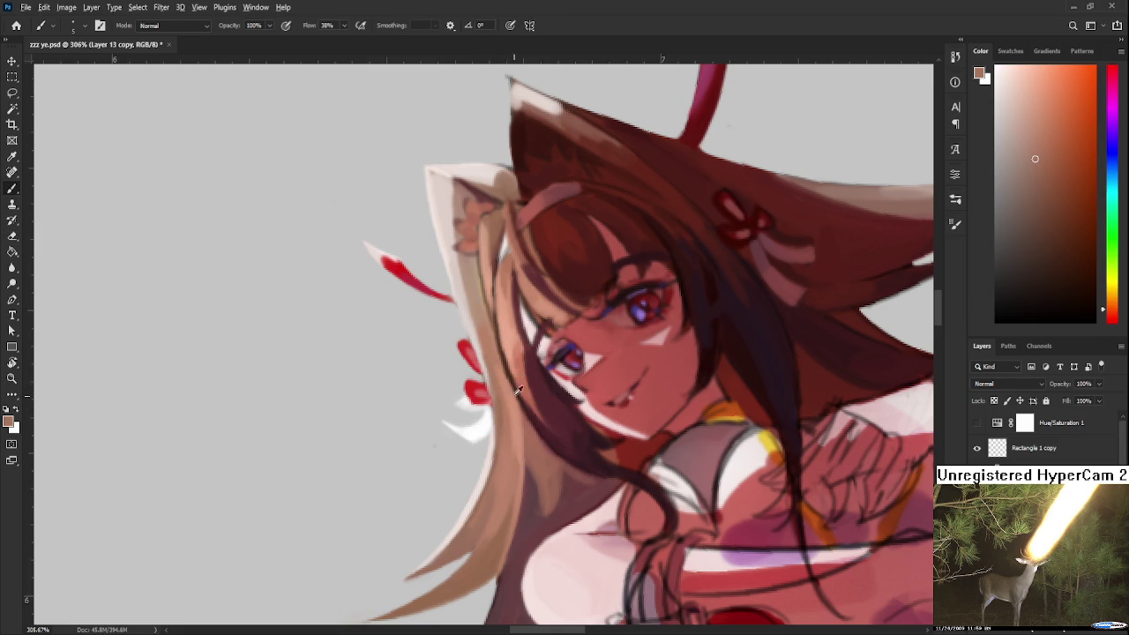
{"action": "left_click", "coordinate": [500, 362], "text": "alt"}
{"action": "left_click_drag", "start_coordinate": [483, 344], "coordinate": [496, 431]}
Brighten the hair strand along the face edge with a light pinkish tone.
{"action": "left_click", "coordinate": [497, 378], "text": "alt"}
{"action": "left_click", "coordinate": [510, 429], "text": "alt"}
{"action": "left_click", "coordinate": [504, 403], "text": "alt"}
{"action": "left_click", "coordinate": [503, 399], "text": "alt"}
{"action": "left_click", "coordinate": [504, 427], "text": "alt"}
{"action": "left_click_drag", "start_coordinate": [516, 433], "coordinate": [537, 569]}
{"action": "left_click", "coordinate": [510, 502], "text": "alt"}
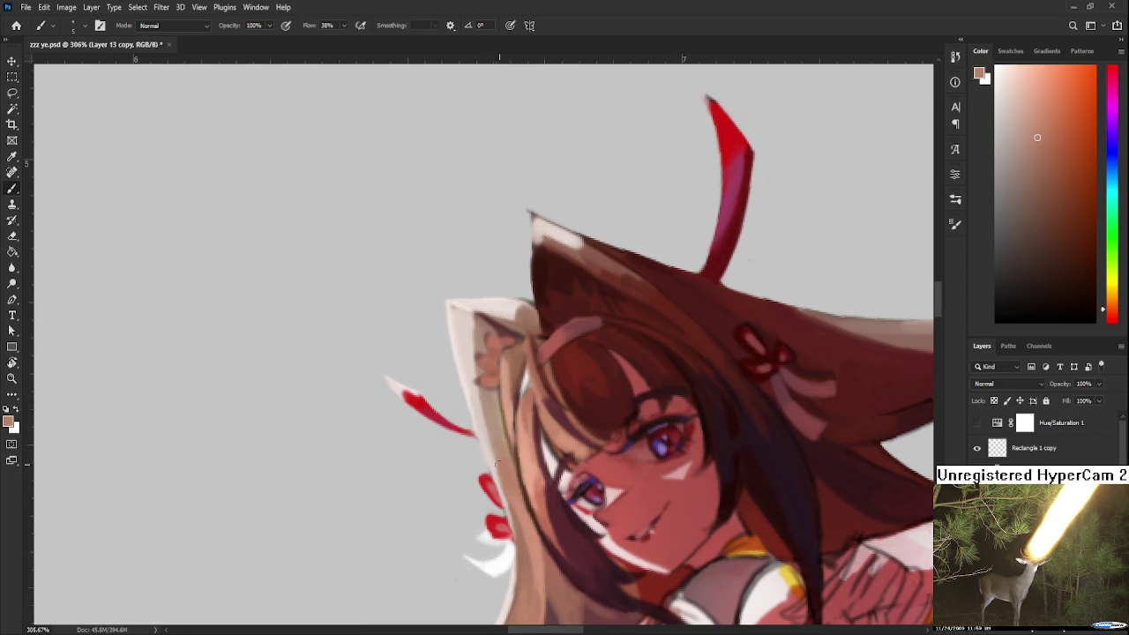
{"action": "left_click", "coordinate": [474, 407], "text": "alt"}
{"action": "left_click_drag", "start_coordinate": [490, 430], "coordinate": [498, 492]}
{"action": "left_click", "coordinate": [487, 440], "text": "alt"}
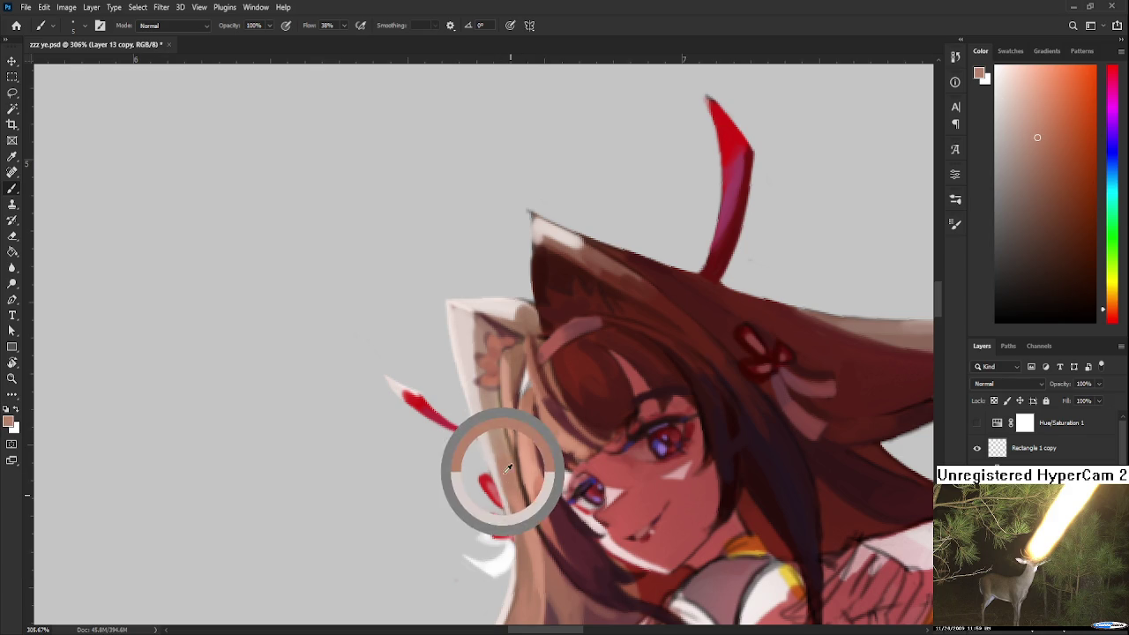
{"action": "left_click_drag", "start_coordinate": [511, 471], "coordinate": [493, 397]}
{"action": "scroll", "coordinate": [501, 394], "scroll_direction": "down", "scroll_amount": 2}
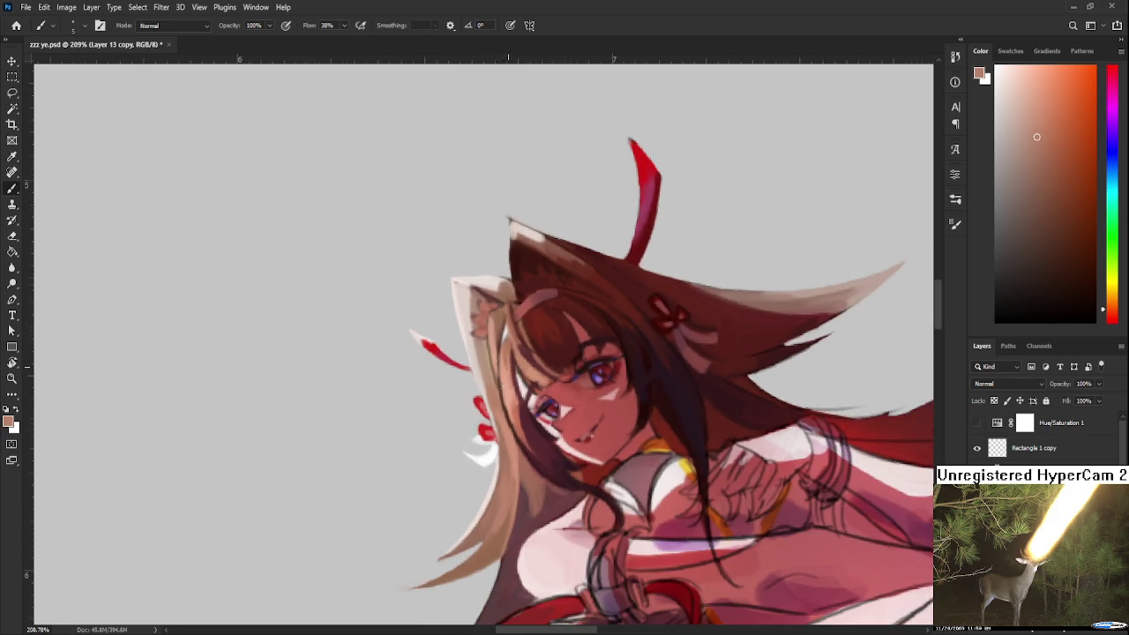
{"action": "scroll", "coordinate": [505, 383], "scroll_direction": "down", "scroll_amount": 1}
{"action": "scroll", "coordinate": [513, 356], "scroll_direction": "down", "scroll_amount": 1}
{"action": "scroll", "coordinate": [543, 430], "scroll_direction": "up", "scroll_amount": 1}
{"action": "scroll", "coordinate": [547, 420], "scroll_direction": "down", "scroll_amount": 1}
{"action": "scroll", "coordinate": [551, 432], "scroll_direction": "down", "scroll_amount": 2}
{"action": "scroll", "coordinate": [564, 449], "scroll_direction": "down", "scroll_amount": 1}
{"action": "scroll", "coordinate": [568, 446], "scroll_direction": "up", "scroll_amount": 1}
{"action": "scroll", "coordinate": [564, 423], "scroll_direction": "up", "scroll_amount": 1}
{"action": "scroll", "coordinate": [561, 393], "scroll_direction": "up", "scroll_amount": 1}
{"action": "scroll", "coordinate": [561, 393], "scroll_direction": "down", "scroll_amount": 1}
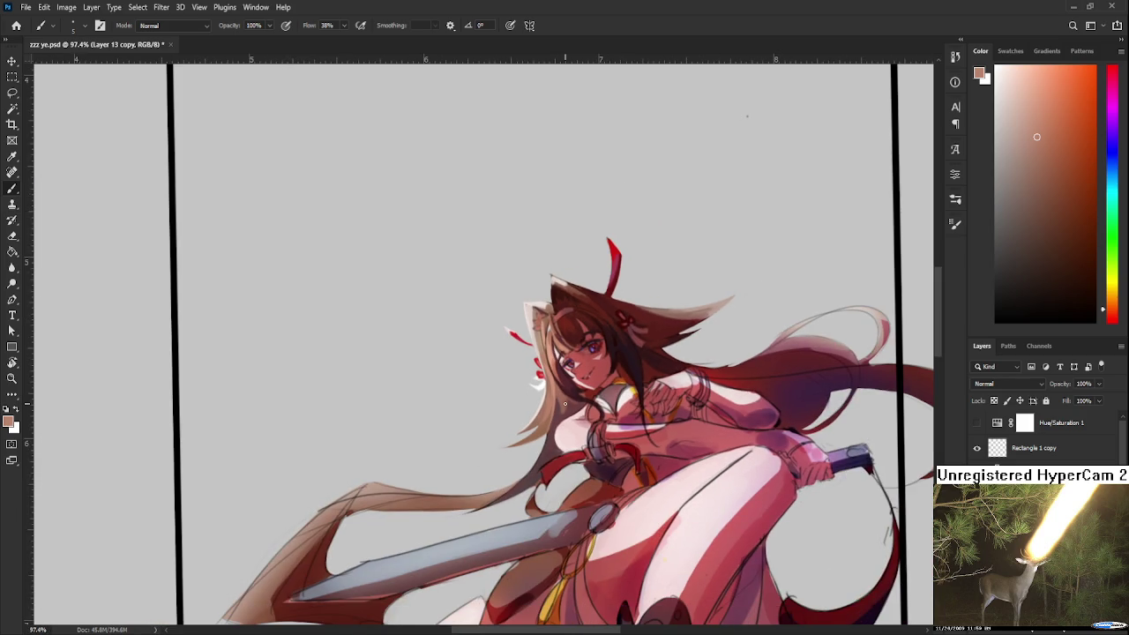
{"action": "scroll", "coordinate": [575, 401], "scroll_direction": "down", "scroll_amount": 2}
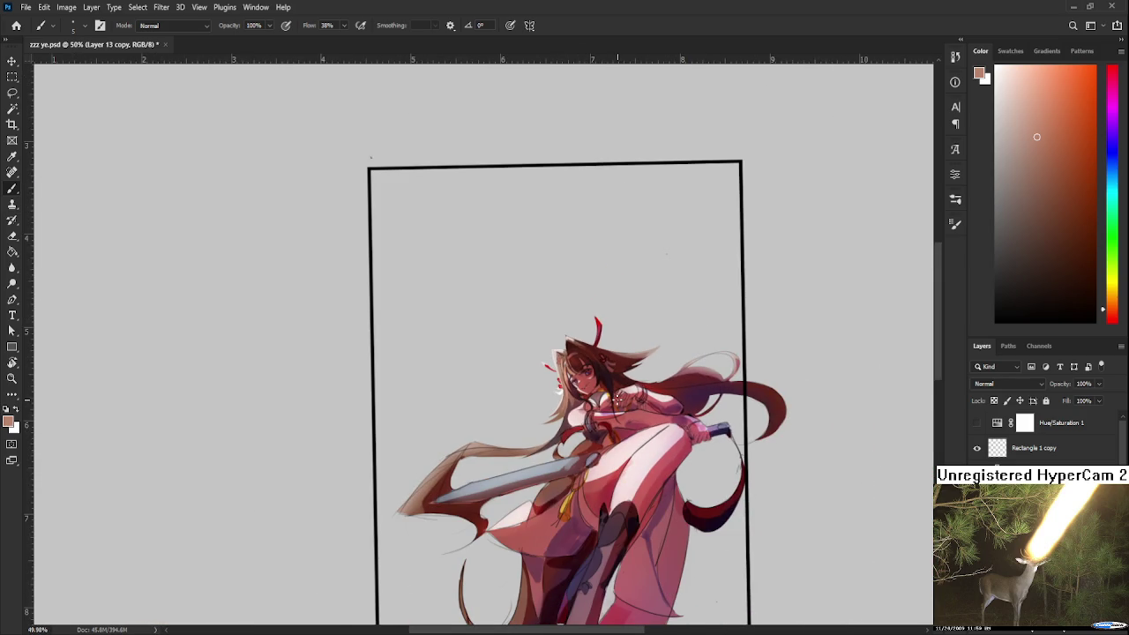
{"action": "key", "text": "r"}
{"action": "mouse_move", "coordinate": [644, 399]}
{"action": "left_mouse_down"}
{"action": "mouse_move", "coordinate": [642, 419]}
{"action": "mouse_move", "coordinate": [481, 414]}
{"action": "left_mouse_up"}
{"action": "scroll", "coordinate": [643, 422], "scroll_direction": "up", "scroll_amount": 2}
{"action": "scroll", "coordinate": [642, 425], "scroll_direction": "up", "scroll_amount": 2}
{"action": "scroll", "coordinate": [643, 424], "scroll_direction": "up", "scroll_amount": 1}
{"action": "key", "text": "b"}
{"action": "left_click", "coordinate": [439, 402], "text": "alt"}
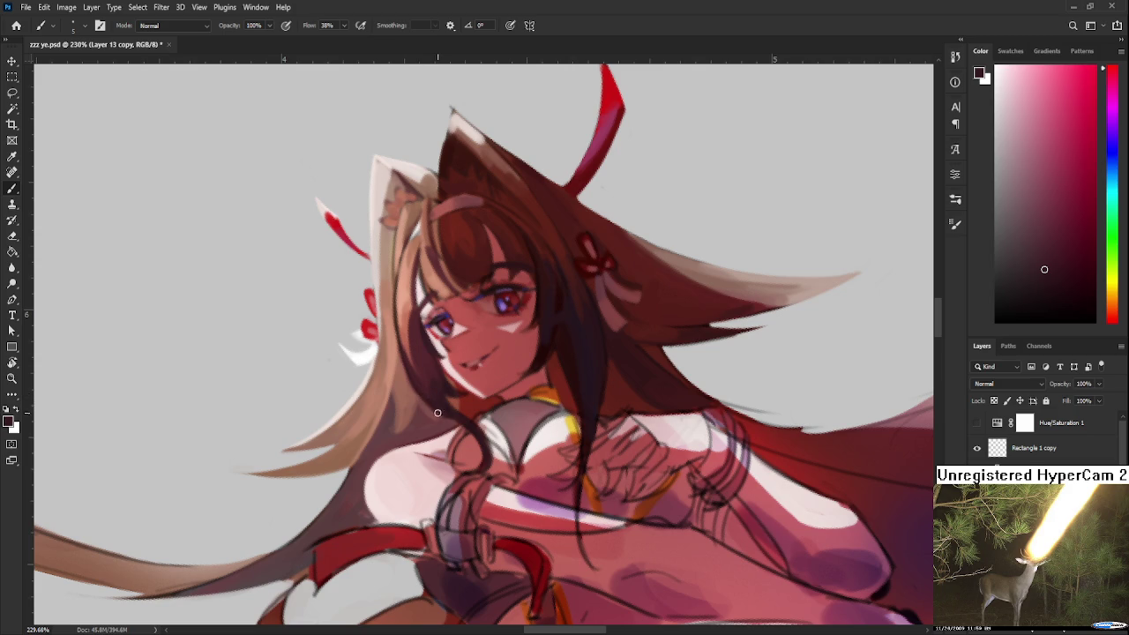
{"action": "left_click", "coordinate": [403, 372], "text": "alt"}
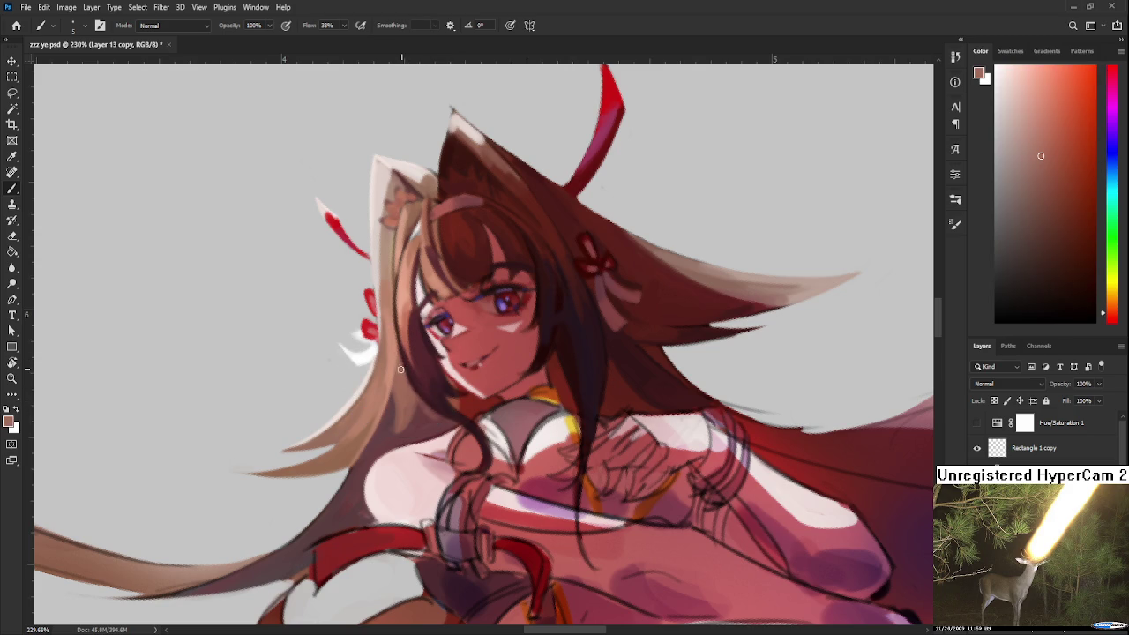
{"action": "left_click", "coordinate": [418, 388], "text": "alt"}
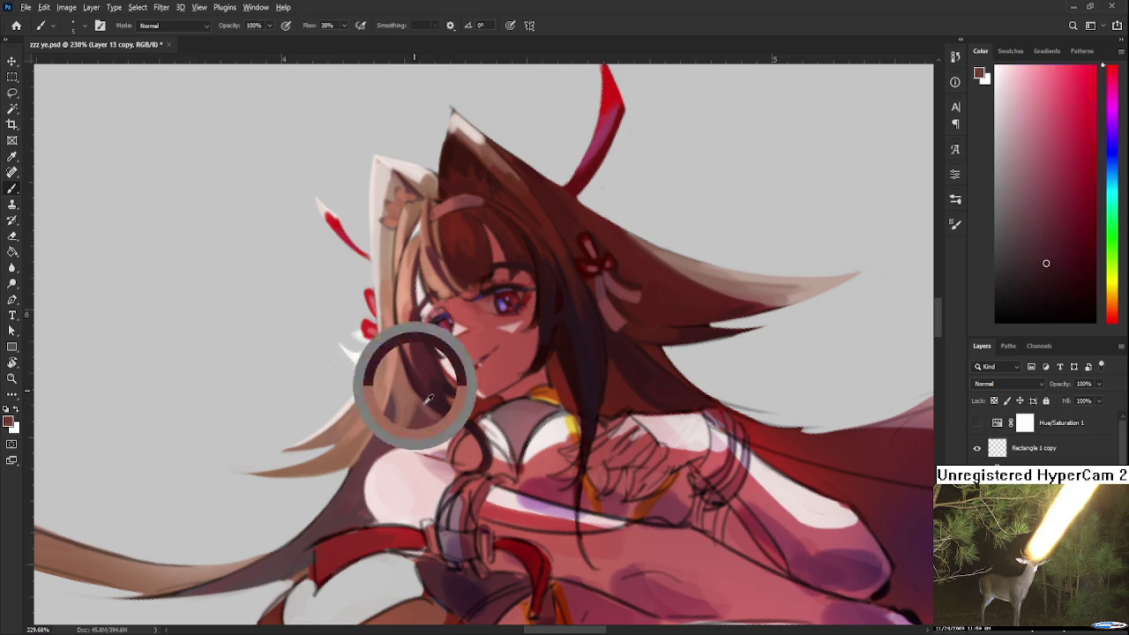
{"action": "left_click", "coordinate": [397, 373], "text": "alt"}
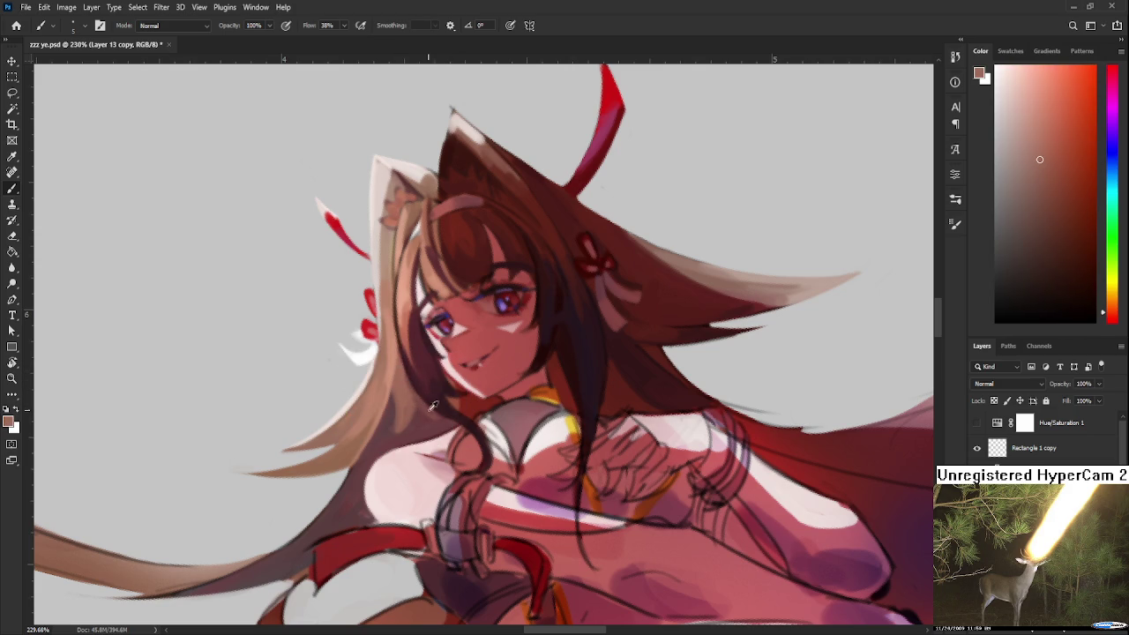
{"action": "left_click", "coordinate": [421, 398], "text": "alt"}
{"action": "mouse_move", "coordinate": [458, 404]}
{"action": "left_mouse_down"}
{"action": "mouse_move", "coordinate": [441, 345]}
{"action": "mouse_move", "coordinate": [514, 394]}
{"action": "left_mouse_up"}
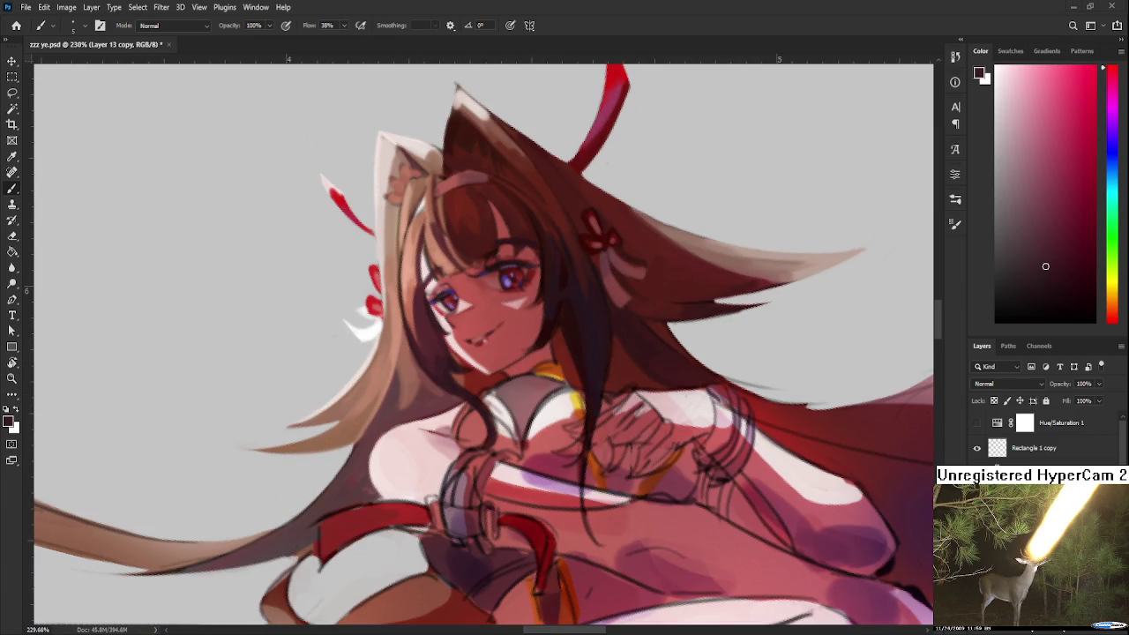
{"action": "mouse_move", "coordinate": [480, 361]}
{"action": "left_mouse_down"}
{"action": "mouse_move", "coordinate": [466, 344]}
{"action": "mouse_move", "coordinate": [513, 346]}
{"action": "left_mouse_up"}
{"action": "scroll", "coordinate": [512, 345], "scroll_direction": "down", "scroll_amount": 5}
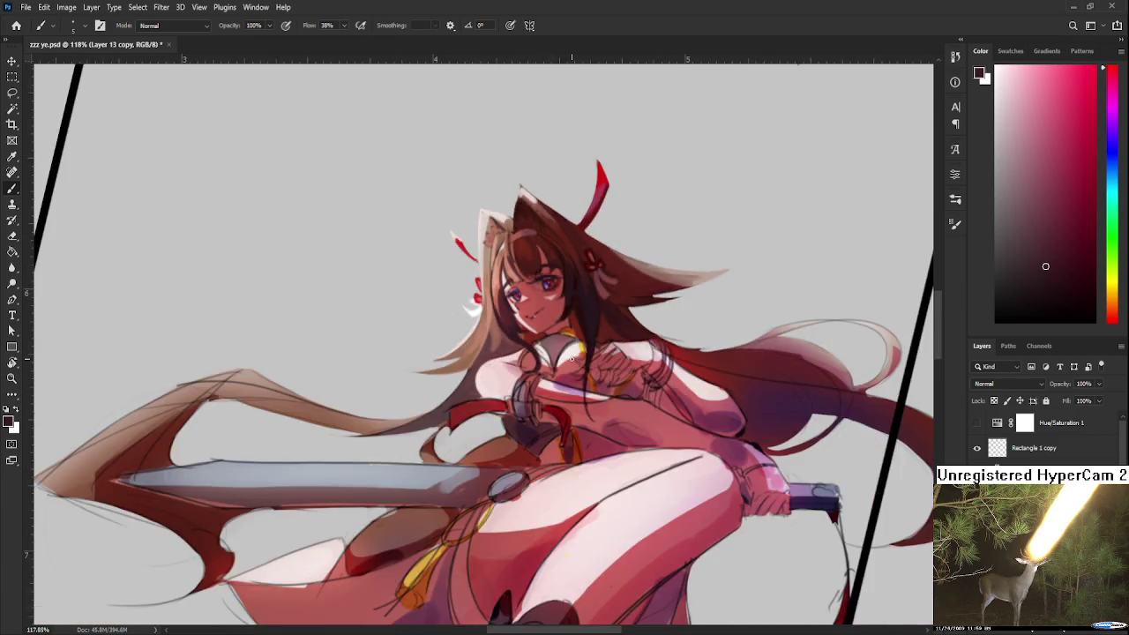
{"action": "scroll", "coordinate": [530, 357], "scroll_direction": "down", "scroll_amount": 2}
{"action": "scroll", "coordinate": [547, 366], "scroll_direction": "up", "scroll_amount": 4}
{"action": "scroll", "coordinate": [562, 377], "scroll_direction": "up", "scroll_amount": 4}
{"action": "key", "text": "r"}
{"action": "left_click_drag", "start_coordinate": [562, 377], "coordinate": [555, 448]}
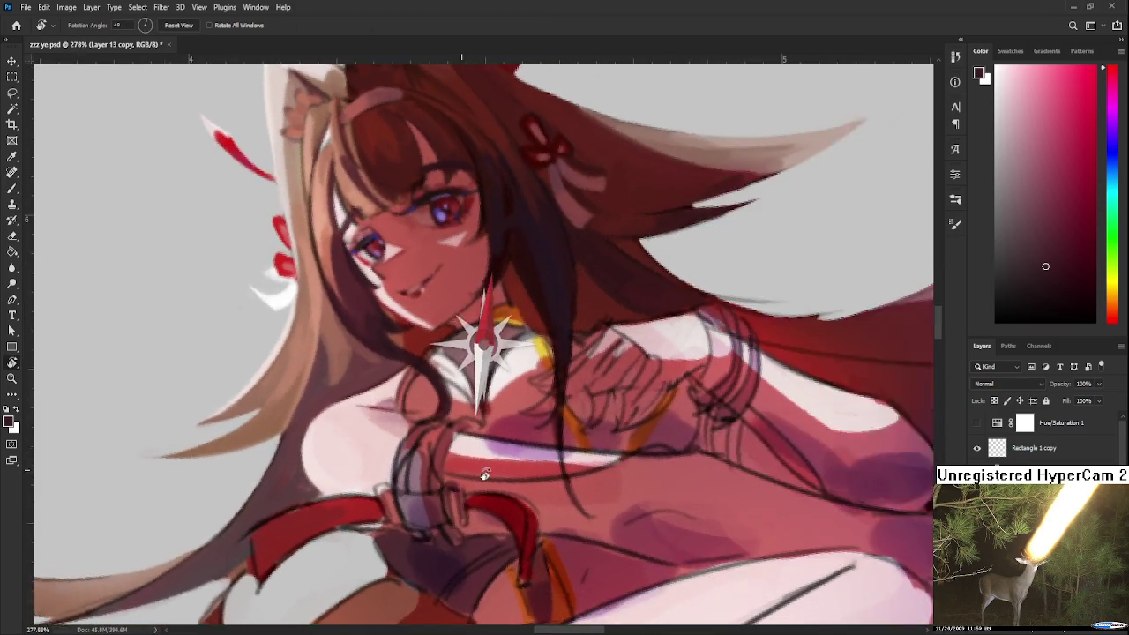
{"action": "scroll", "coordinate": [463, 454], "scroll_direction": "down", "scroll_amount": 4}
{"action": "scroll", "coordinate": [371, 461], "scroll_direction": "up", "scroll_amount": 2}
{"action": "scroll", "coordinate": [279, 467], "scroll_direction": "up", "scroll_amount": 2}
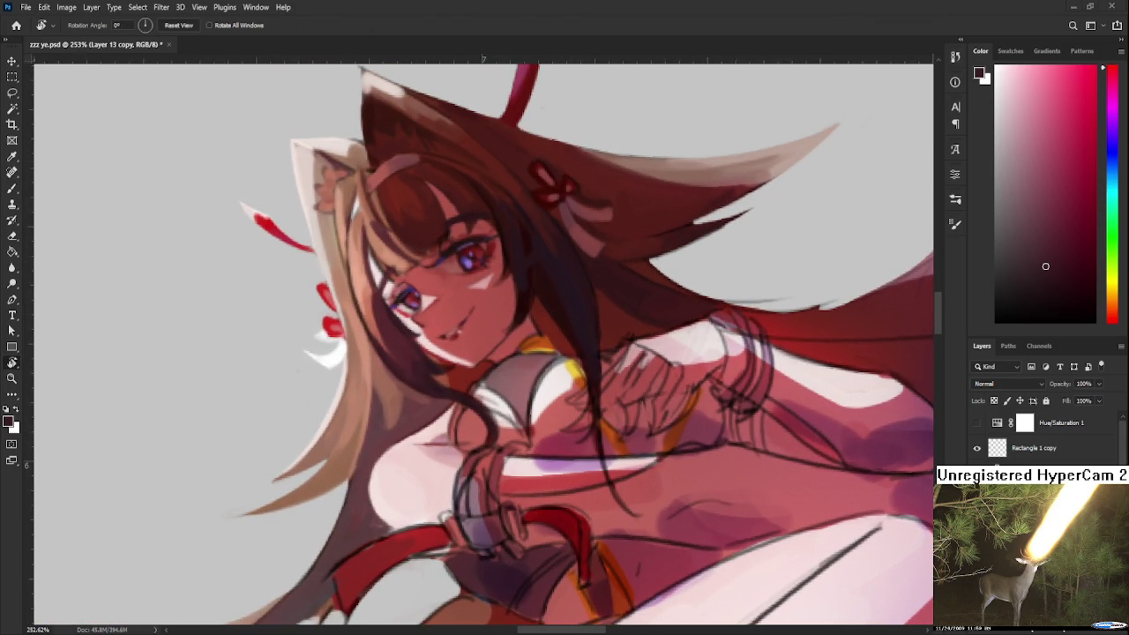
{"action": "scroll", "coordinate": [520, 429], "scroll_direction": "up", "scroll_amount": 1}
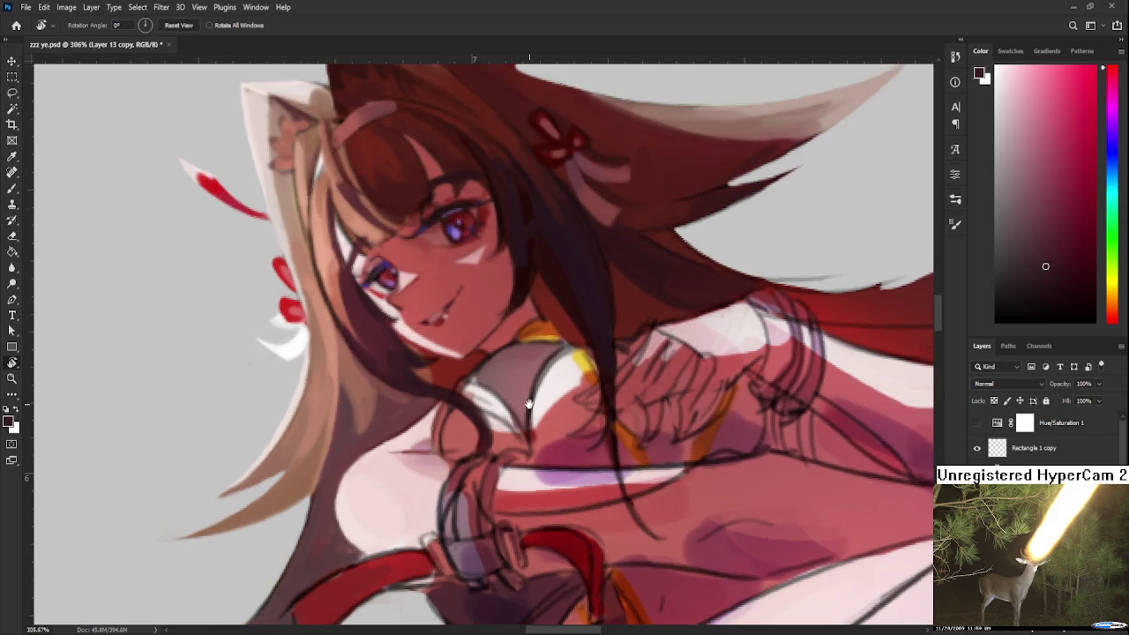
{"action": "scroll", "coordinate": [494, 425], "scroll_direction": "up", "scroll_amount": 1}
{"action": "key", "text": "b"}
Sample the collar's muted pink, lighten it, and tilt the canvas about 16°.
{"action": "left_click", "coordinate": [465, 412], "text": "alt"}
{"action": "left_click", "coordinate": [467, 436], "text": "alt"}
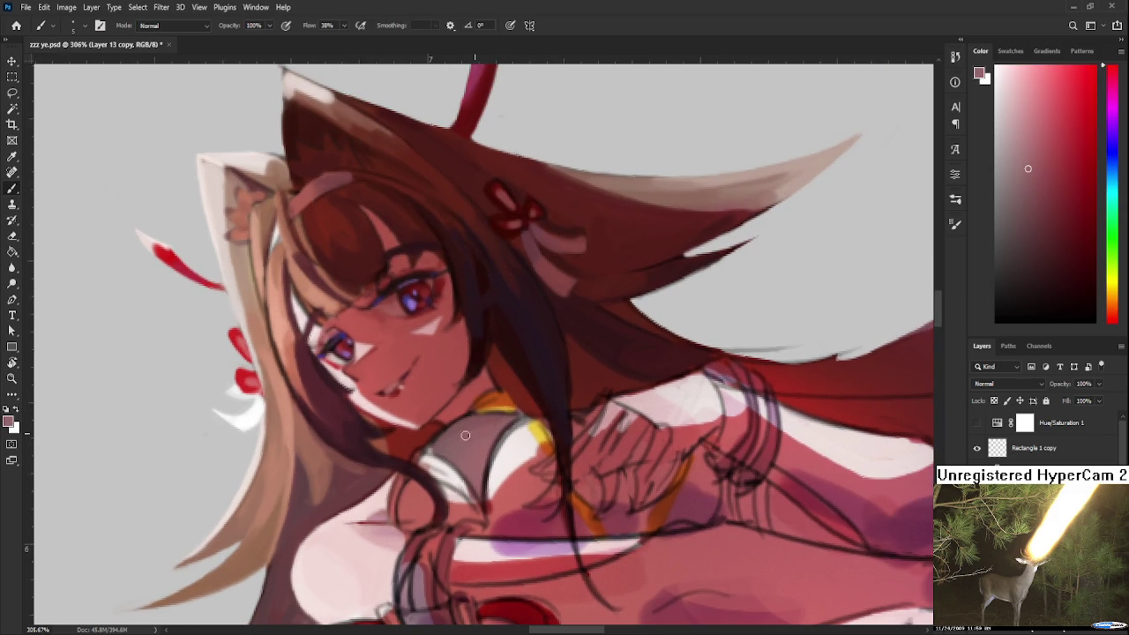
{"action": "left_click", "coordinate": [472, 428], "text": "alt"}
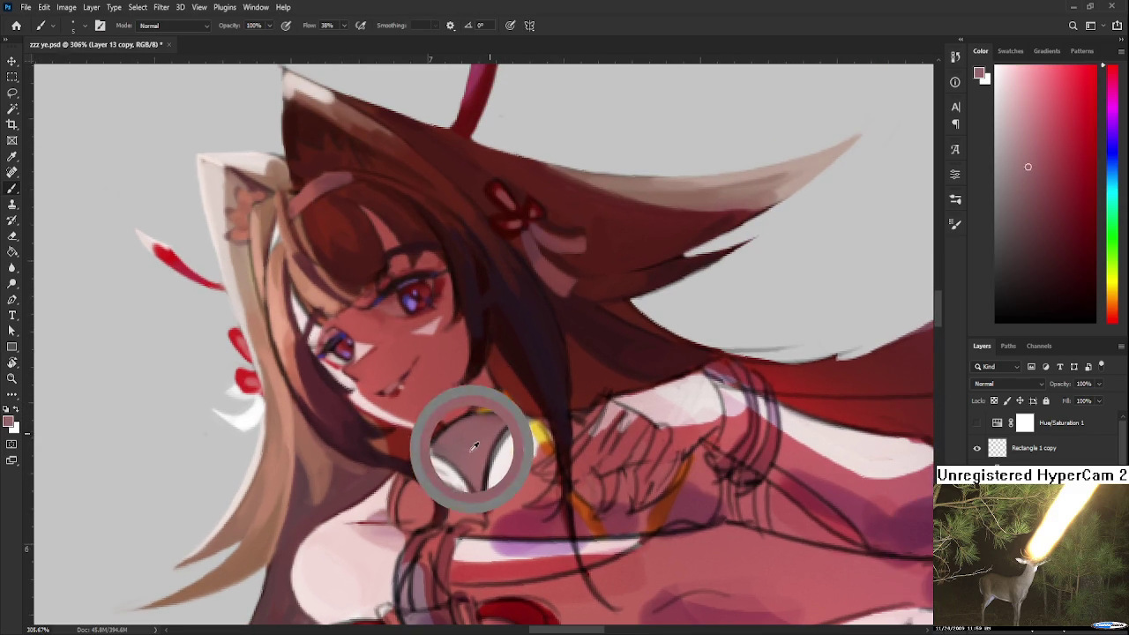
{"action": "left_click_drag", "start_coordinate": [1014, 177], "coordinate": [1007, 100]}
{"action": "key", "text": "r"}
{"action": "mouse_move", "coordinate": [557, 424]}
{"action": "left_mouse_down"}
{"action": "mouse_move", "coordinate": [532, 441]}
{"action": "mouse_move", "coordinate": [412, 420]}
{"action": "left_mouse_up"}
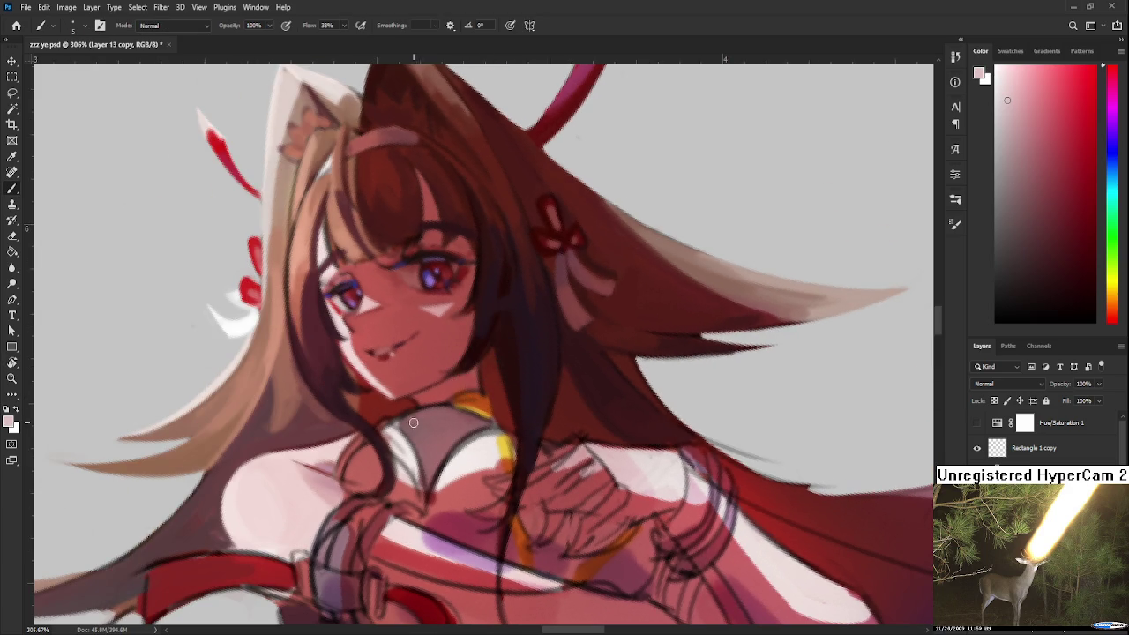
{"action": "left_click", "coordinate": [423, 429], "text": "alt"}
{"action": "left_click", "coordinate": [424, 430], "text": "alt"}
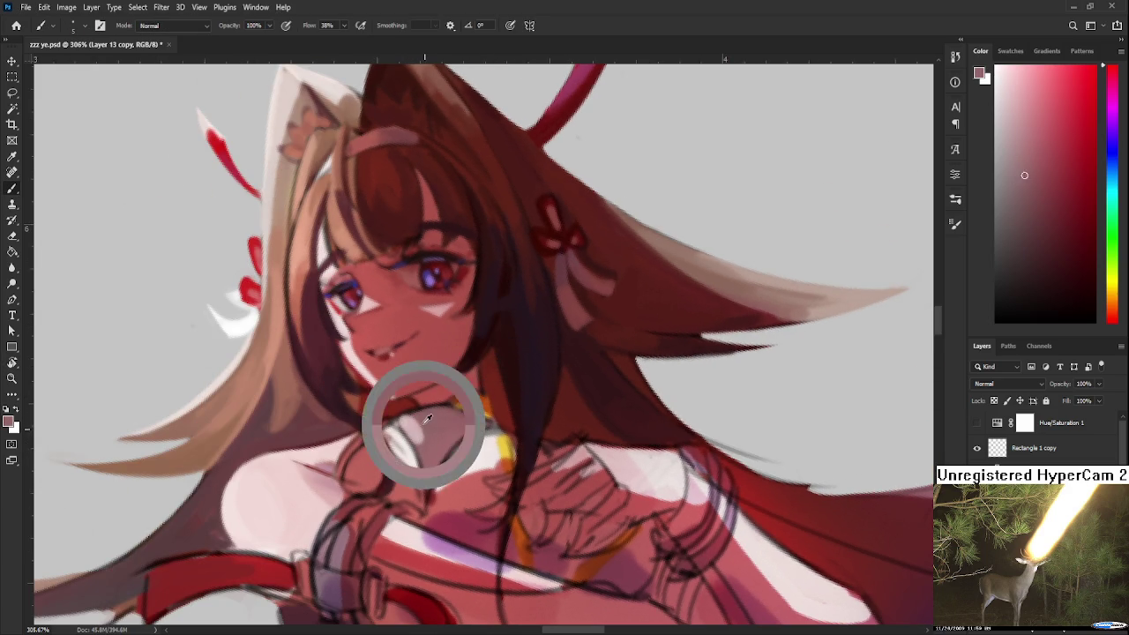
{"action": "left_click", "coordinate": [408, 420], "text": "alt"}
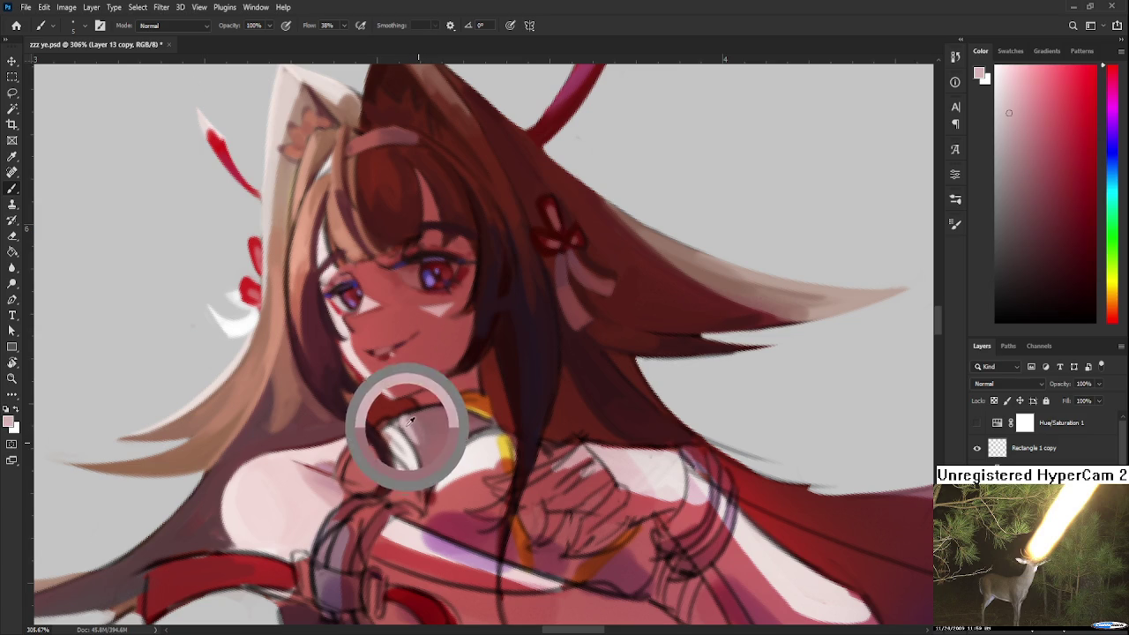
{"action": "scroll", "coordinate": [430, 385], "scroll_direction": "down", "scroll_amount": 1}
Sample the collar's near-white and the chest's dusky pink tones.
{"action": "left_click", "coordinate": [450, 393], "text": "alt"}
{"action": "left_click", "coordinate": [458, 388], "text": "alt"}
{"action": "left_click", "coordinate": [465, 390], "text": "alt"}
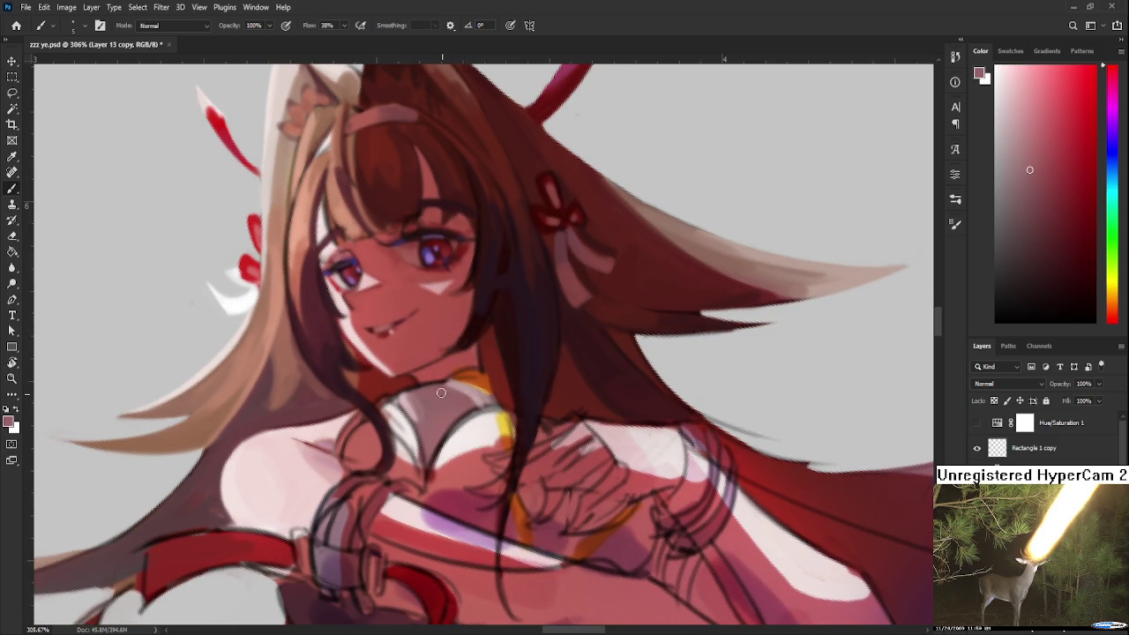
{"action": "left_click", "coordinate": [469, 399], "text": "alt"}
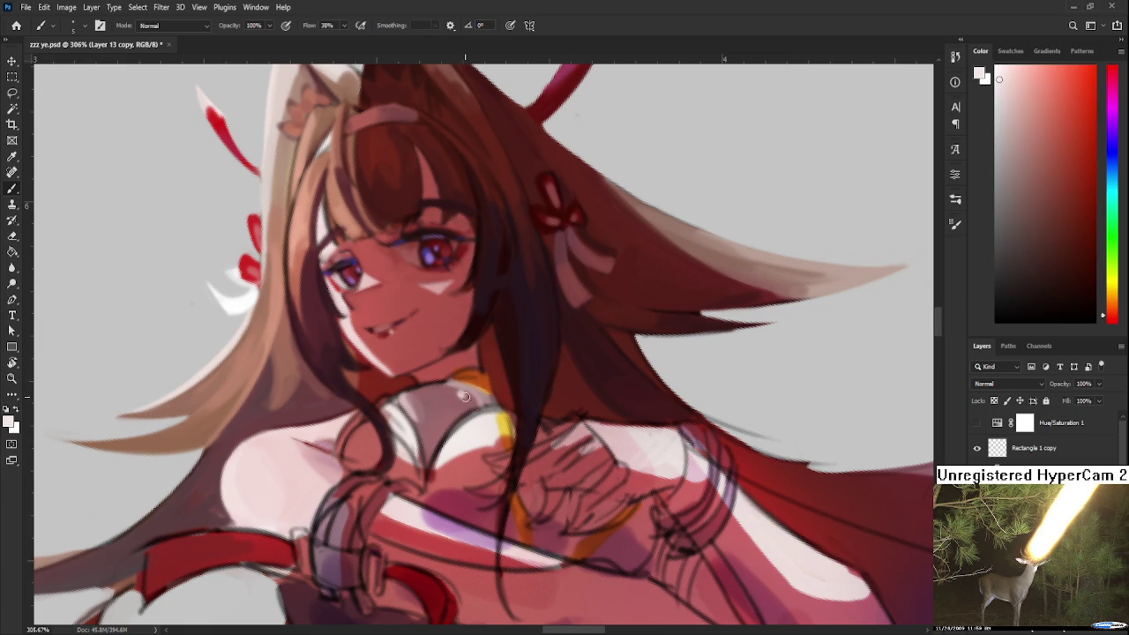
{"action": "left_click_drag", "start_coordinate": [468, 456], "coordinate": [474, 444]}
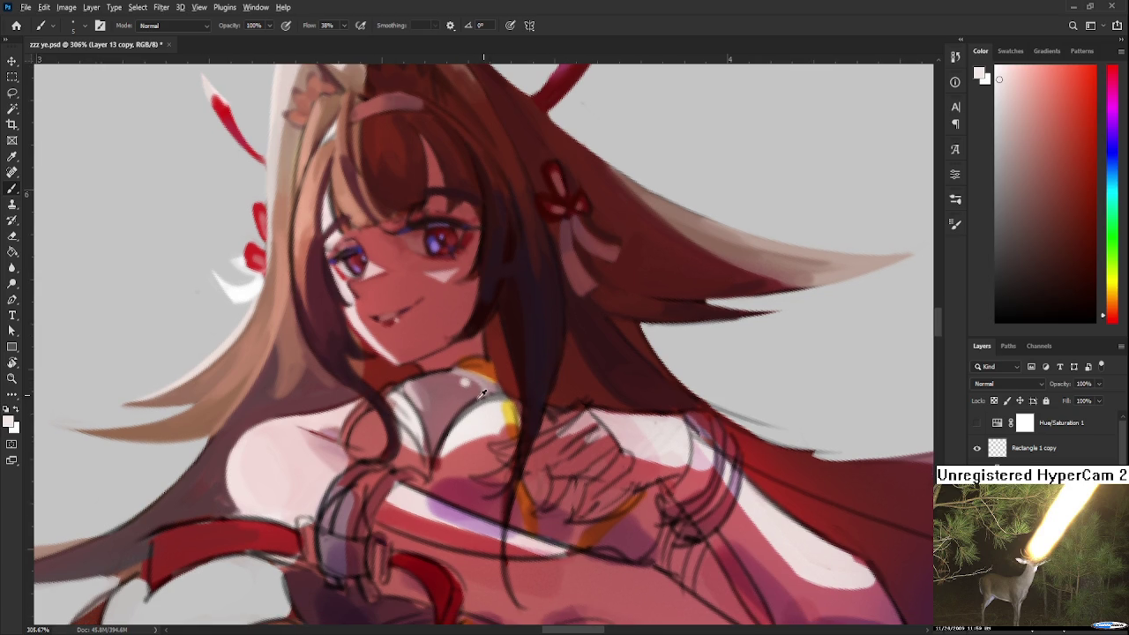
{"action": "left_click", "coordinate": [432, 399], "text": "alt"}
{"action": "left_click", "coordinate": [465, 421], "text": "alt"}
{"action": "left_click", "coordinate": [428, 431], "text": "alt"}
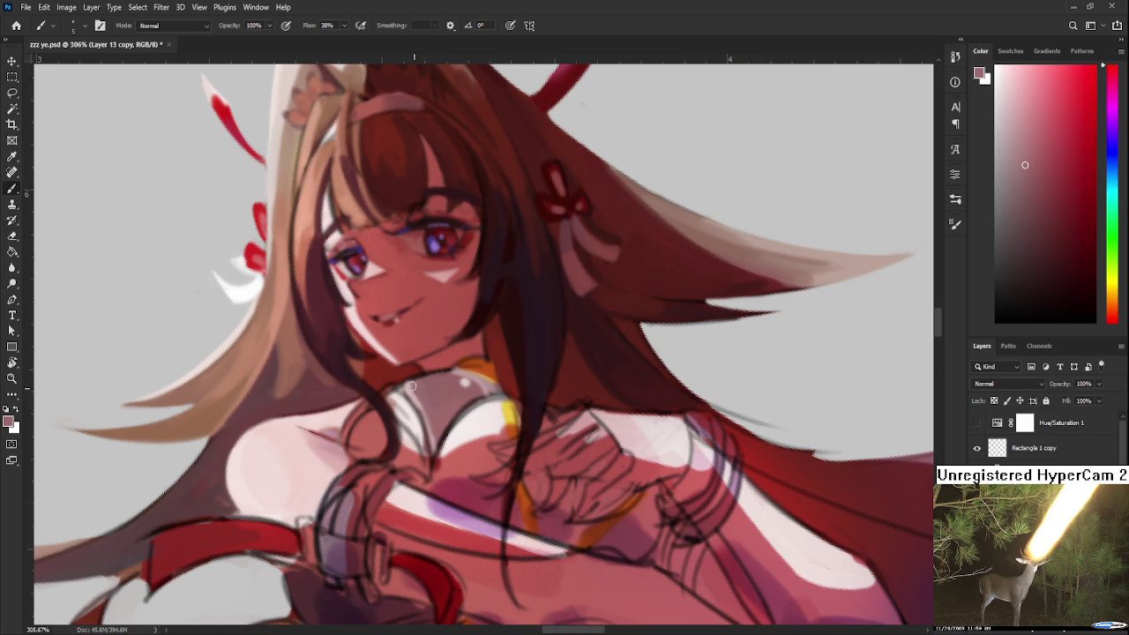
Pick a darker shade in the Color panel and paint grey shading onto the collar.
{"action": "scroll", "coordinate": [425, 402], "scroll_direction": "up", "scroll_amount": 1}
{"action": "scroll", "coordinate": [426, 402], "scroll_direction": "right", "scroll_amount": 1}
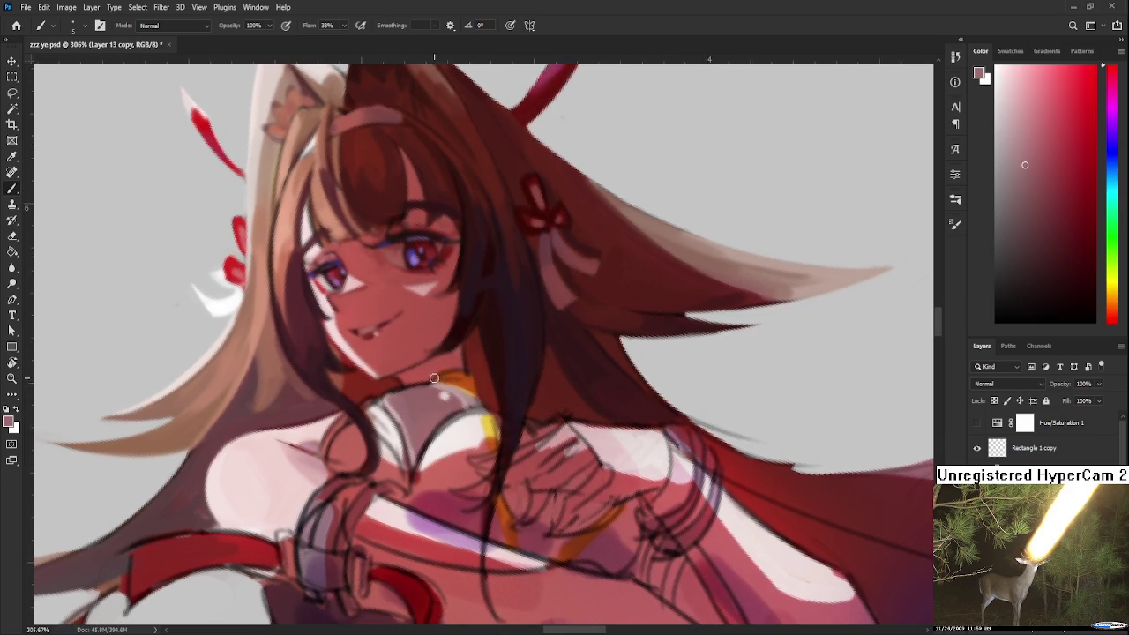
{"action": "left_click", "coordinate": [442, 399], "text": "alt"}
{"action": "left_click", "coordinate": [1028, 229]}
{"action": "left_click_drag", "start_coordinate": [418, 453], "coordinate": [415, 412]}
Resample dark hair and pink collar and chest tones, then rotate the canvas about 96°.
{"action": "left_click", "coordinate": [423, 423], "text": "alt"}
{"action": "left_click", "coordinate": [461, 408], "text": "alt"}
{"action": "left_click", "coordinate": [497, 340], "text": "alt"}
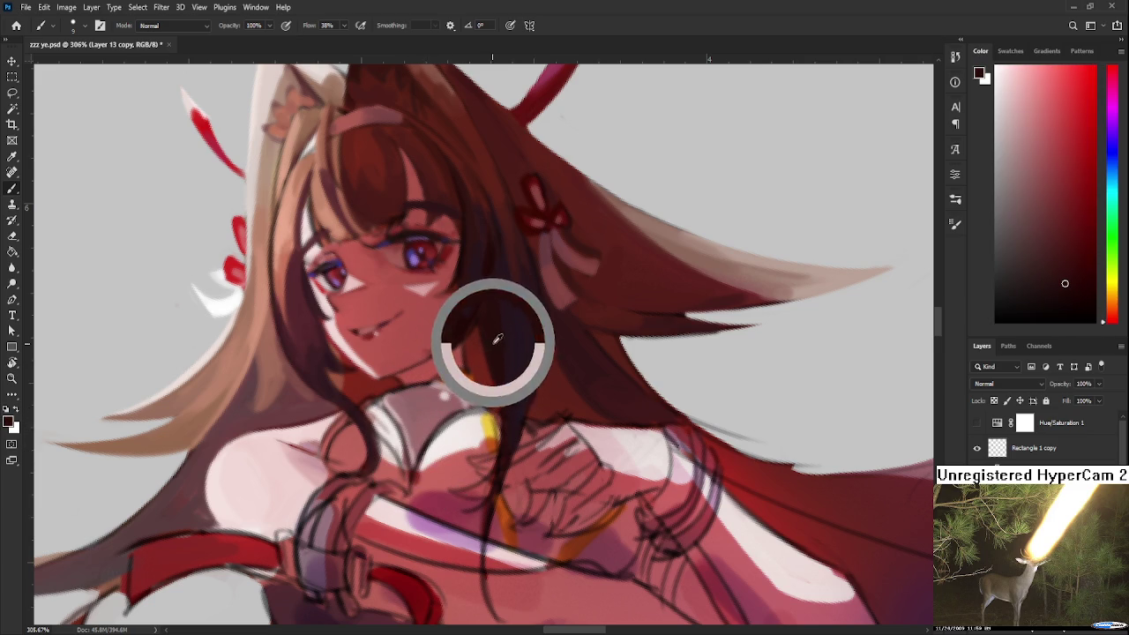
{"action": "left_click", "coordinate": [423, 420], "text": "alt"}
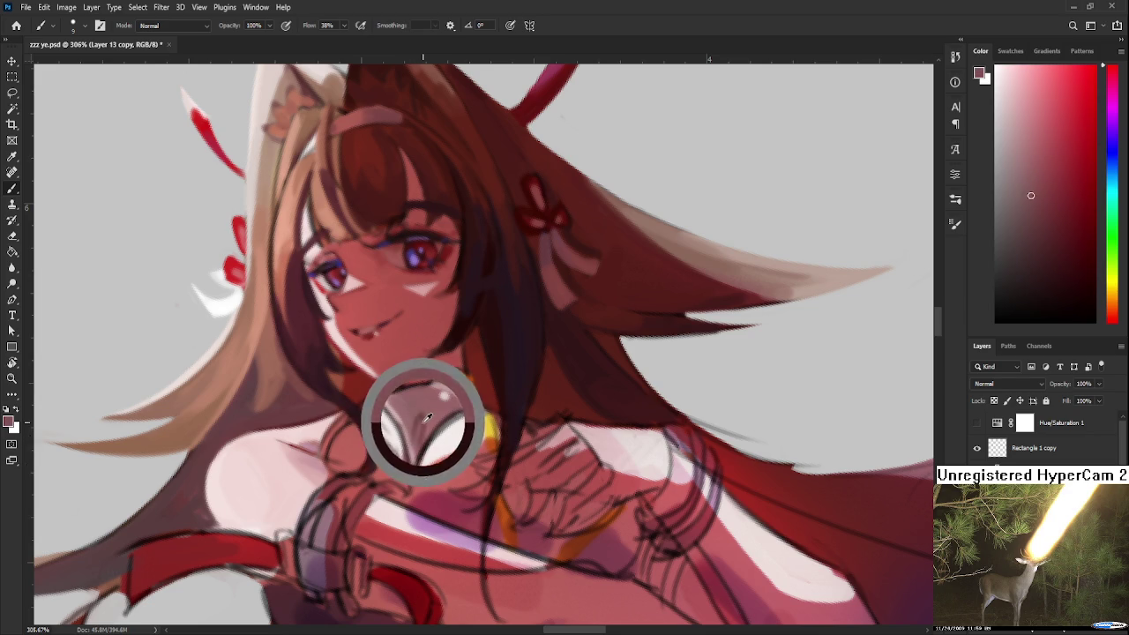
{"action": "left_click", "coordinate": [430, 438], "text": "alt"}
{"action": "left_click", "coordinate": [429, 417], "text": "alt"}
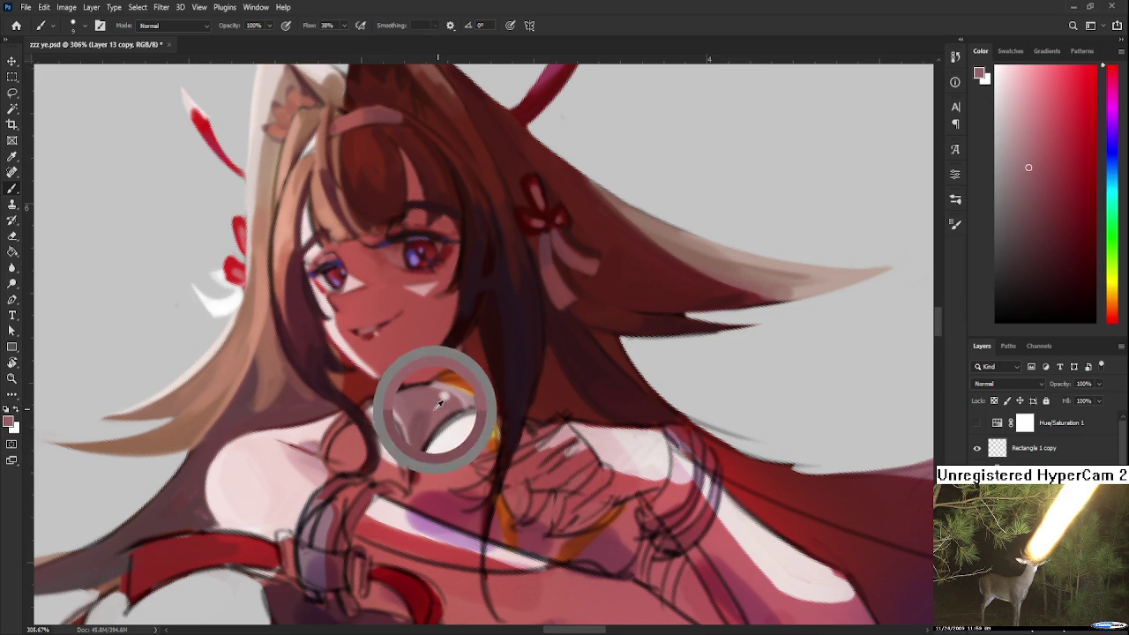
{"action": "left_click", "coordinate": [428, 416], "text": "alt"}
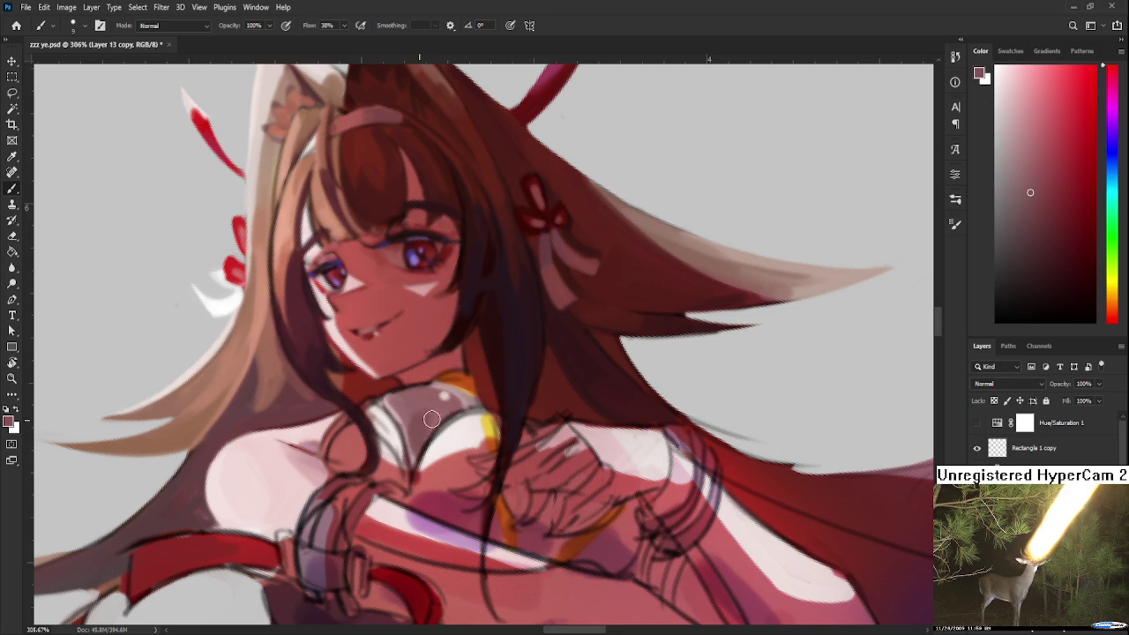
{"action": "left_click", "coordinate": [427, 424], "text": "alt"}
{"action": "left_click", "coordinate": [428, 414], "text": "alt"}
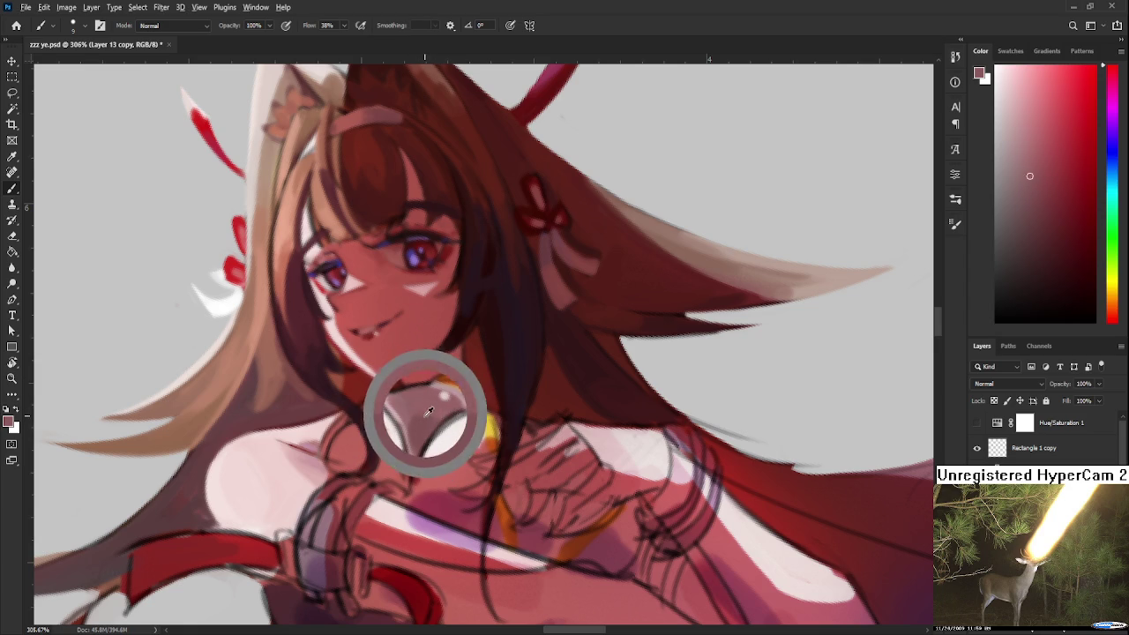
{"action": "left_click", "coordinate": [424, 420], "text": "alt"}
{"action": "left_click", "coordinate": [414, 416], "text": "alt"}
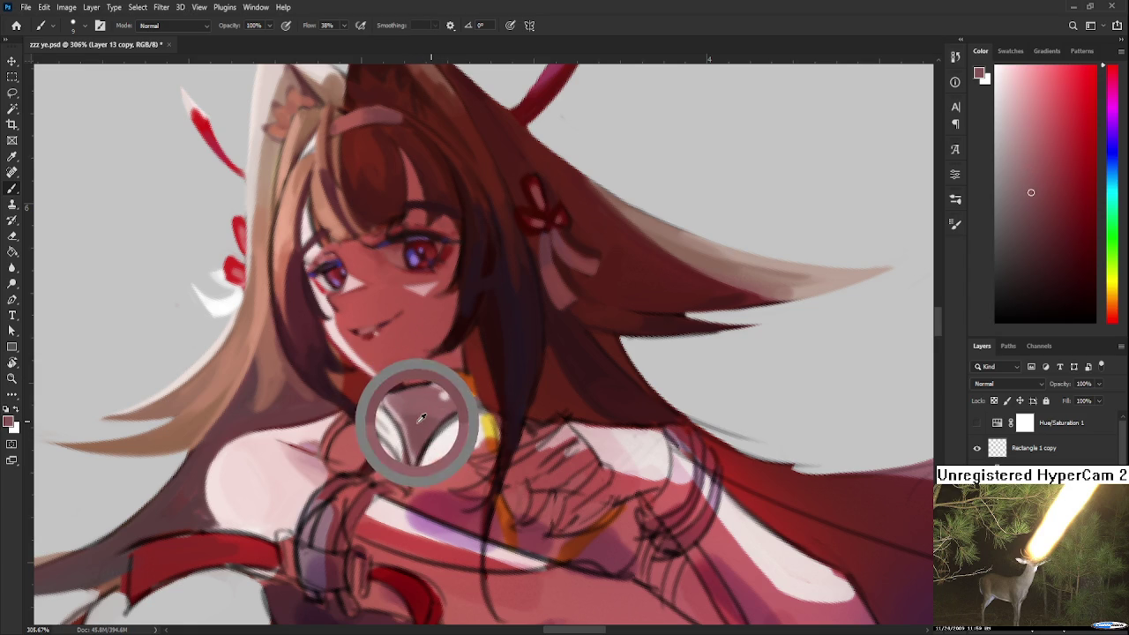
{"action": "mouse_move", "coordinate": [448, 408]}
{"action": "left_mouse_down"}
{"action": "mouse_move", "coordinate": [494, 445]}
{"action": "mouse_move", "coordinate": [450, 450]}
{"action": "mouse_move", "coordinate": [409, 435]}
{"action": "mouse_move", "coordinate": [509, 457]}
{"action": "mouse_move", "coordinate": [458, 401]}
{"action": "left_mouse_up"}
Work lighter pink and near-white highlight tones into the collar, then turn the view upright.
{"action": "key", "text": "r"}
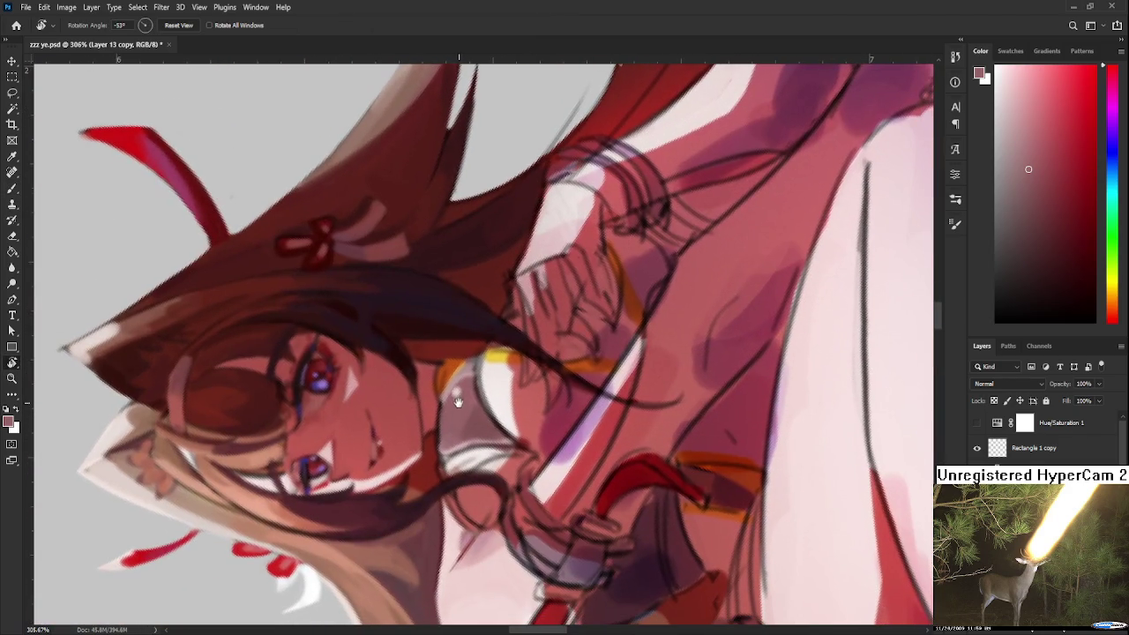
{"action": "key", "text": "b"}
{"action": "left_click", "coordinate": [453, 417], "text": "alt"}
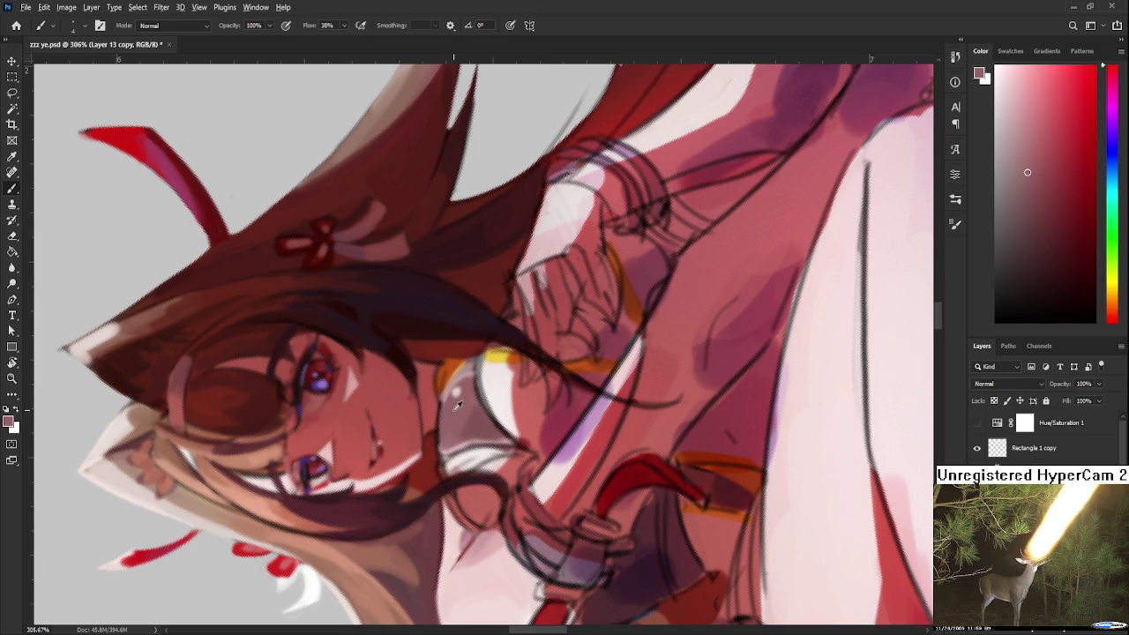
{"action": "left_click", "coordinate": [457, 404], "text": "alt"}
{"action": "left_click_drag", "start_coordinate": [451, 416], "coordinate": [472, 386]}
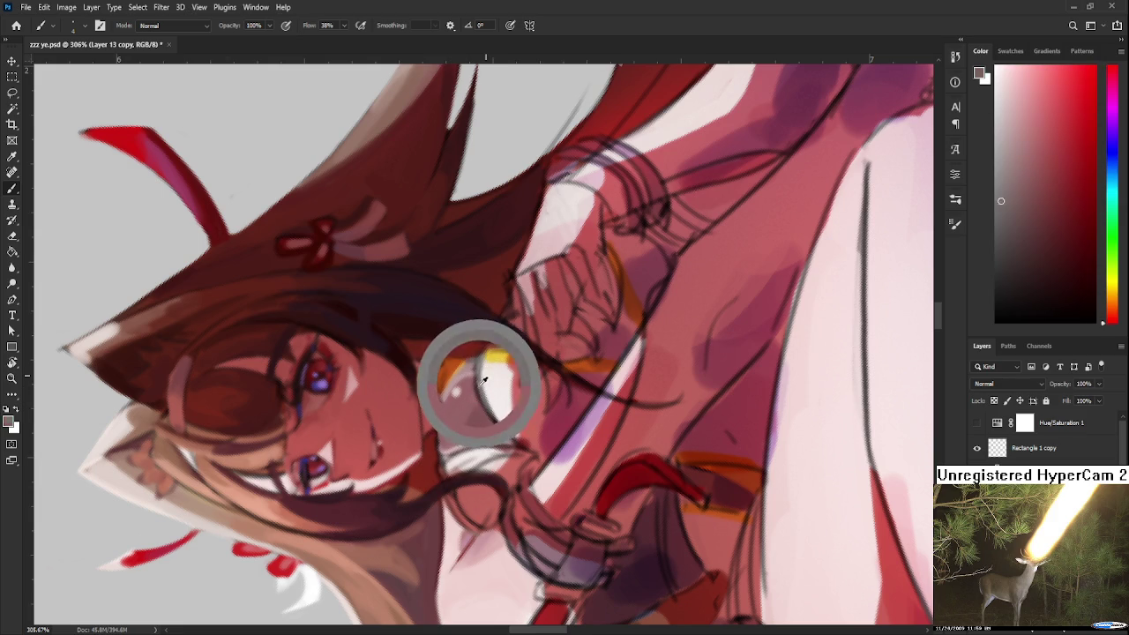
{"action": "left_click", "coordinate": [473, 392], "text": "alt"}
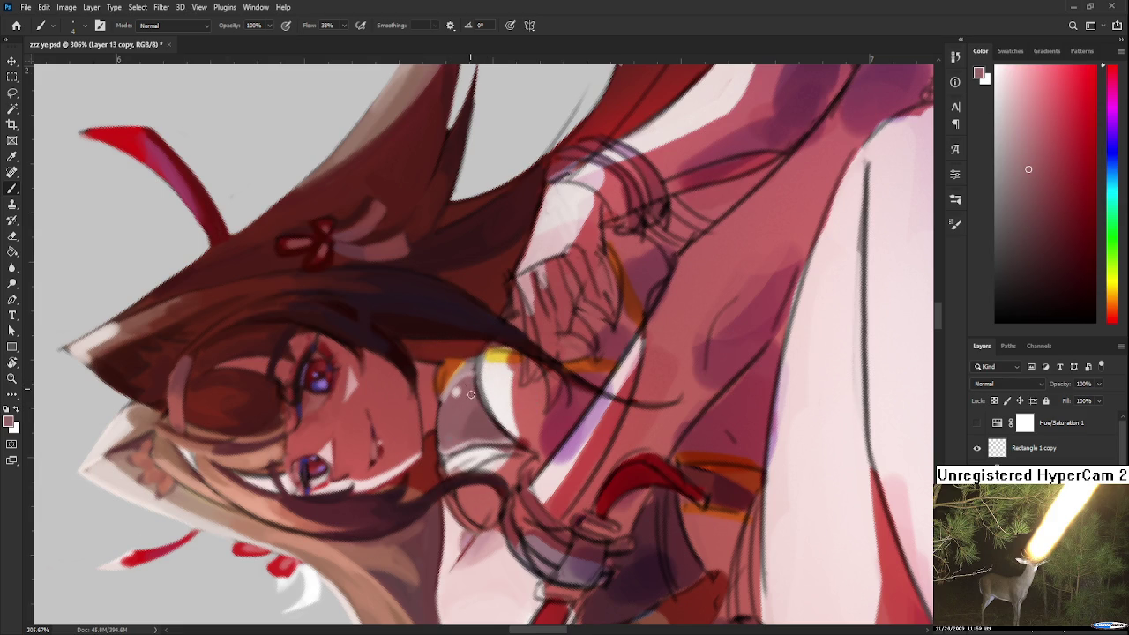
{"action": "left_click_drag", "start_coordinate": [472, 385], "coordinate": [490, 371]}
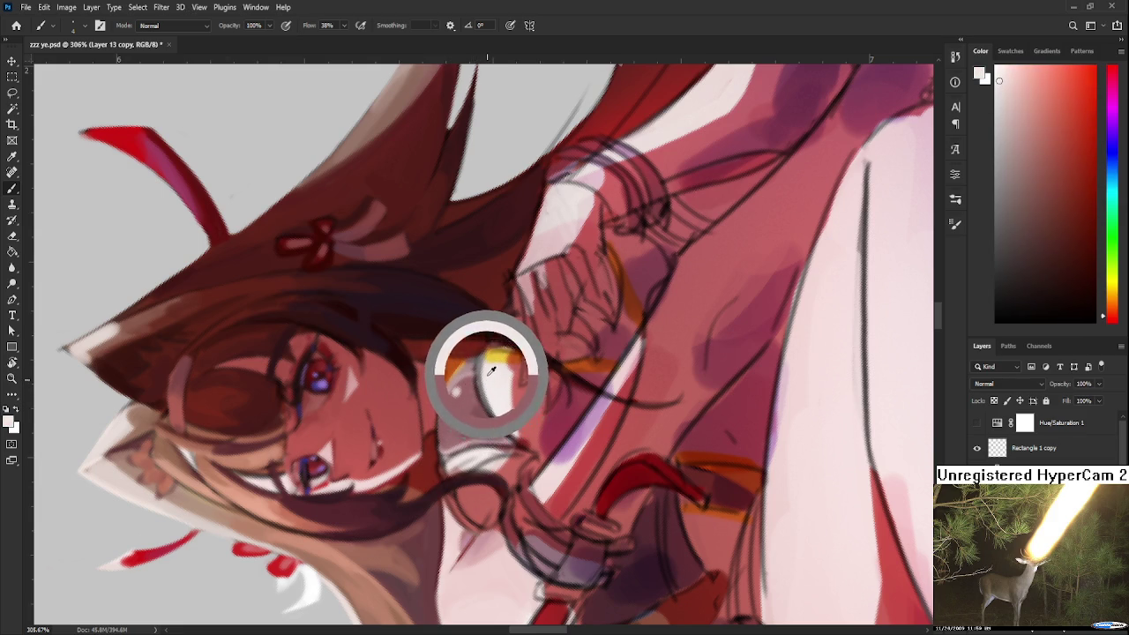
{"action": "left_click_drag", "start_coordinate": [490, 370], "coordinate": [486, 381]}
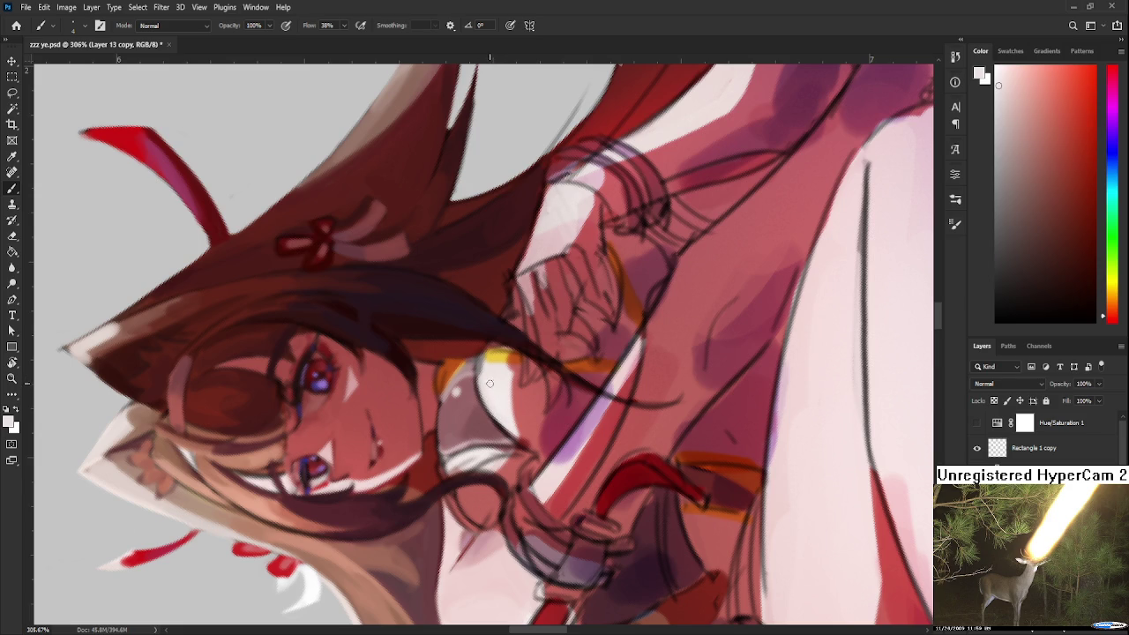
{"action": "key", "text": "r"}
{"action": "left_click_drag", "start_coordinate": [534, 355], "coordinate": [480, 440]}
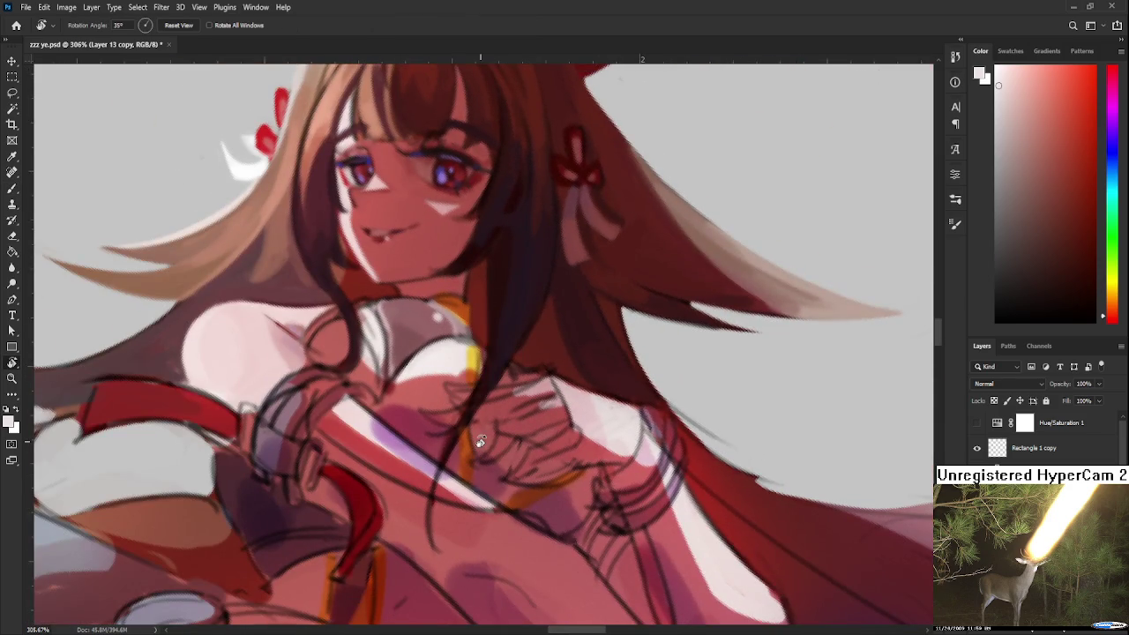
Rotate the canvas and shade the chest with muted and darker pink tones.
{"action": "scroll", "coordinate": [465, 401], "scroll_direction": "down", "scroll_amount": 3}
{"action": "scroll", "coordinate": [465, 397], "scroll_direction": "down", "scroll_amount": 3}
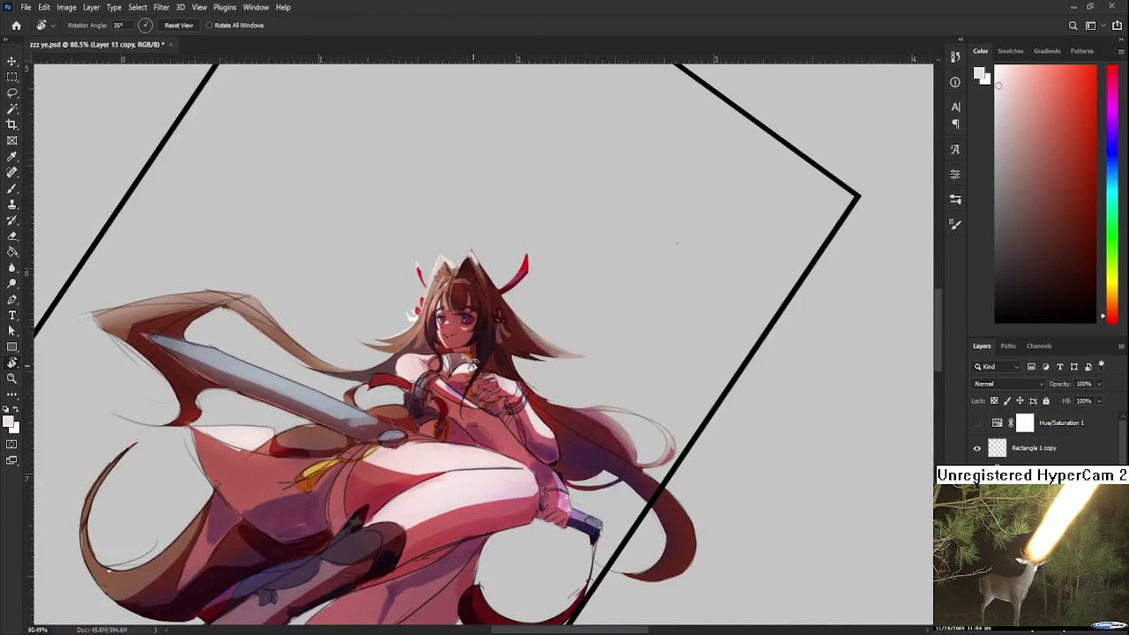
{"action": "scroll", "coordinate": [468, 350], "scroll_direction": "up", "scroll_amount": 3}
{"action": "scroll", "coordinate": [469, 351], "scroll_direction": "up", "scroll_amount": 2}
{"action": "left_click_drag", "start_coordinate": [423, 330], "coordinate": [471, 374]}
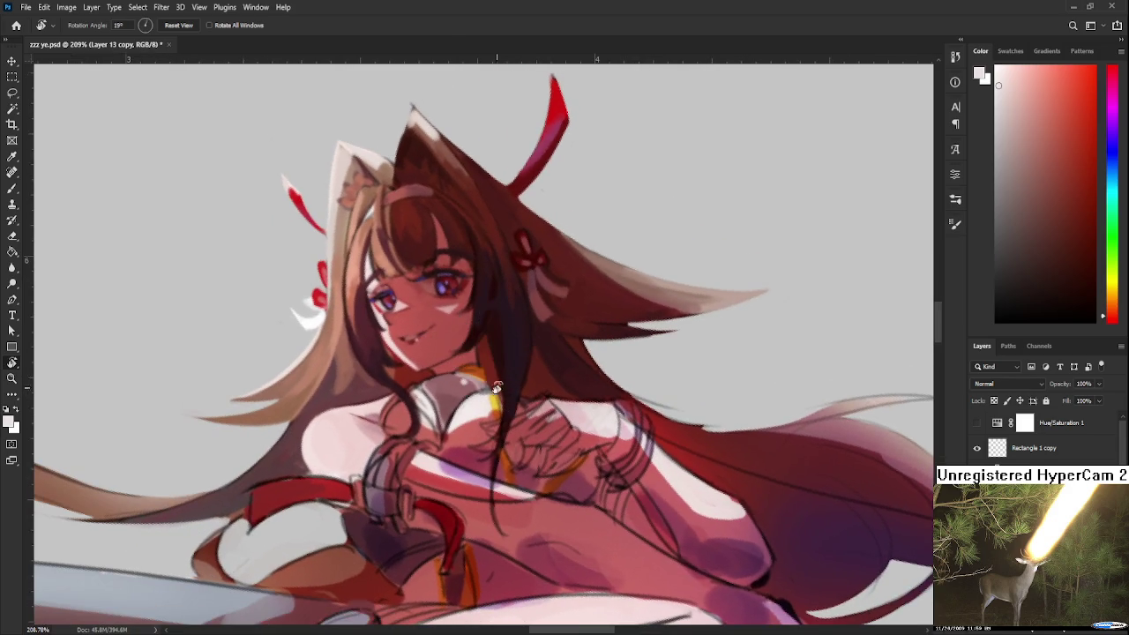
{"action": "key", "text": "b"}
{"action": "left_click", "coordinate": [470, 375], "text": "alt"}
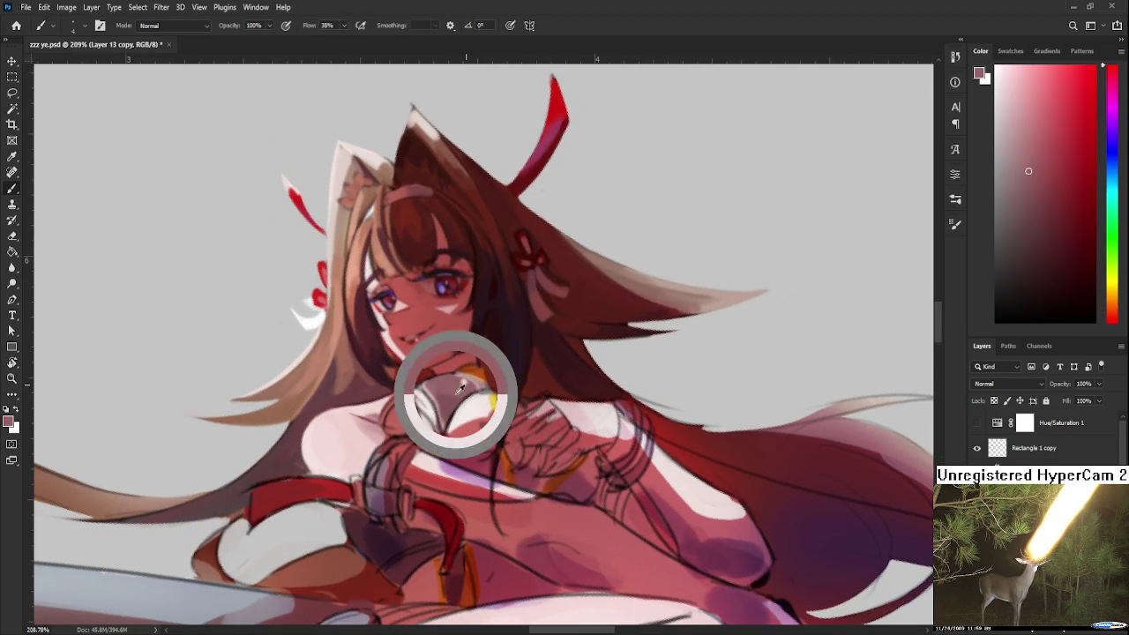
{"action": "left_click_drag", "start_coordinate": [470, 375], "coordinate": [482, 404]}
{"action": "left_click", "coordinate": [445, 380], "text": "alt"}
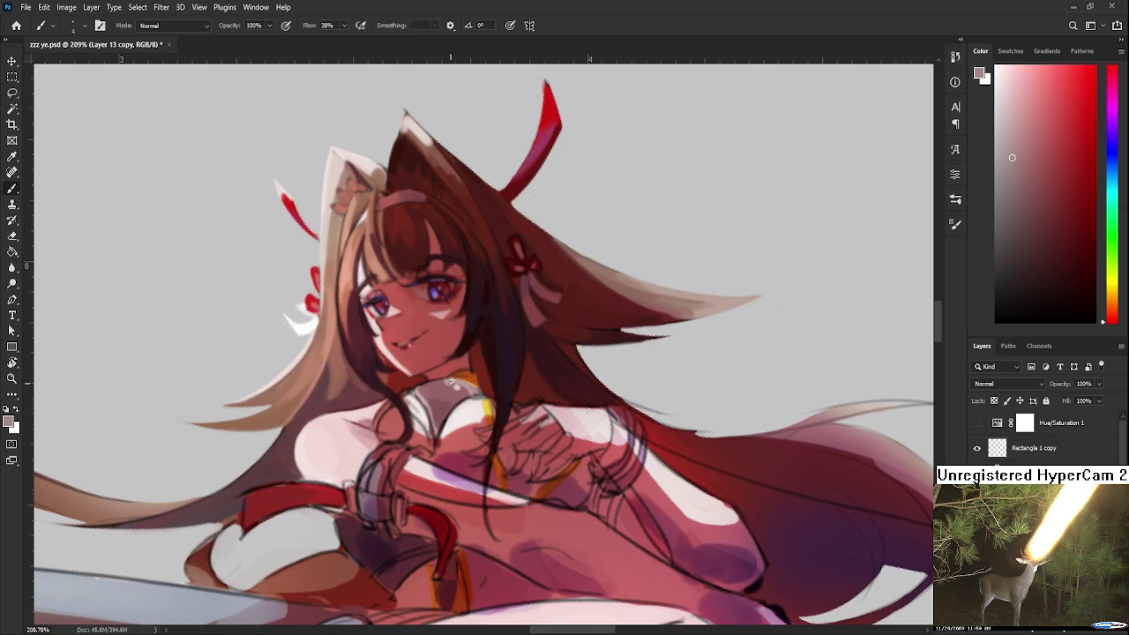
{"action": "left_click", "coordinate": [443, 379], "text": "alt"}
{"action": "left_click", "coordinate": [449, 383], "text": "alt"}
Tilt the canvas nearly upright and refine the chest and collar with near-white and mauve-red.
{"action": "scroll", "coordinate": [486, 361], "scroll_direction": "down", "scroll_amount": 3}
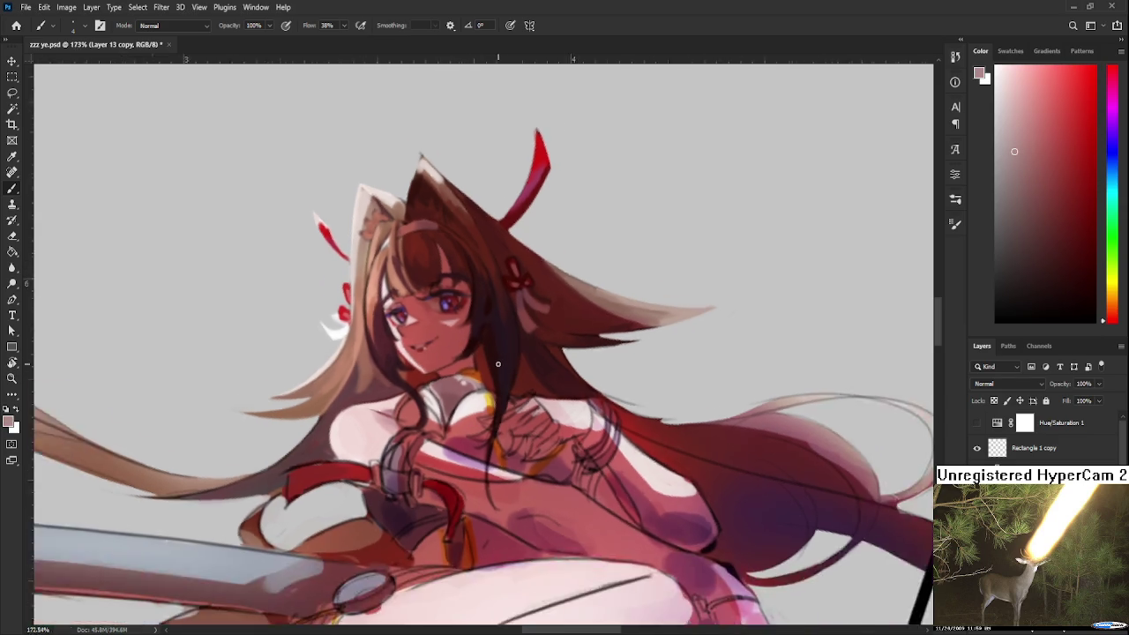
{"action": "left_click_drag", "start_coordinate": [486, 360], "coordinate": [495, 389]}
{"action": "scroll", "coordinate": [494, 388], "scroll_direction": "up", "scroll_amount": 2}
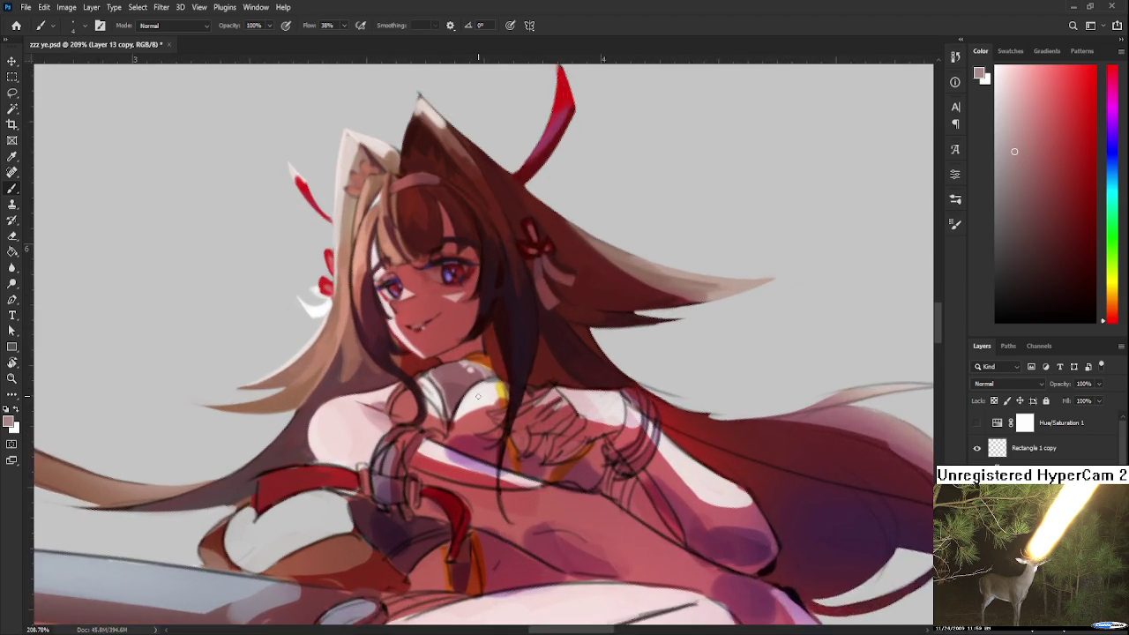
{"action": "scroll", "coordinate": [485, 393], "scroll_direction": "up", "scroll_amount": 2}
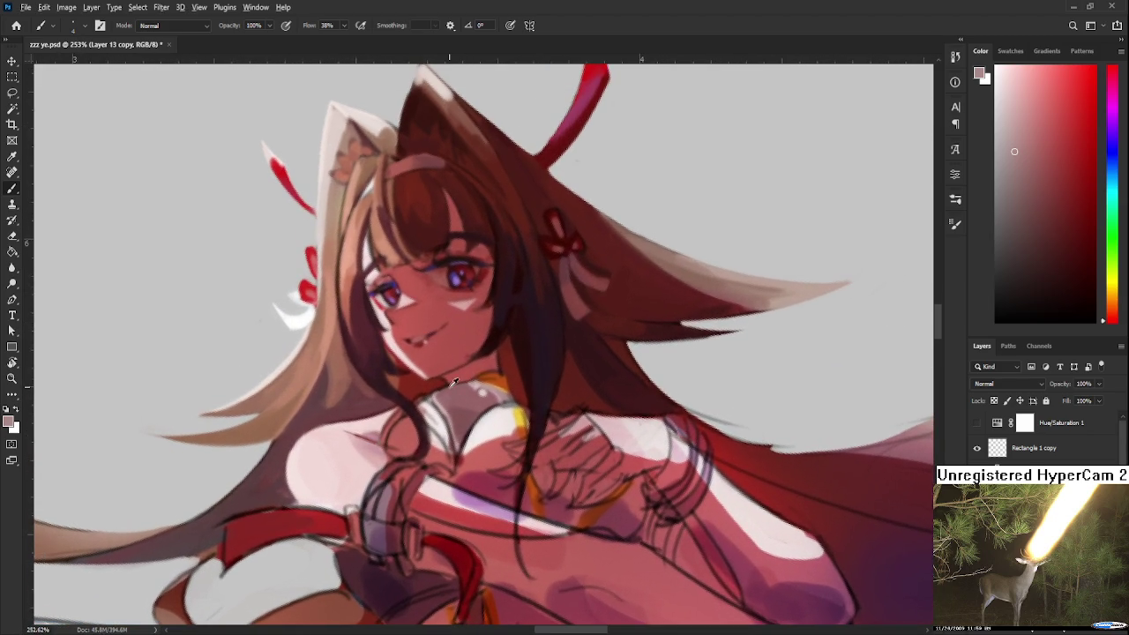
{"action": "left_click", "coordinate": [459, 393], "text": "alt"}
{"action": "mouse_move", "coordinate": [470, 407]}
{"action": "left_mouse_down"}
{"action": "mouse_move", "coordinate": [429, 403]}
{"action": "mouse_move", "coordinate": [450, 395]}
{"action": "left_mouse_up"}
{"action": "left_click", "coordinate": [453, 402], "text": "alt"}
{"action": "left_click", "coordinate": [467, 439], "text": "alt"}
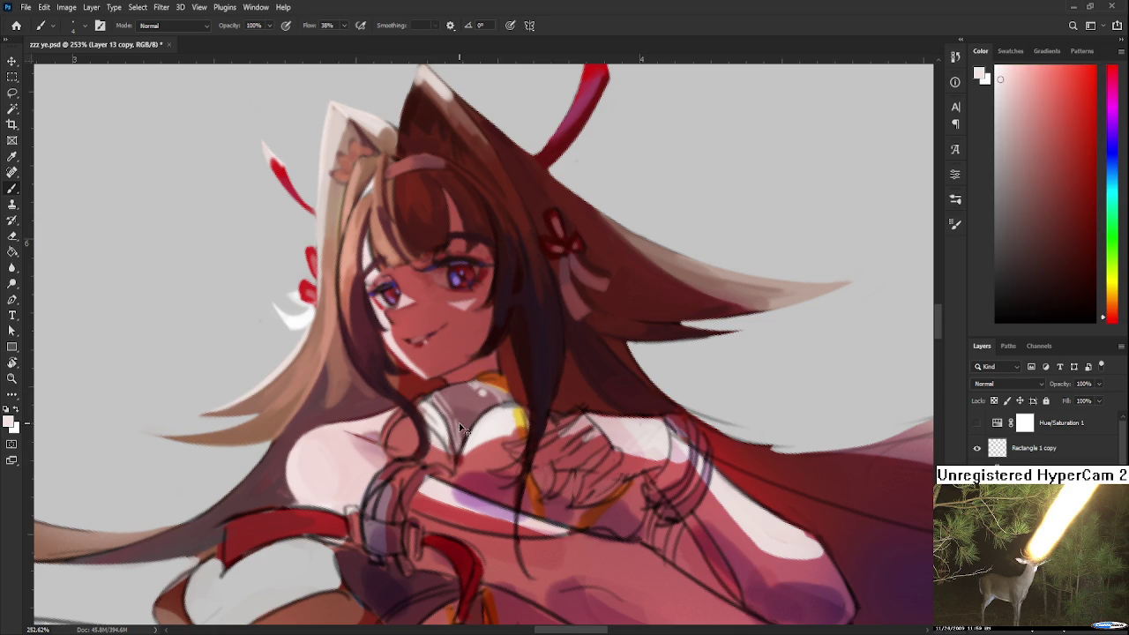
{"action": "left_click", "coordinate": [458, 418], "text": "alt"}
Zoom out and back in and tilt the canvas to -10 degrees for further brushing.
{"action": "scroll", "coordinate": [468, 404], "scroll_direction": "down", "scroll_amount": 2}
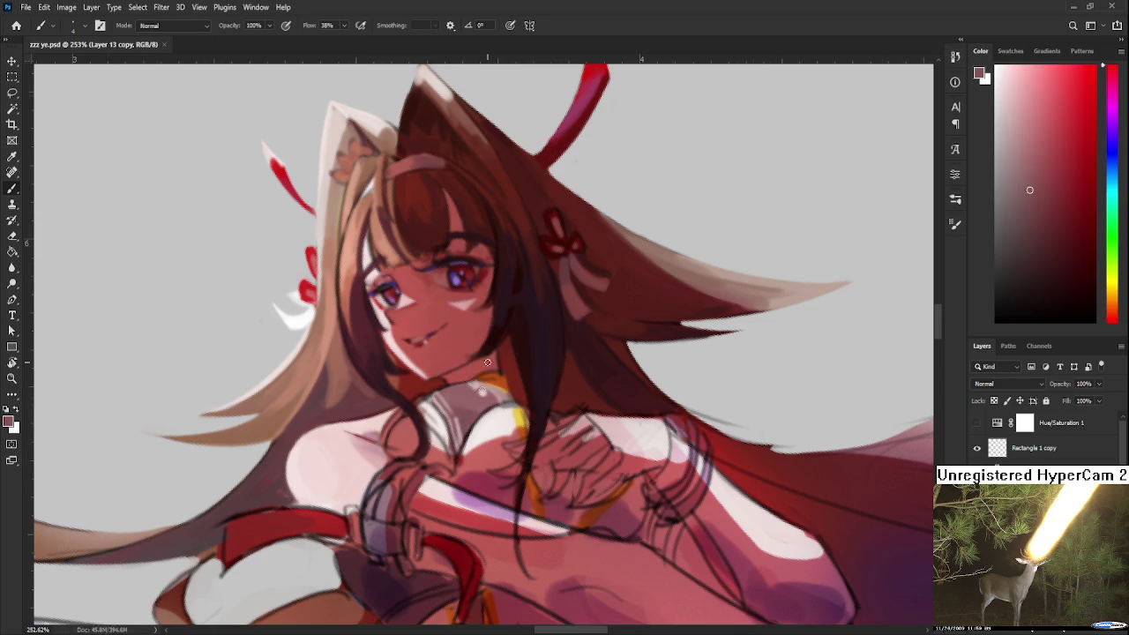
{"action": "scroll", "coordinate": [467, 403], "scroll_direction": "down", "scroll_amount": 2}
{"action": "scroll", "coordinate": [494, 353], "scroll_direction": "down", "scroll_amount": 2}
{"action": "scroll", "coordinate": [521, 302], "scroll_direction": "up", "scroll_amount": 2}
{"action": "scroll", "coordinate": [511, 331], "scroll_direction": "up", "scroll_amount": 2}
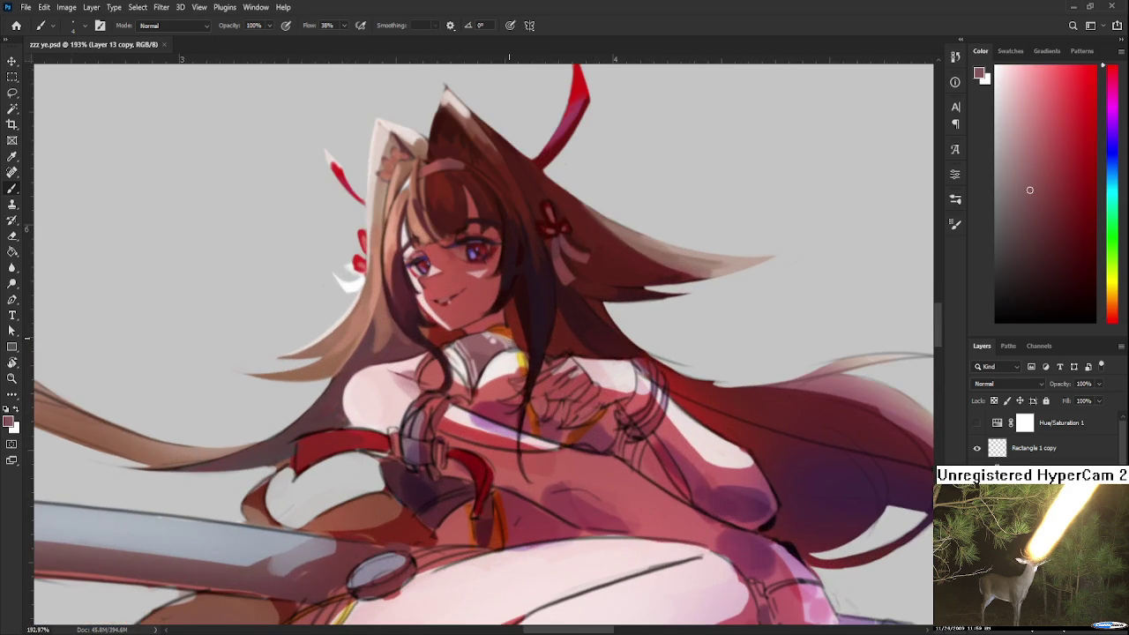
{"action": "key", "text": "r"}
{"action": "mouse_move", "coordinate": [497, 368]}
{"action": "left_mouse_down"}
{"action": "mouse_move", "coordinate": [525, 356]}
{"action": "mouse_move", "coordinate": [457, 365]}
{"action": "left_mouse_up"}
{"action": "scroll", "coordinate": [525, 356], "scroll_direction": "up", "scroll_amount": 2}
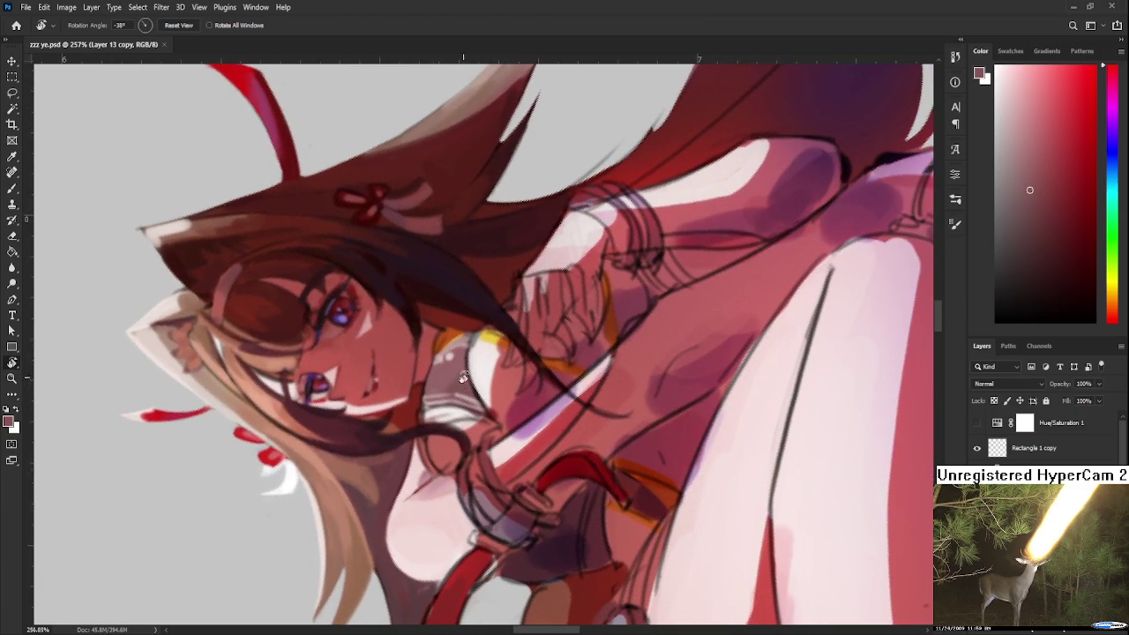
{"action": "key", "text": "b"}
{"action": "left_click", "coordinate": [442, 362], "text": "alt"}
{"action": "left_click", "coordinate": [1049, 218]}
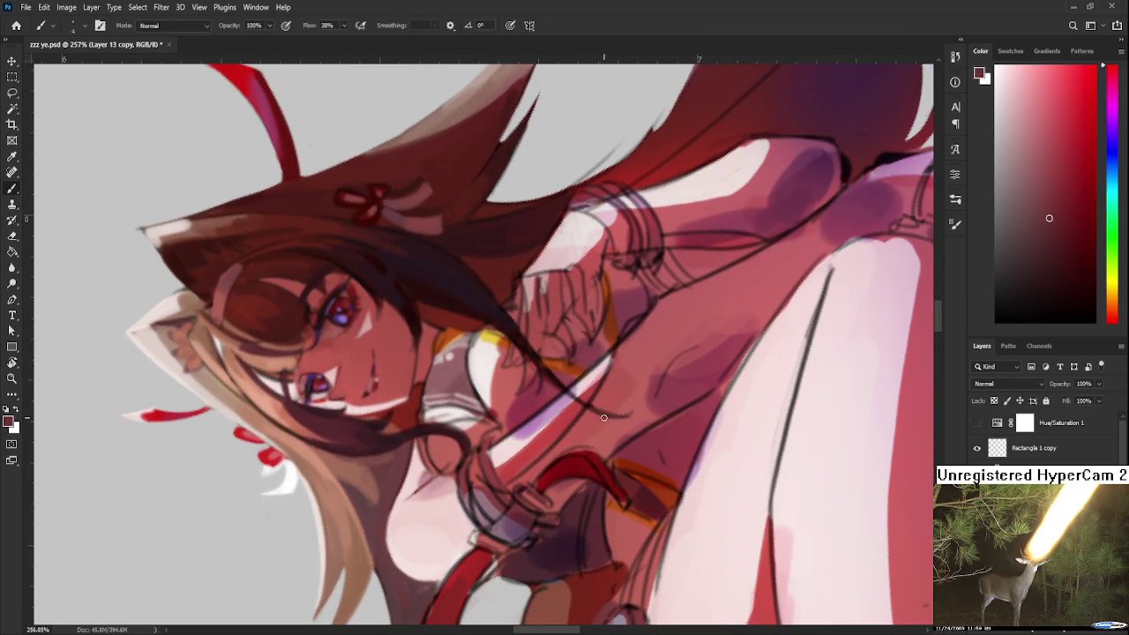
{"action": "scroll", "coordinate": [603, 417], "scroll_direction": "up", "scroll_amount": 1}
{"action": "scroll", "coordinate": [490, 363], "scroll_direction": "up", "scroll_amount": 2}
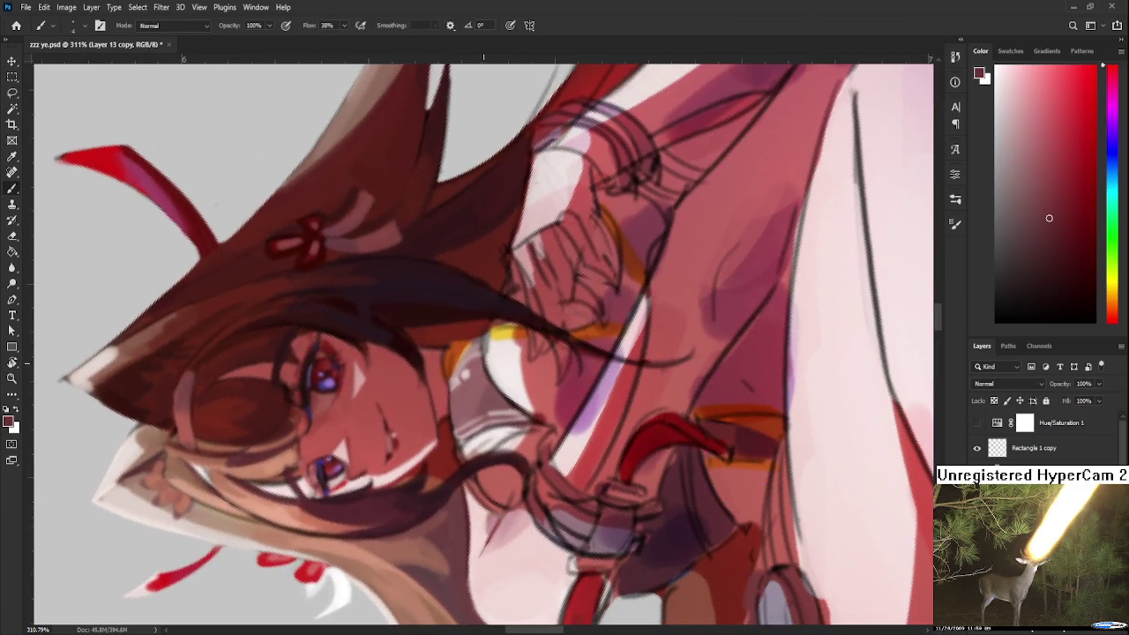
{"action": "left_click", "coordinate": [460, 415], "text": "alt"}
{"action": "left_click", "coordinate": [456, 418], "text": "alt"}
{"action": "left_click", "coordinate": [468, 408], "text": "alt"}
{"action": "key", "text": "r"}
{"action": "left_click_drag", "start_coordinate": [472, 392], "coordinate": [523, 396]}
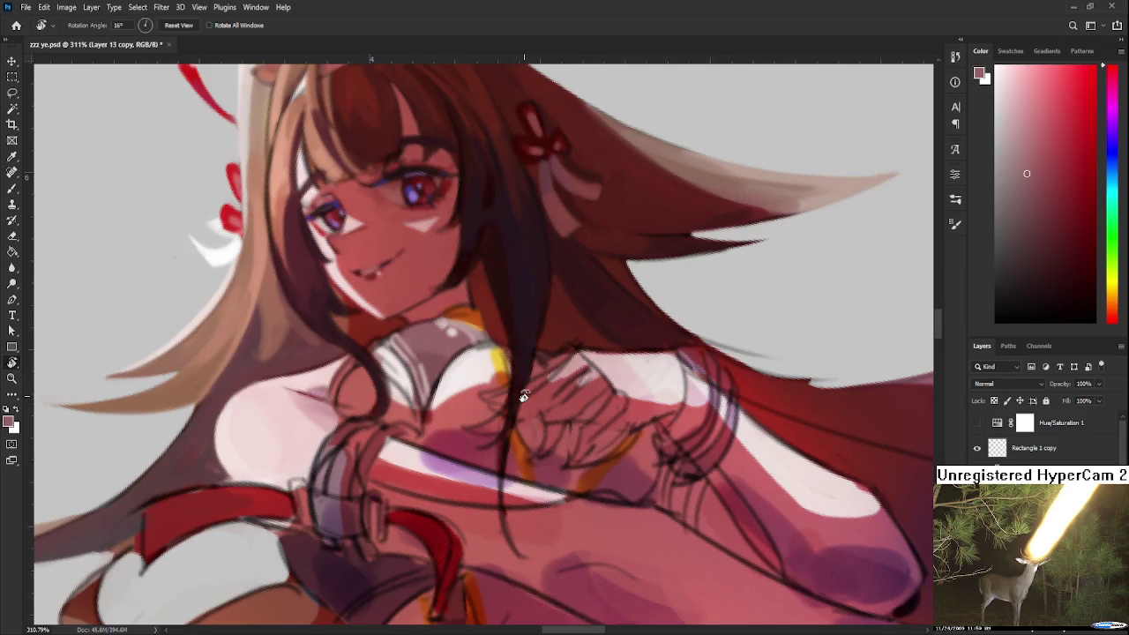
{"action": "scroll", "coordinate": [515, 385], "scroll_direction": "down", "scroll_amount": 1}
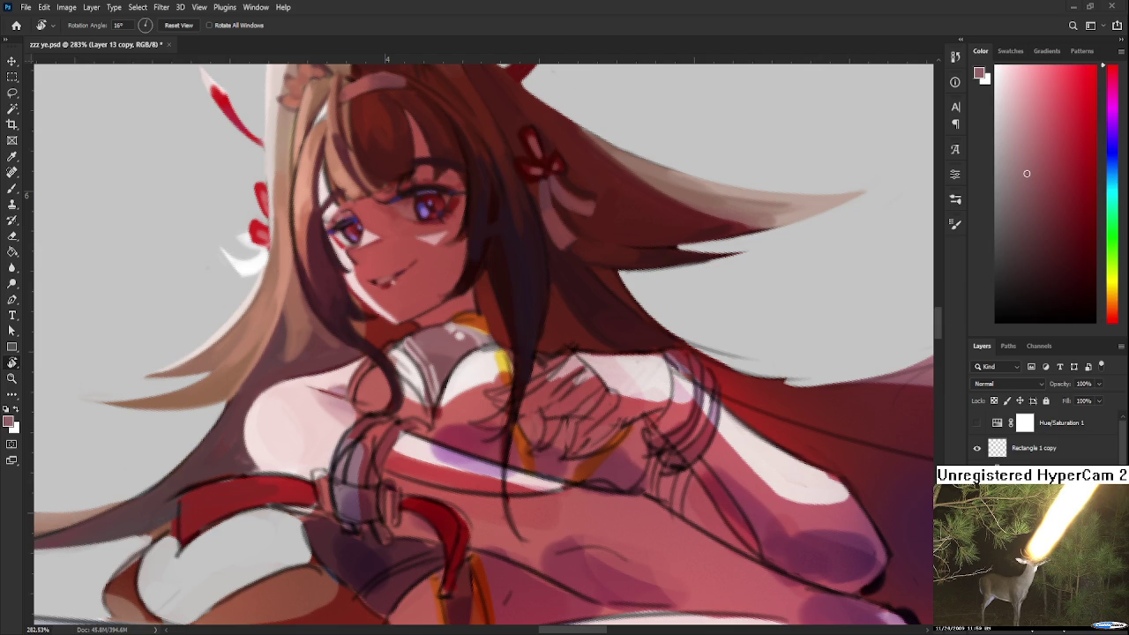
Paint near-white highlights and darker red accents on the collar with colours sampled nearby.
{"action": "left_click_drag", "start_coordinate": [496, 432], "coordinate": [461, 391]}
{"action": "key", "text": "b"}
{"action": "left_click", "coordinate": [449, 392], "text": "alt"}
{"action": "left_click", "coordinate": [445, 369], "text": "alt"}
{"action": "left_click", "coordinate": [455, 398], "text": "alt"}
{"action": "left_click", "coordinate": [459, 411], "text": "alt"}
{"action": "left_click", "coordinate": [467, 416], "text": "alt"}
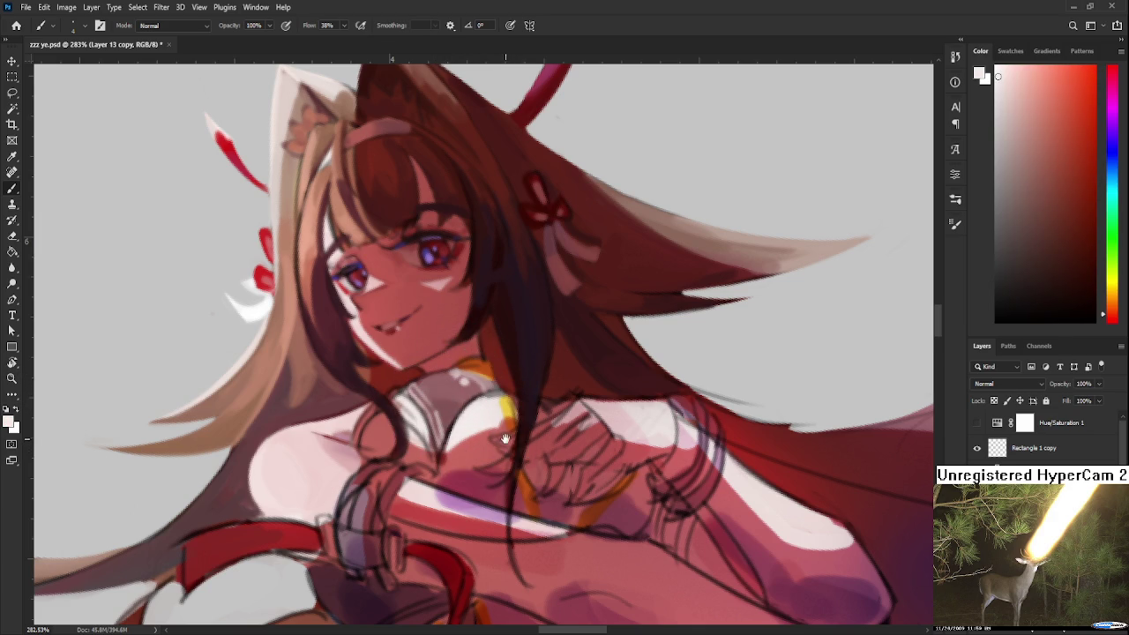
Brush the pinkish-red skin tone from the chest in beside the collar.
{"action": "left_click_drag", "start_coordinate": [507, 440], "coordinate": [492, 406]}
{"action": "left_click_drag", "start_coordinate": [511, 360], "coordinate": [529, 329]}
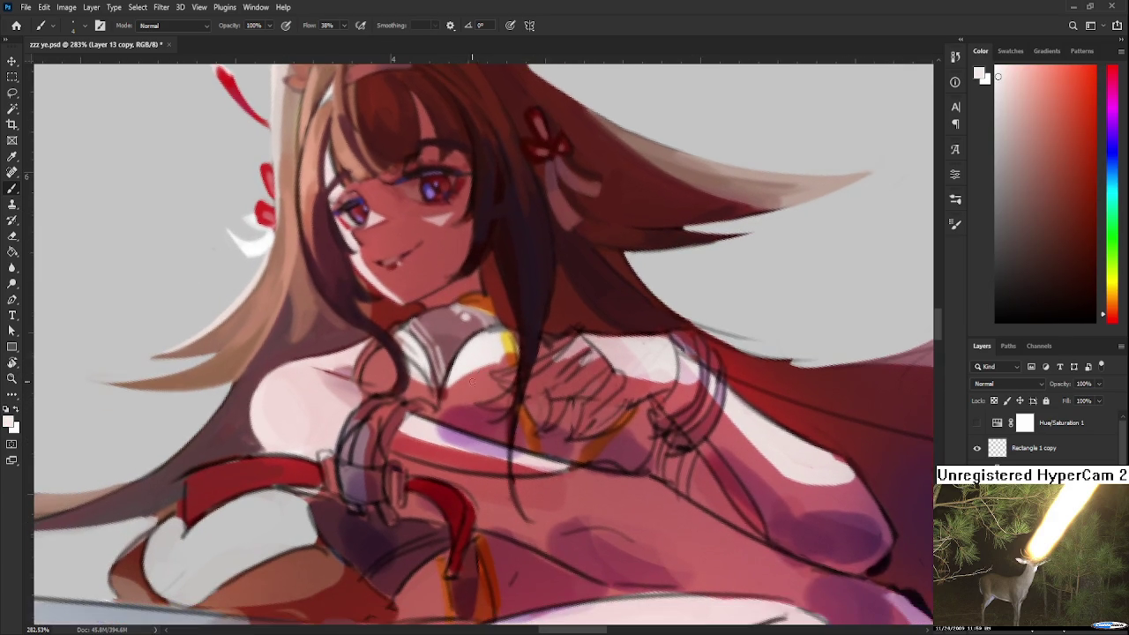
{"action": "left_click", "coordinate": [464, 349], "text": "alt"}
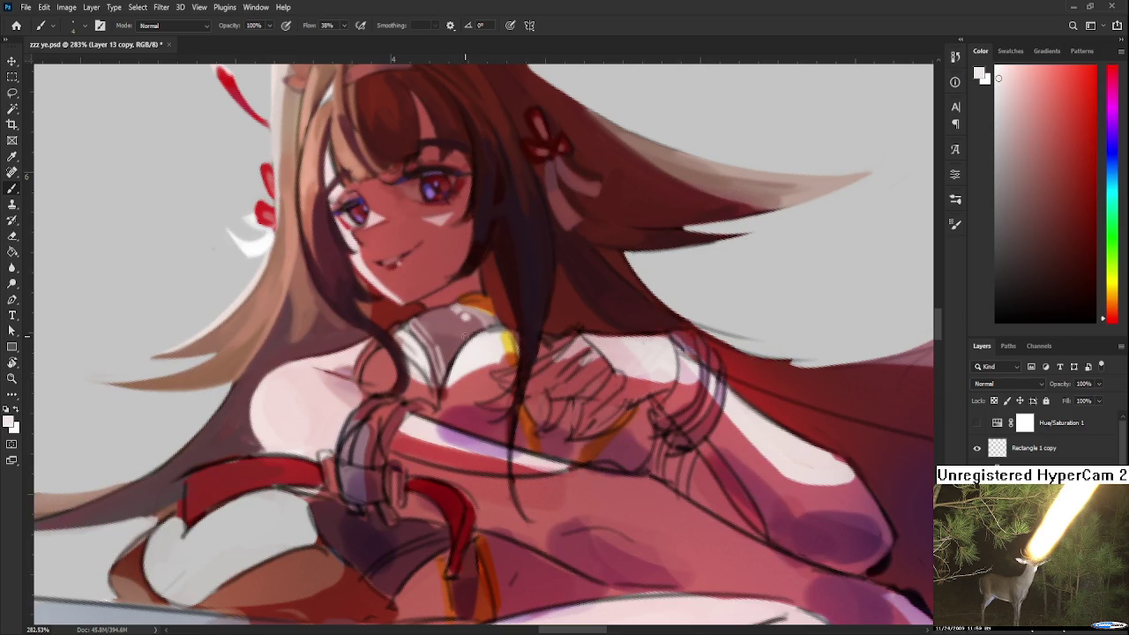
{"action": "scroll", "coordinate": [478, 359], "scroll_direction": "down", "scroll_amount": 2}
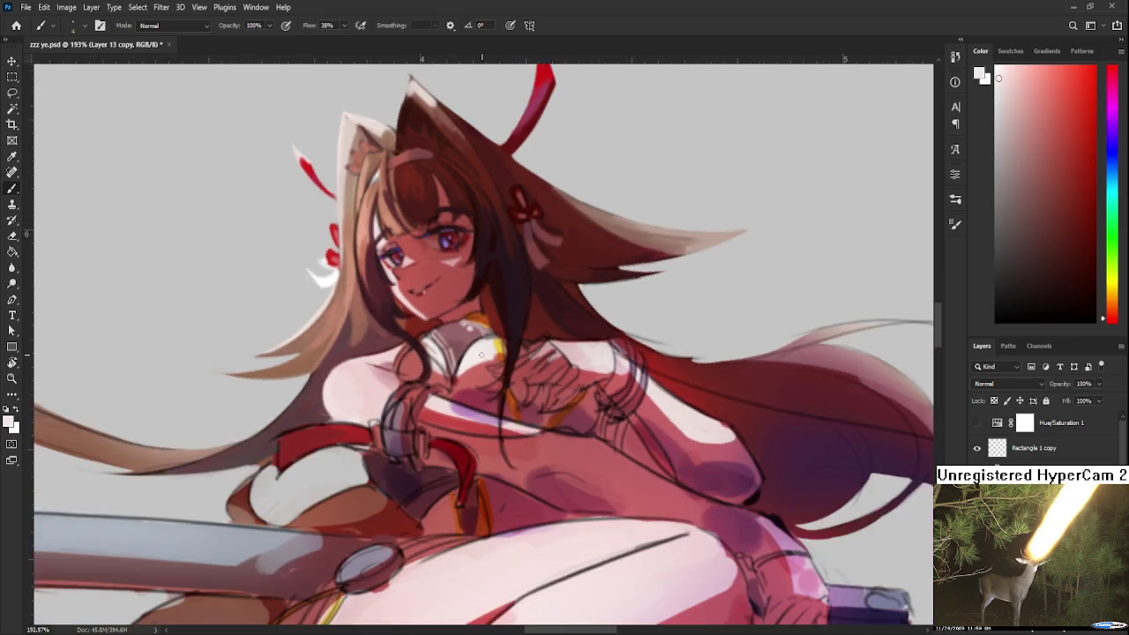
{"action": "scroll", "coordinate": [478, 359], "scroll_direction": "down", "scroll_amount": 2}
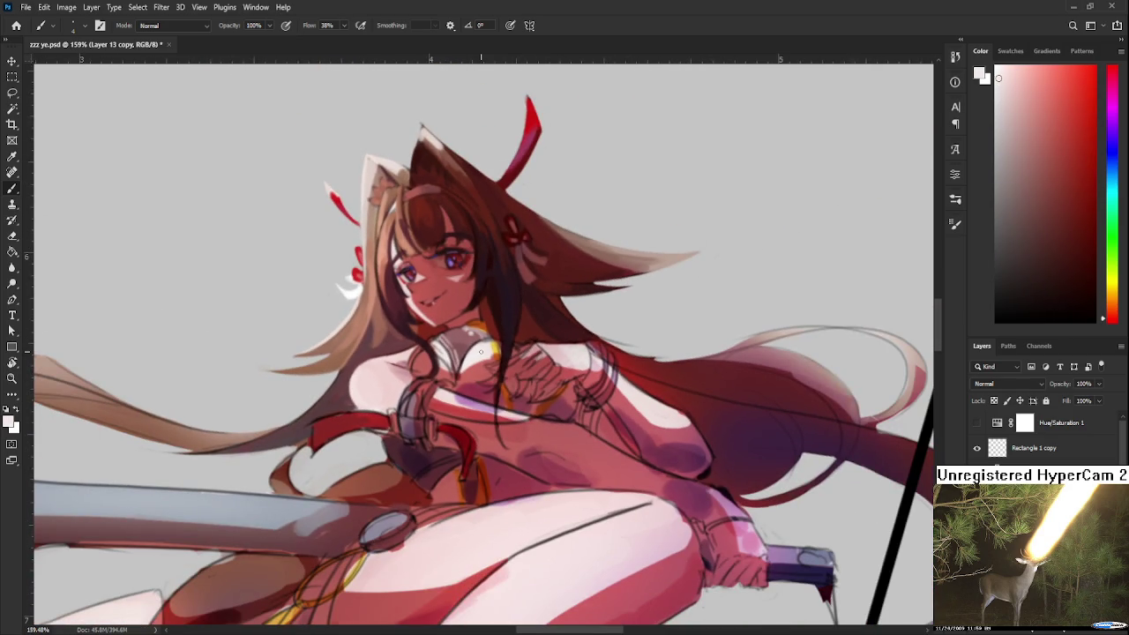
{"action": "scroll", "coordinate": [479, 353], "scroll_direction": "up", "scroll_amount": 1}
{"action": "scroll", "coordinate": [476, 354], "scroll_direction": "up", "scroll_amount": 1}
{"action": "scroll", "coordinate": [459, 357], "scroll_direction": "up", "scroll_amount": 1}
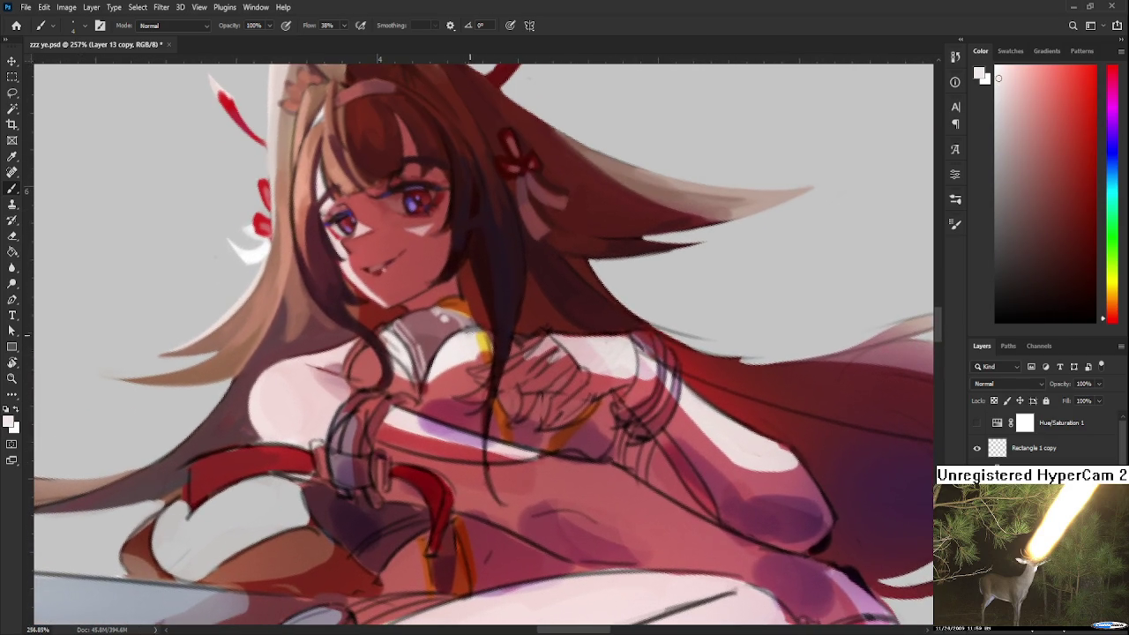
{"action": "left_click", "coordinate": [449, 357], "text": "alt"}
Add light pink and salmon red shading around the collar.
{"action": "left_click", "coordinate": [458, 356], "text": "alt"}
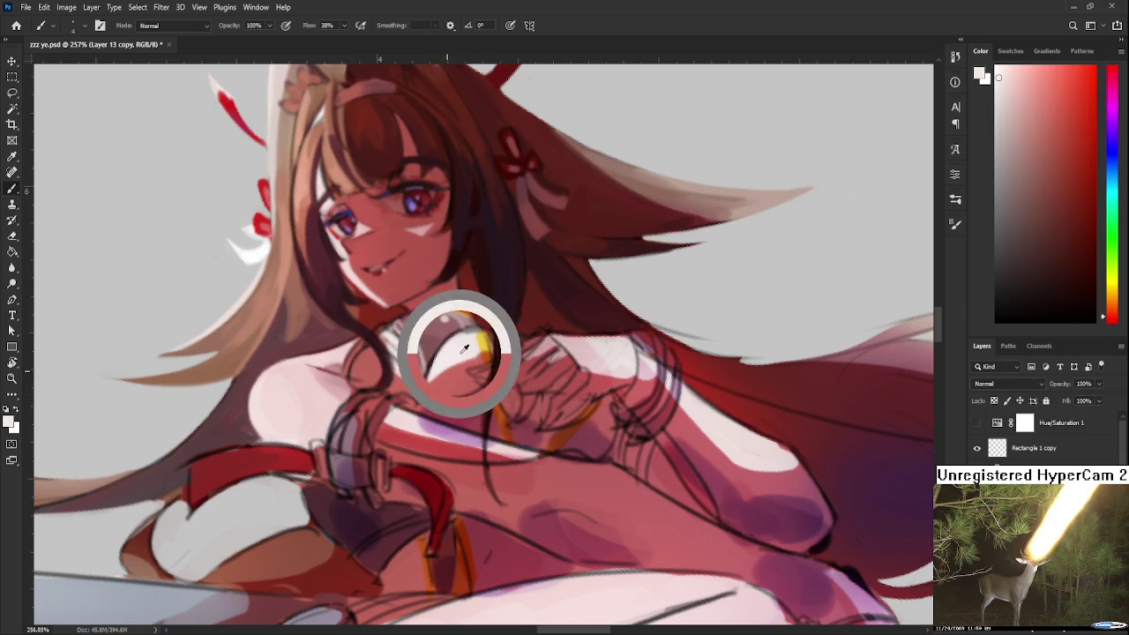
{"action": "left_click", "coordinate": [459, 374], "text": "alt"}
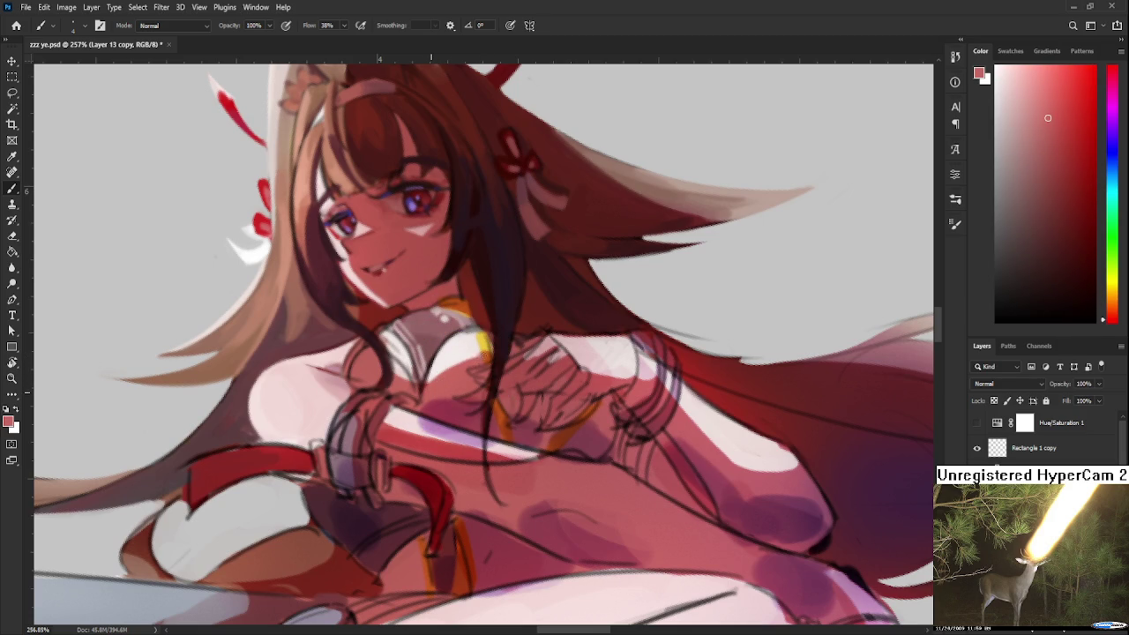
{"action": "left_click", "coordinate": [472, 361], "text": "alt"}
{"action": "left_click", "coordinate": [446, 386], "text": "alt"}
Alternate near-white highlights and dark muted red shading along the collar's edge.
{"action": "scroll", "coordinate": [431, 388], "scroll_direction": "up", "scroll_amount": 2}
{"action": "left_click", "coordinate": [401, 378], "text": "alt"}
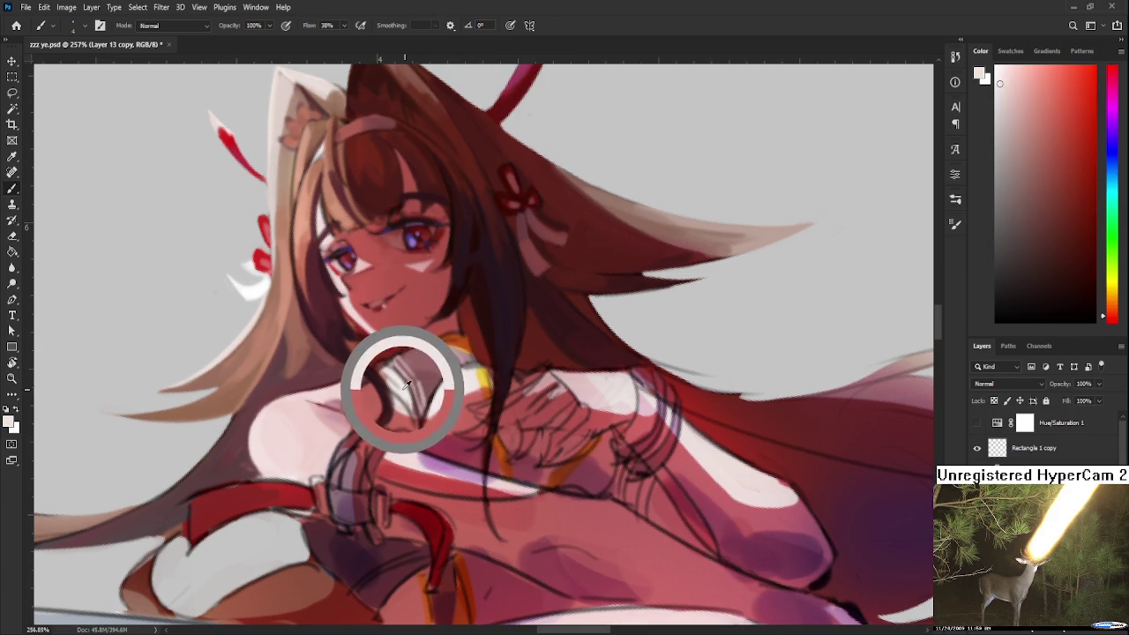
{"action": "left_click", "coordinate": [402, 379], "text": "alt"}
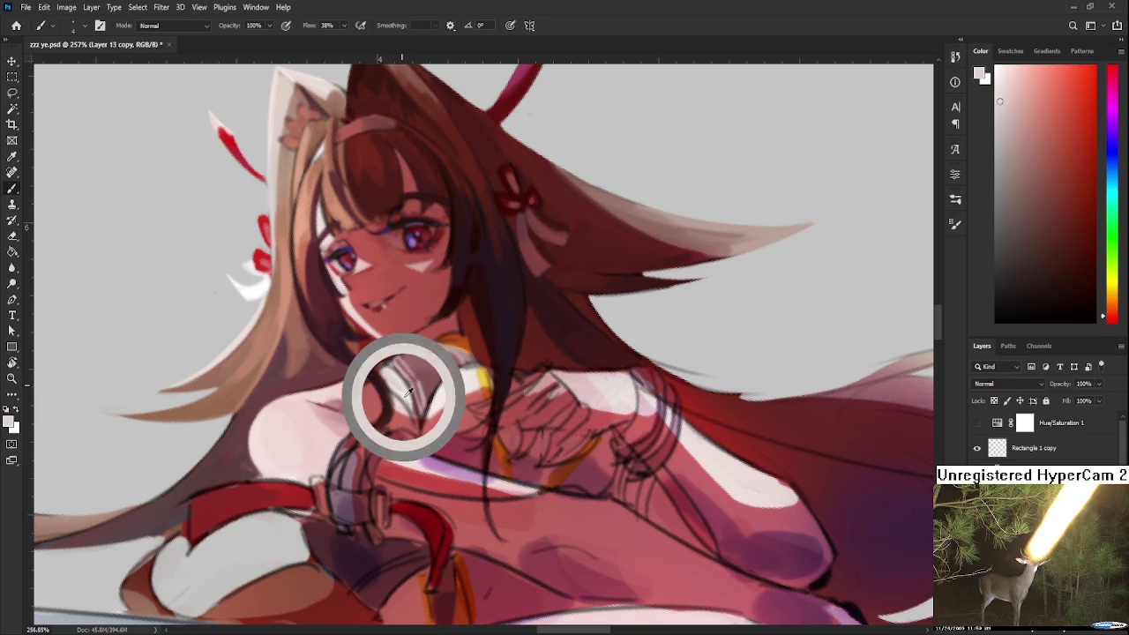
{"action": "left_click", "coordinate": [418, 401], "text": "alt"}
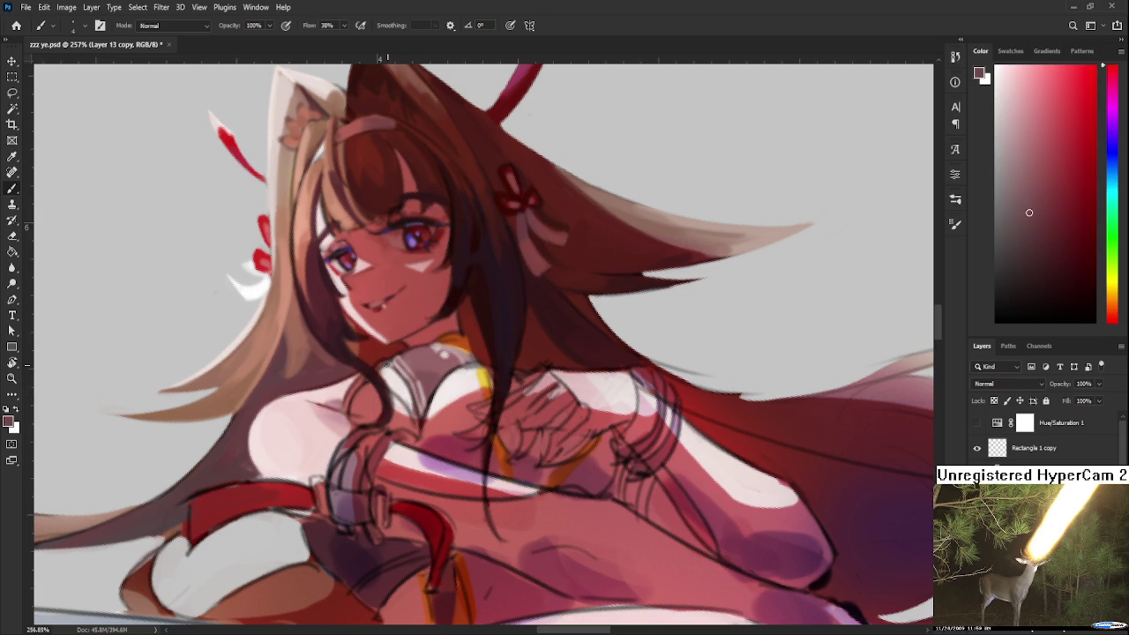
{"action": "left_click", "coordinate": [409, 382], "text": "alt"}
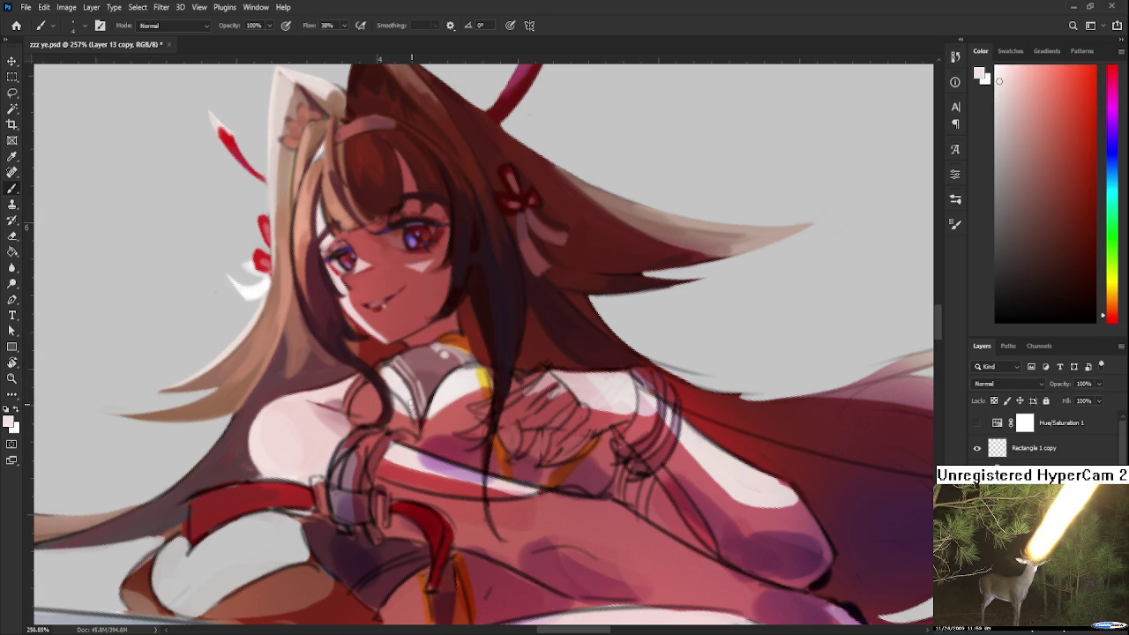
{"action": "left_click", "coordinate": [424, 393], "text": "alt"}
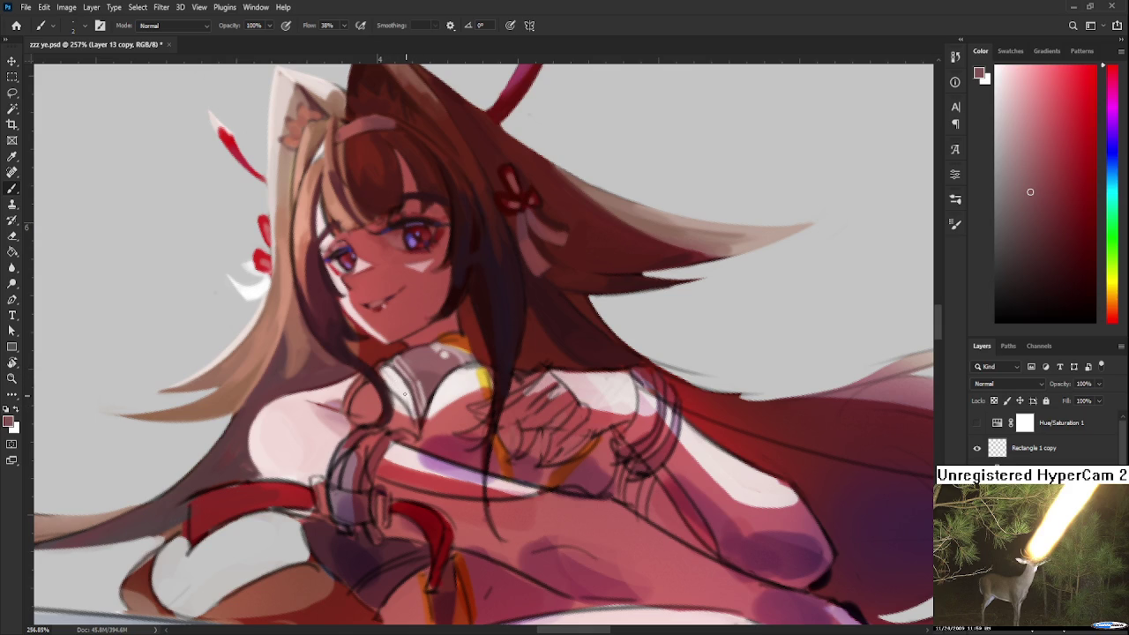
{"action": "left_click", "coordinate": [394, 378], "text": "alt"}
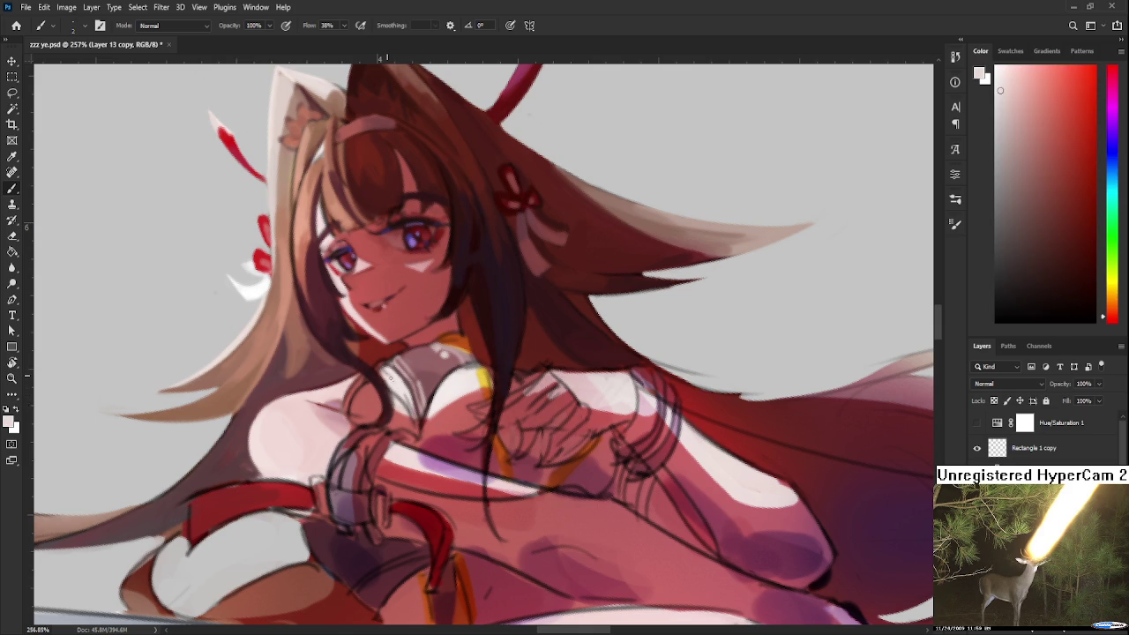
{"action": "scroll", "coordinate": [380, 347], "scroll_direction": "down", "scroll_amount": 1}
{"action": "scroll", "coordinate": [380, 347], "scroll_direction": "down", "scroll_amount": 1}
{"action": "scroll", "coordinate": [380, 347], "scroll_direction": "down", "scroll_amount": 1}
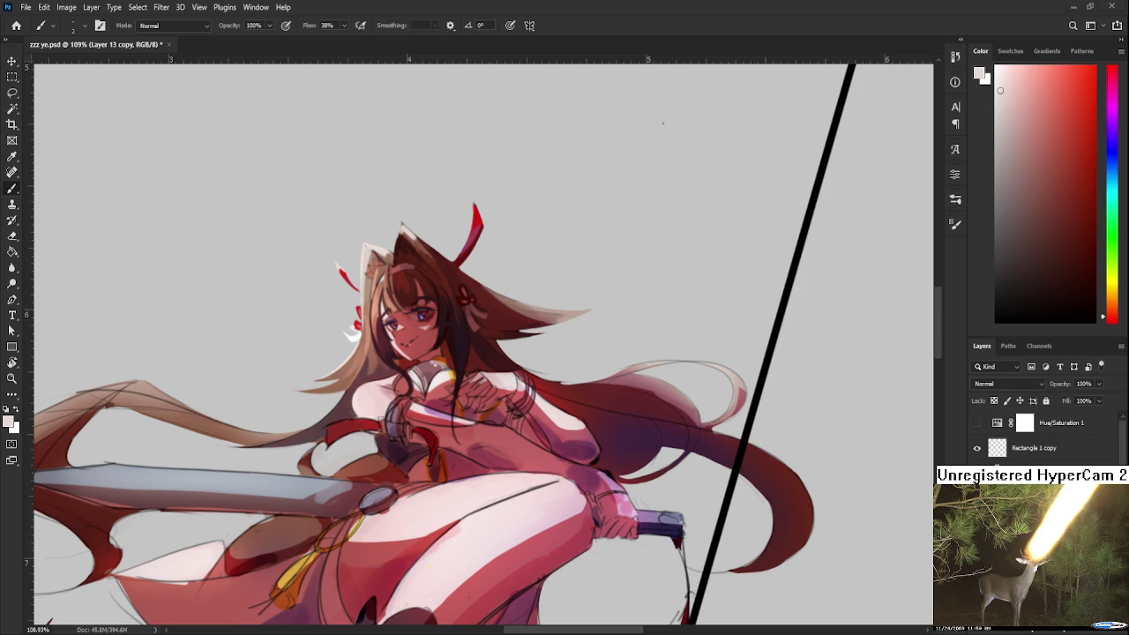
{"action": "scroll", "coordinate": [431, 403], "scroll_direction": "up", "scroll_amount": 2}
{"action": "scroll", "coordinate": [431, 403], "scroll_direction": "up", "scroll_amount": 2}
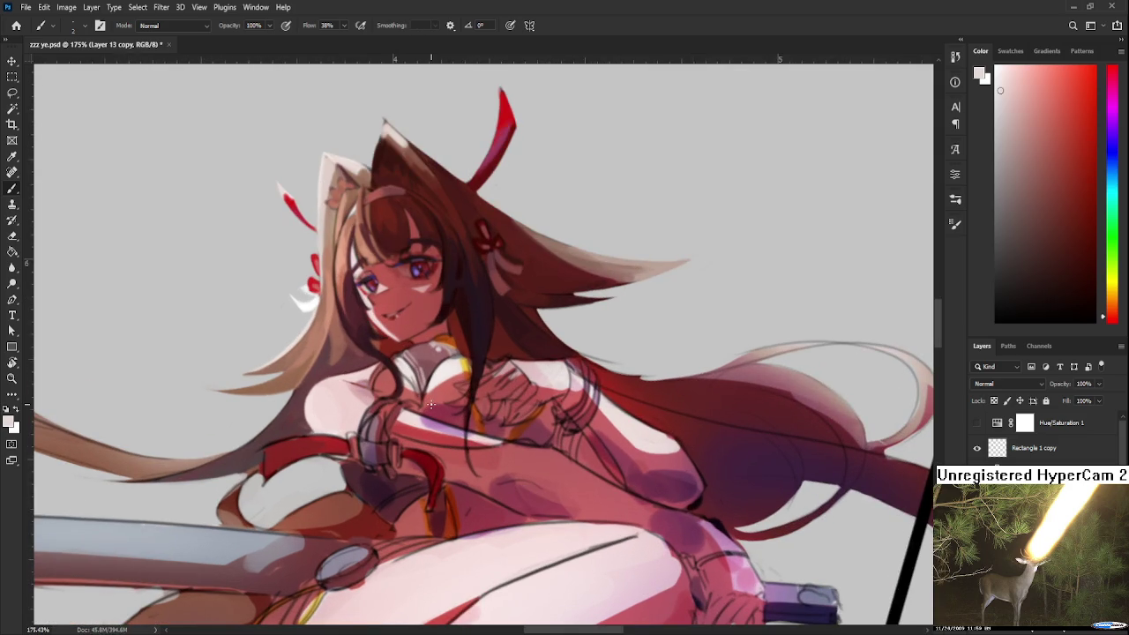
{"action": "left_click_drag", "start_coordinate": [496, 395], "coordinate": [512, 416]}
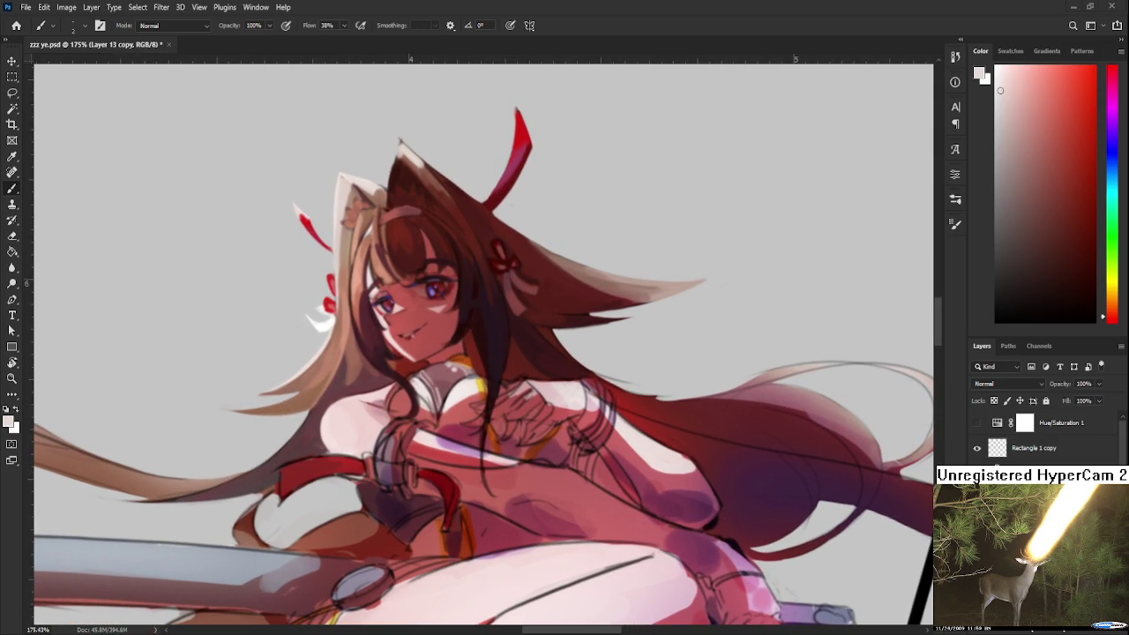
{"action": "scroll", "coordinate": [582, 233], "scroll_direction": "down", "scroll_amount": 5}
{"action": "key", "text": "r"}
{"action": "mouse_move", "coordinate": [547, 265]}
{"action": "left_mouse_down"}
{"action": "mouse_move", "coordinate": [483, 355]}
{"action": "mouse_move", "coordinate": [515, 318]}
{"action": "left_mouse_up"}
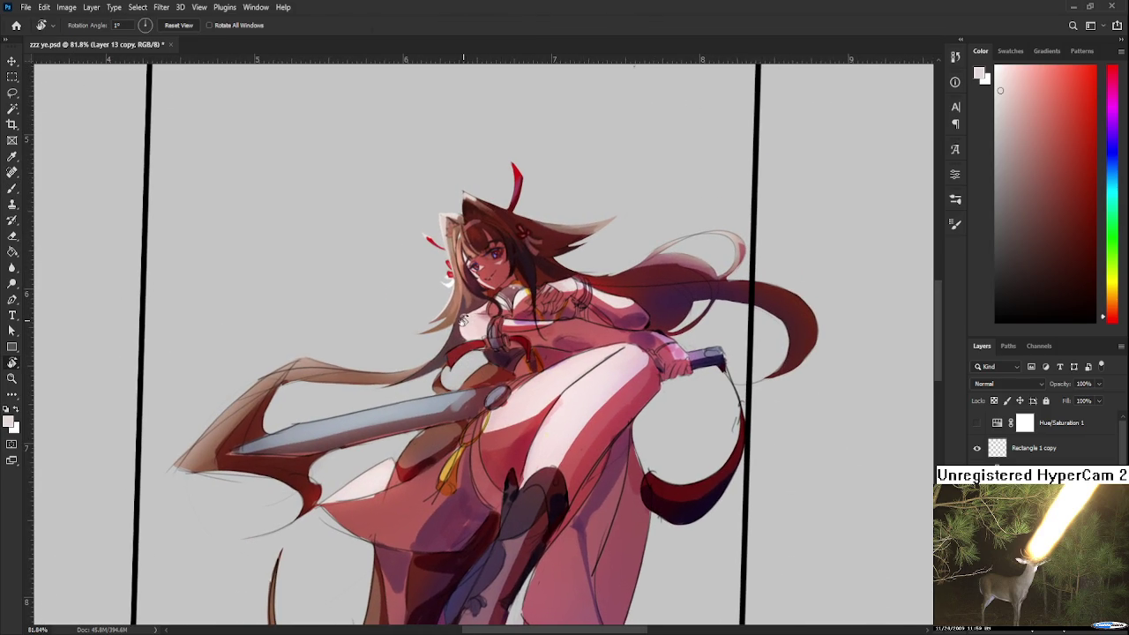
{"action": "scroll", "coordinate": [460, 323], "scroll_direction": "up", "scroll_amount": 2}
{"action": "scroll", "coordinate": [476, 324], "scroll_direction": "up", "scroll_amount": 3}
{"action": "scroll", "coordinate": [503, 328], "scroll_direction": "up", "scroll_amount": 2}
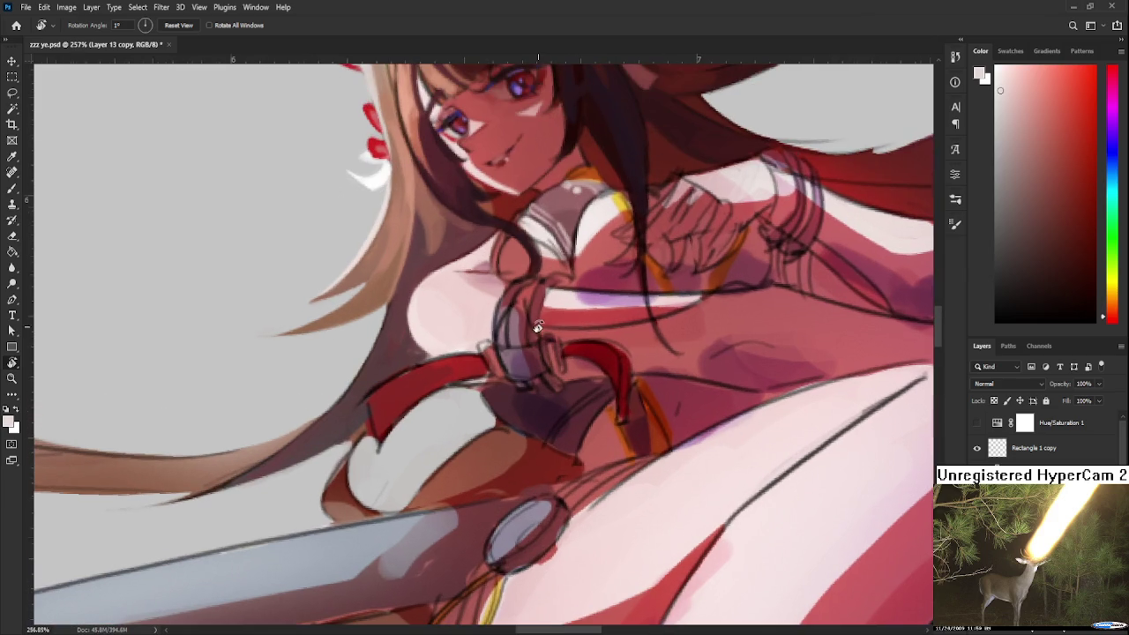
{"action": "left_click_drag", "start_coordinate": [542, 381], "coordinate": [514, 388]}
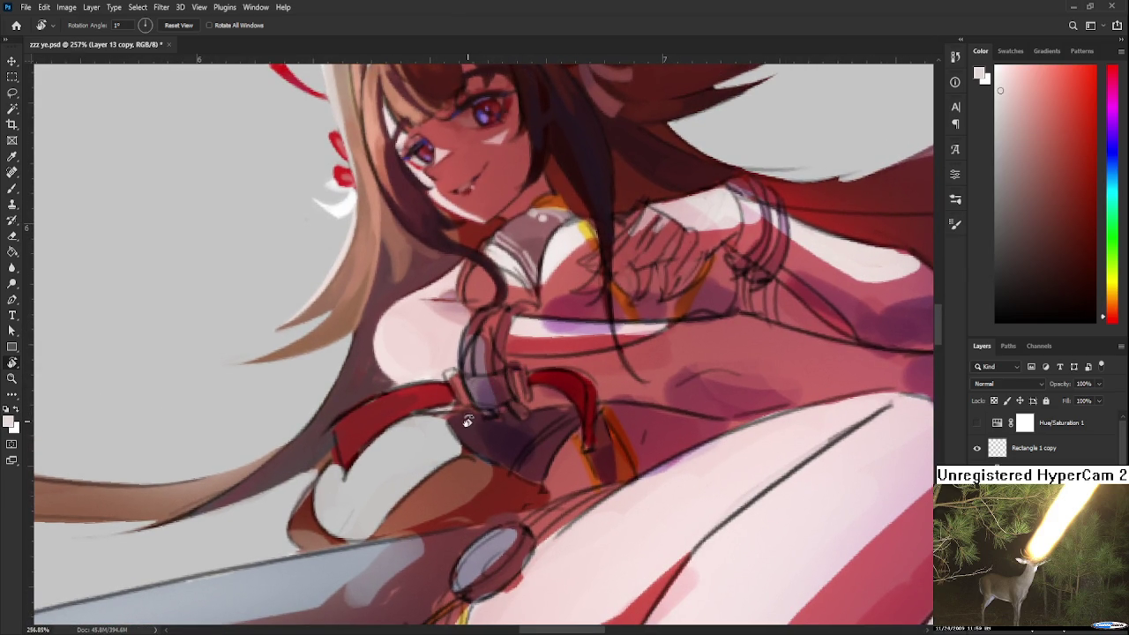
Erase briefly, then paint pinkish red and light grey on the upper chest.
{"action": "key", "text": "e"}
{"action": "mouse_move", "coordinate": [480, 403]}
{"action": "left_mouse_down"}
{"action": "mouse_move", "coordinate": [436, 489]}
{"action": "mouse_move", "coordinate": [405, 516]}
{"action": "left_mouse_up"}
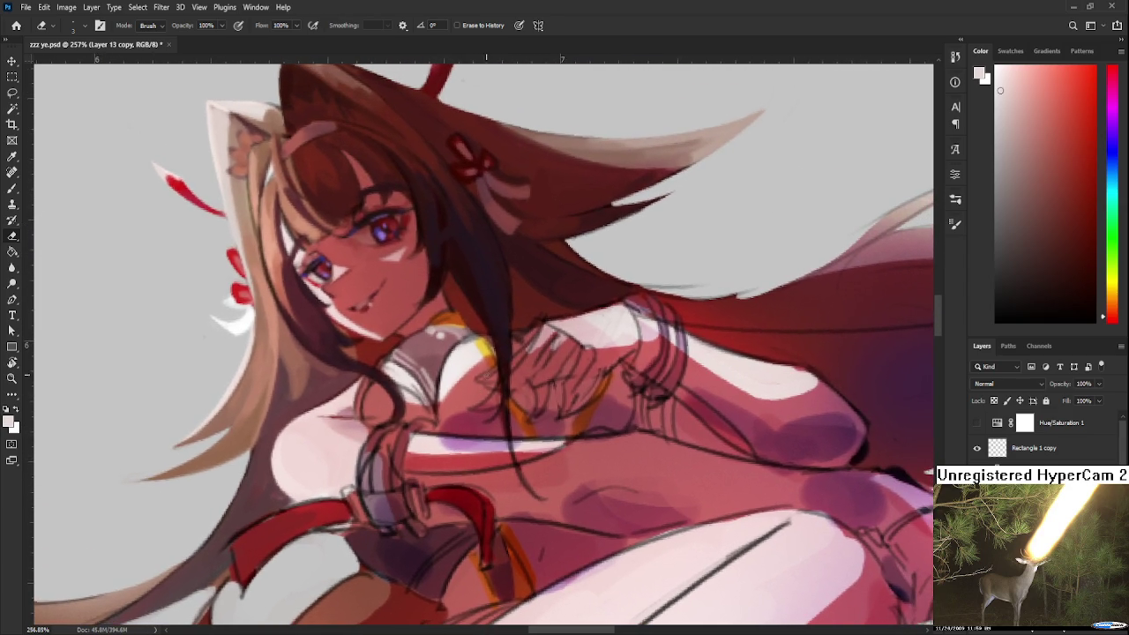
{"action": "key", "text": "b"}
{"action": "left_click", "coordinate": [453, 404], "text": "alt"}
{"action": "left_click", "coordinate": [445, 358], "text": "alt"}
{"action": "mouse_move", "coordinate": [435, 388]}
{"action": "left_mouse_down"}
{"action": "mouse_move", "coordinate": [407, 378]}
{"action": "mouse_move", "coordinate": [394, 394]}
{"action": "mouse_move", "coordinate": [459, 368]}
{"action": "left_mouse_up"}
Shade the chest with darker pinkish reds sampled near the collar.
{"action": "left_click", "coordinate": [386, 386], "text": "alt"}
{"action": "left_click", "coordinate": [455, 386], "text": "alt"}
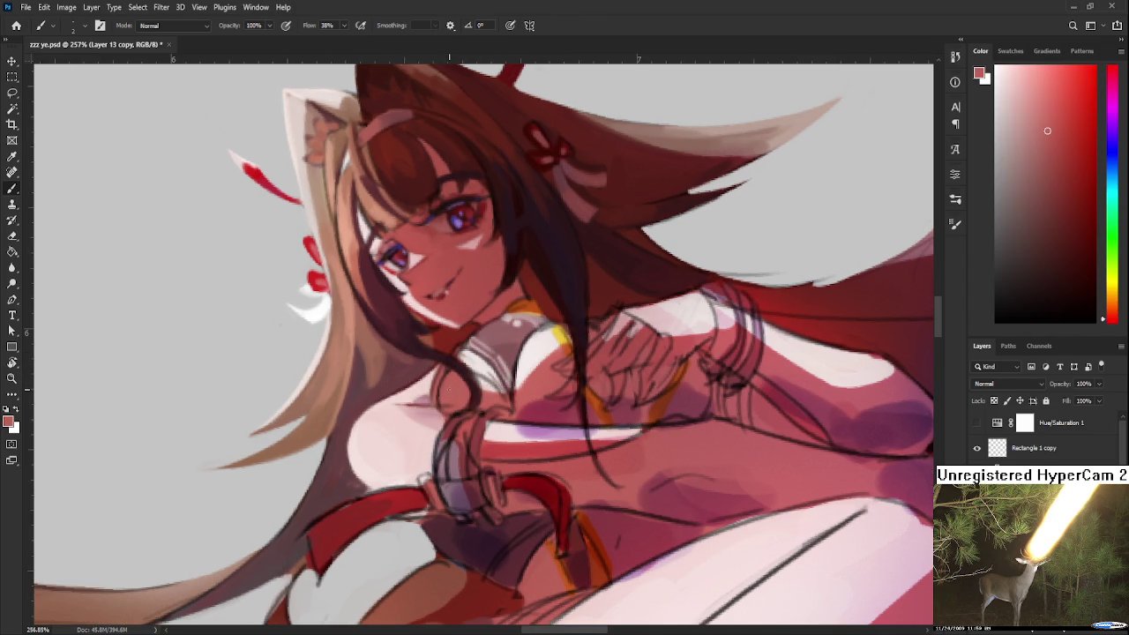
{"action": "left_click", "coordinate": [453, 388], "text": "alt"}
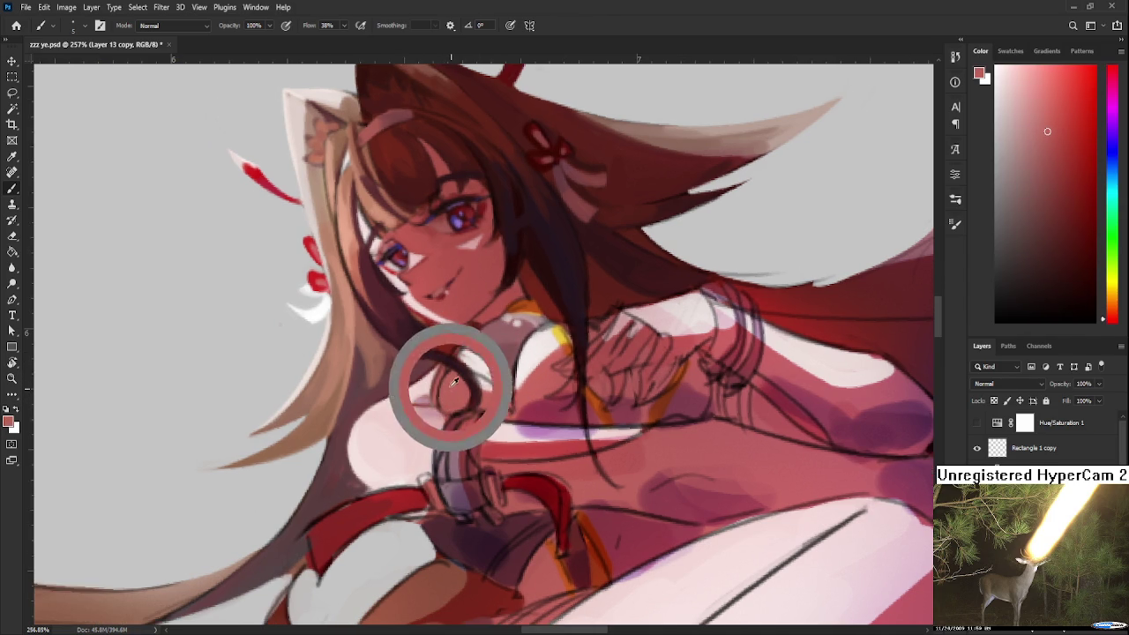
{"action": "left_click_drag", "start_coordinate": [504, 390], "coordinate": [529, 410]}
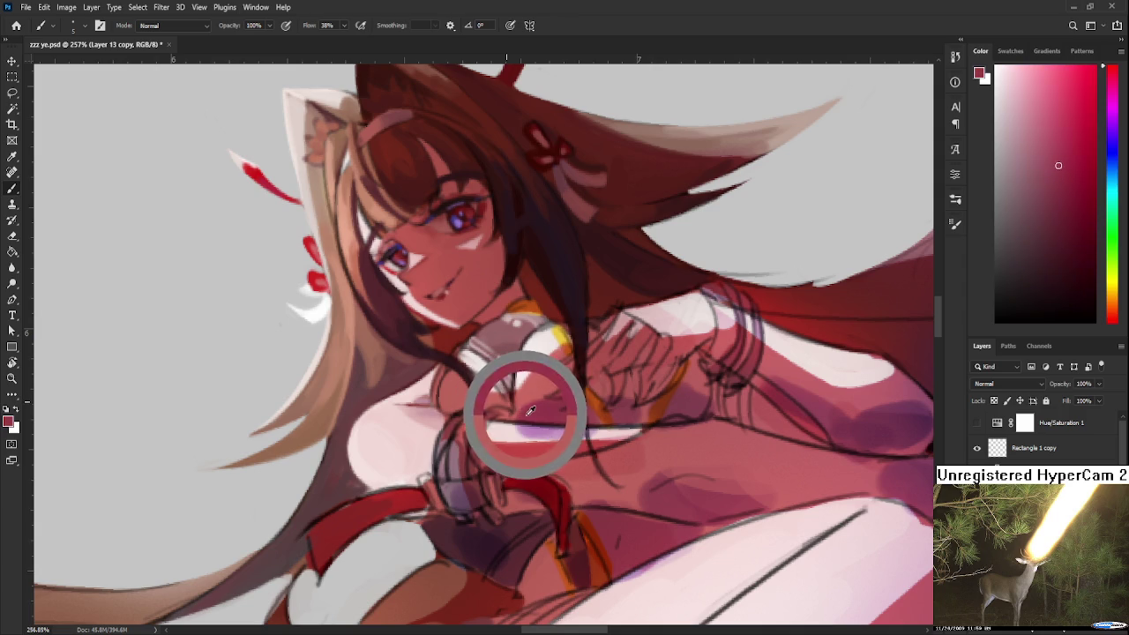
{"action": "left_click", "coordinate": [468, 399], "text": "alt"}
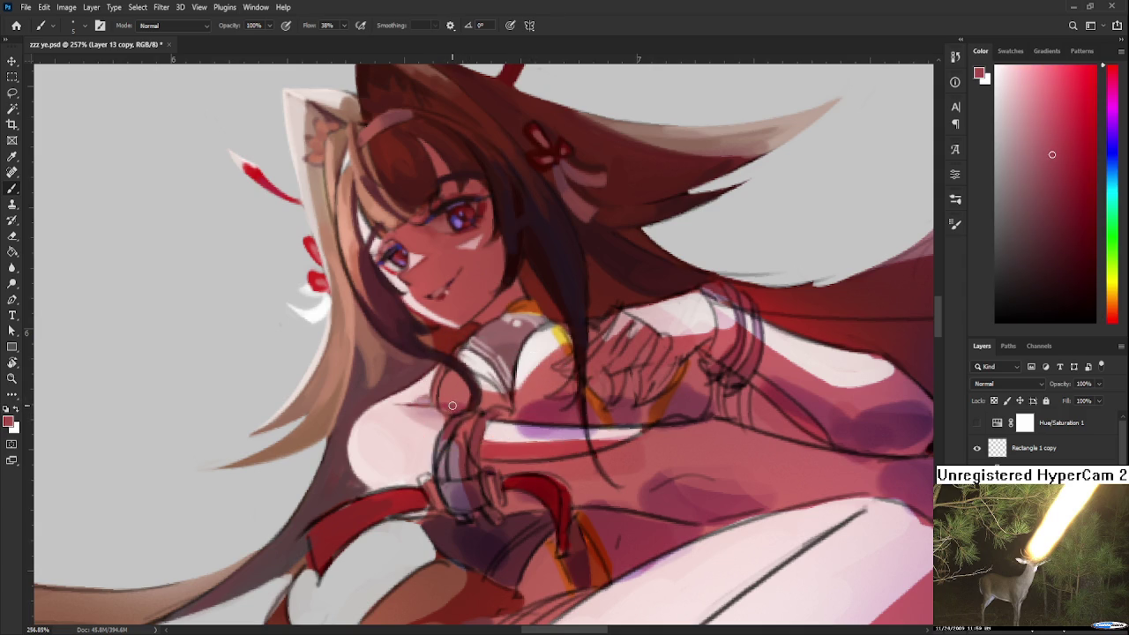
{"action": "left_click", "coordinate": [450, 411], "text": "alt"}
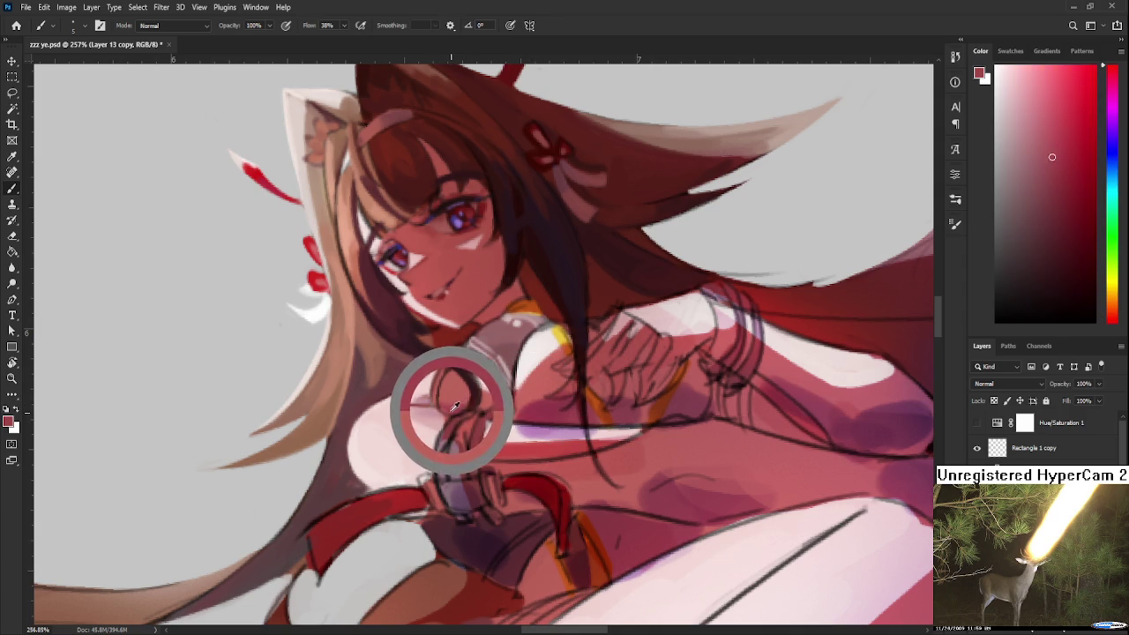
{"action": "left_click", "coordinate": [498, 397], "text": "alt"}
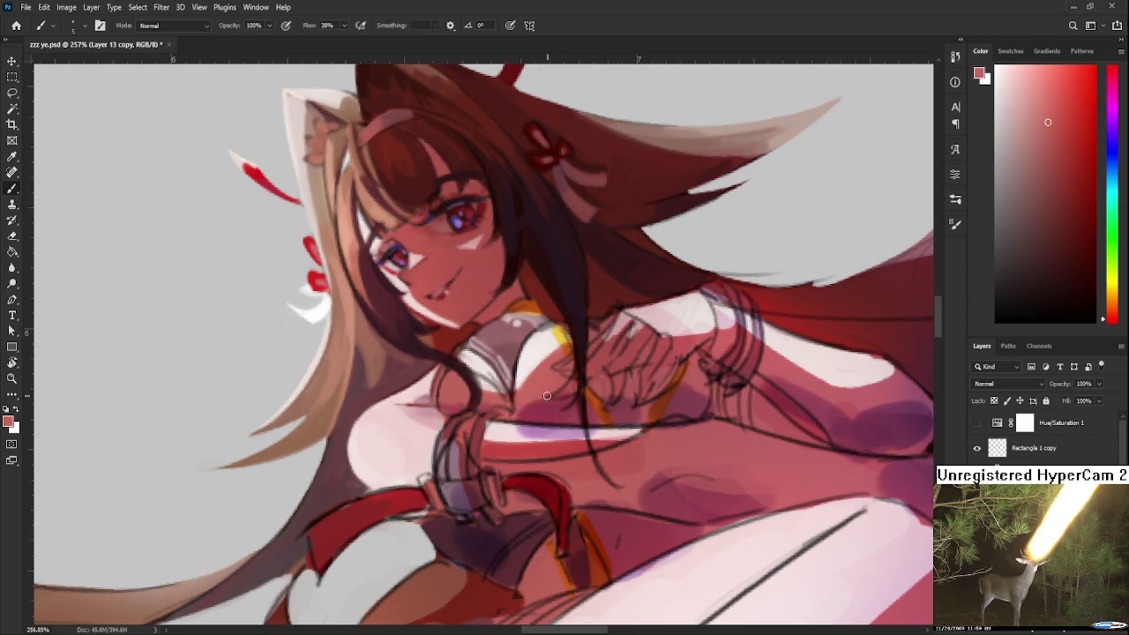
Refine the red shading just under the collar with slightly darker reds.
{"action": "left_click", "coordinate": [454, 401], "text": "alt"}
{"action": "left_click", "coordinate": [459, 397], "text": "alt"}
{"action": "left_click", "coordinate": [457, 399], "text": "alt"}
{"action": "left_click", "coordinate": [458, 395], "text": "alt"}
{"action": "left_click", "coordinate": [459, 388], "text": "alt"}
{"action": "left_click", "coordinate": [460, 393], "text": "alt"}
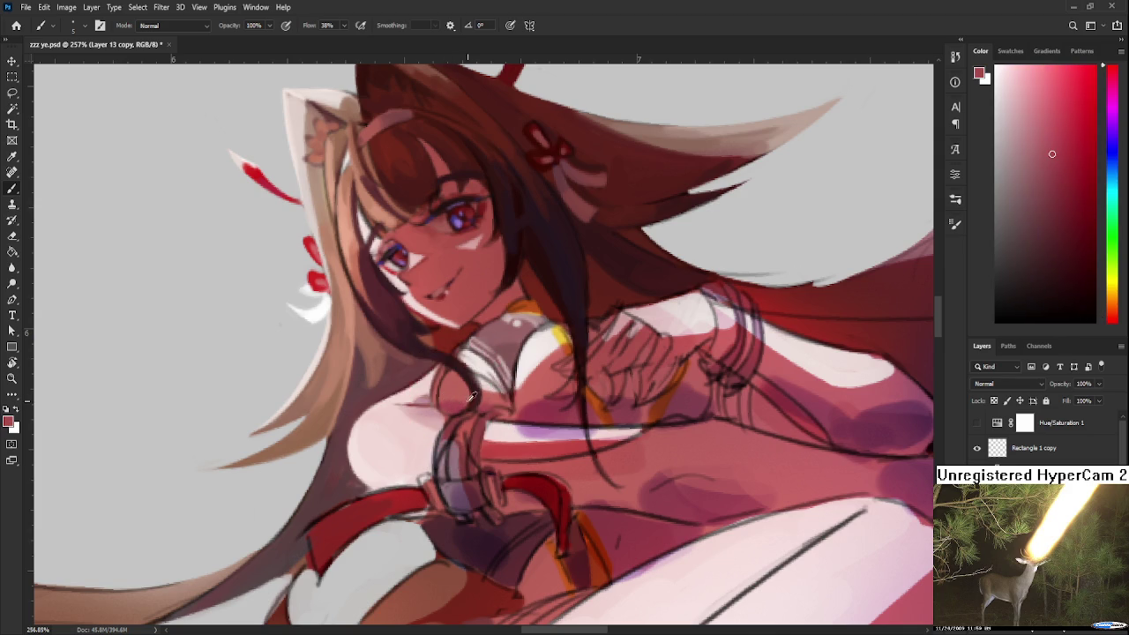
{"action": "left_click", "coordinate": [460, 400], "text": "alt"}
{"action": "left_click", "coordinate": [456, 399], "text": "alt"}
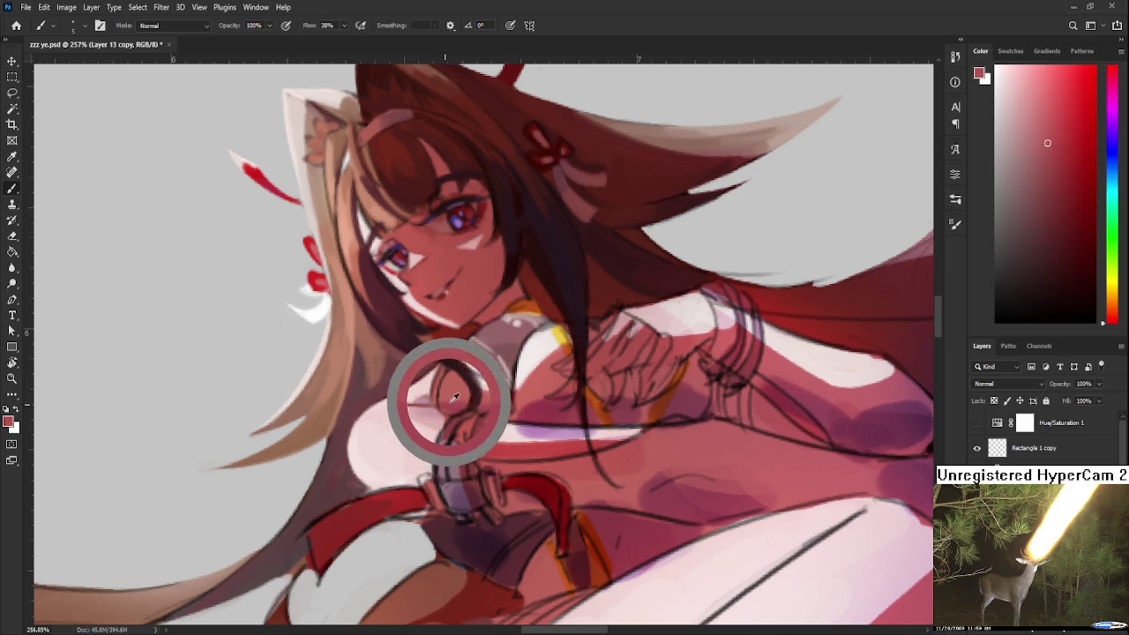
{"action": "left_click", "coordinate": [451, 401], "text": "alt"}
{"action": "left_click", "coordinate": [445, 404], "text": "alt"}
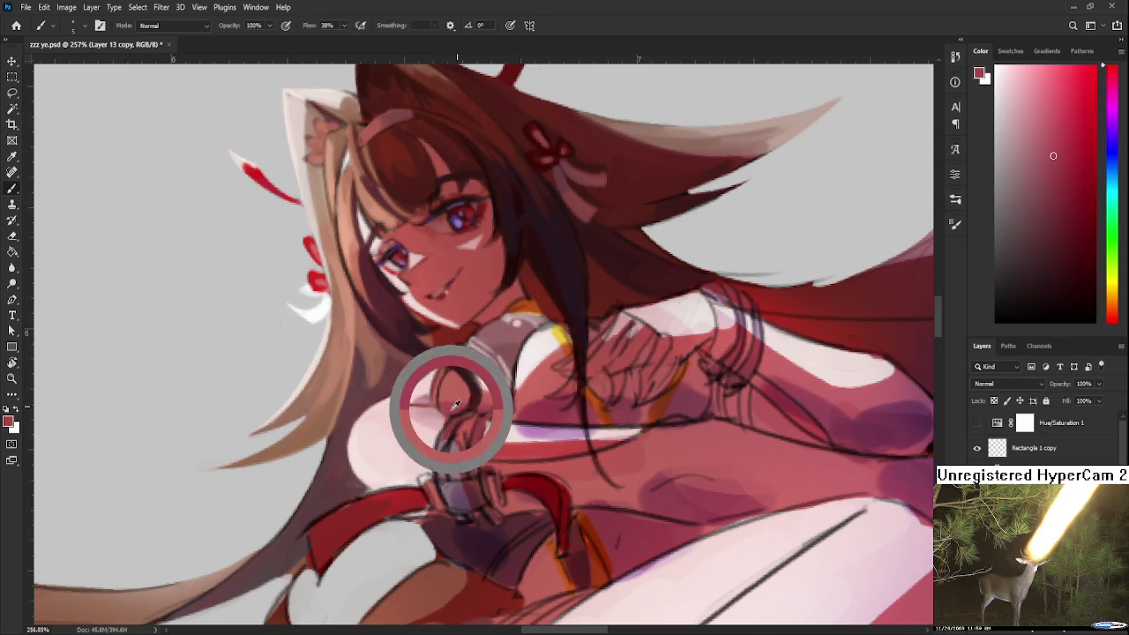
Turn the canvas clockwise to paint a stroke, then set the view back upright.
{"action": "key", "text": "r"}
{"action": "mouse_move", "coordinate": [445, 405]}
{"action": "left_mouse_down"}
{"action": "mouse_move", "coordinate": [439, 450]}
{"action": "mouse_move", "coordinate": [435, 395]}
{"action": "left_mouse_up"}
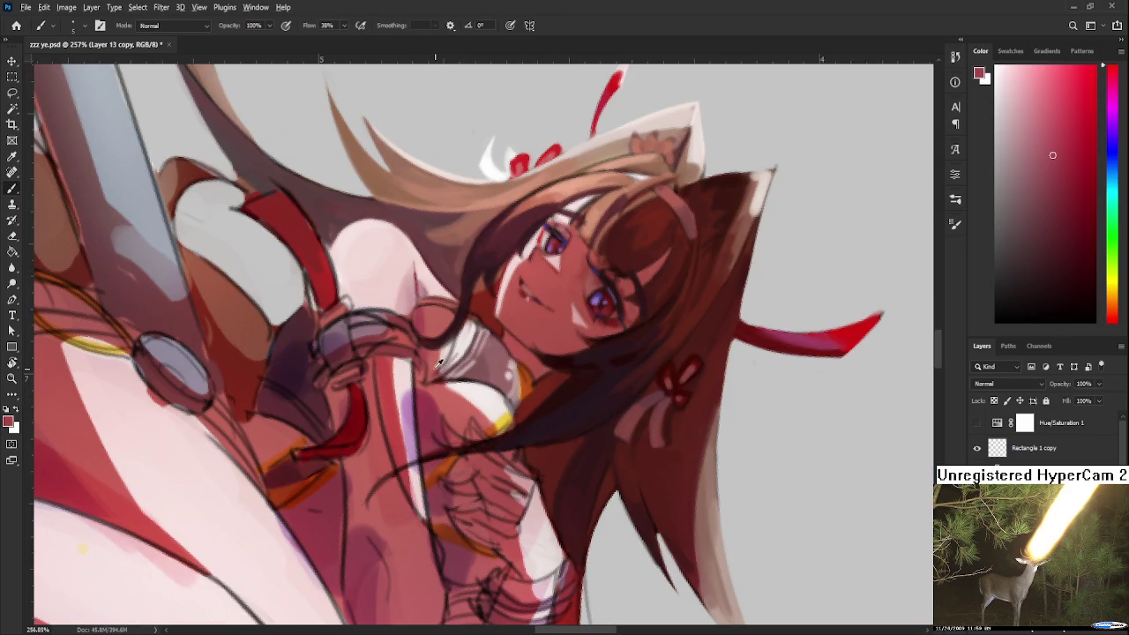
{"action": "left_click", "coordinate": [420, 365], "text": "alt"}
{"action": "key", "text": "r"}
{"action": "left_click_drag", "start_coordinate": [435, 385], "coordinate": [480, 397]}
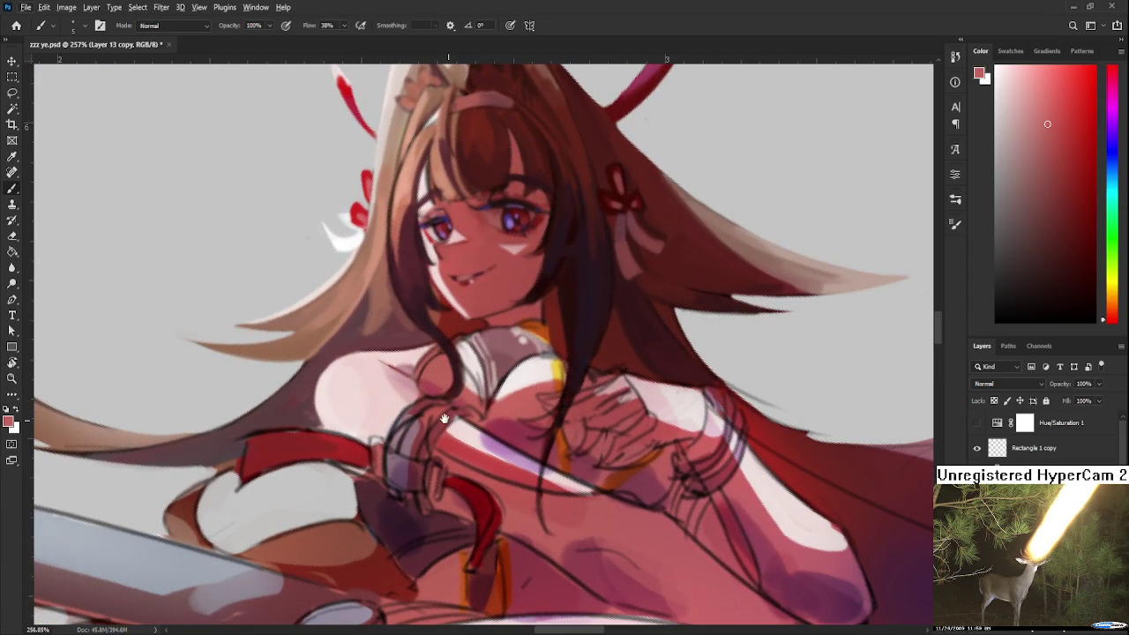
{"action": "left_click_drag", "start_coordinate": [494, 420], "coordinate": [488, 404]}
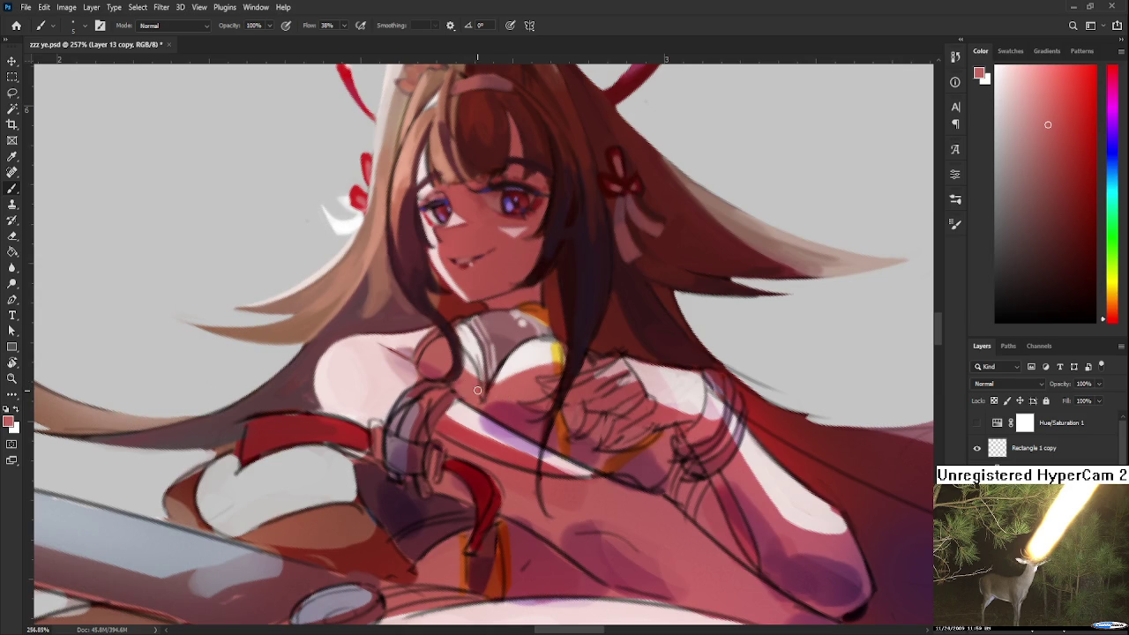
Paint grey and dark reddish-brown tones on the collar, finishing with a near-white highlight.
{"action": "left_click", "coordinate": [475, 361], "text": "alt"}
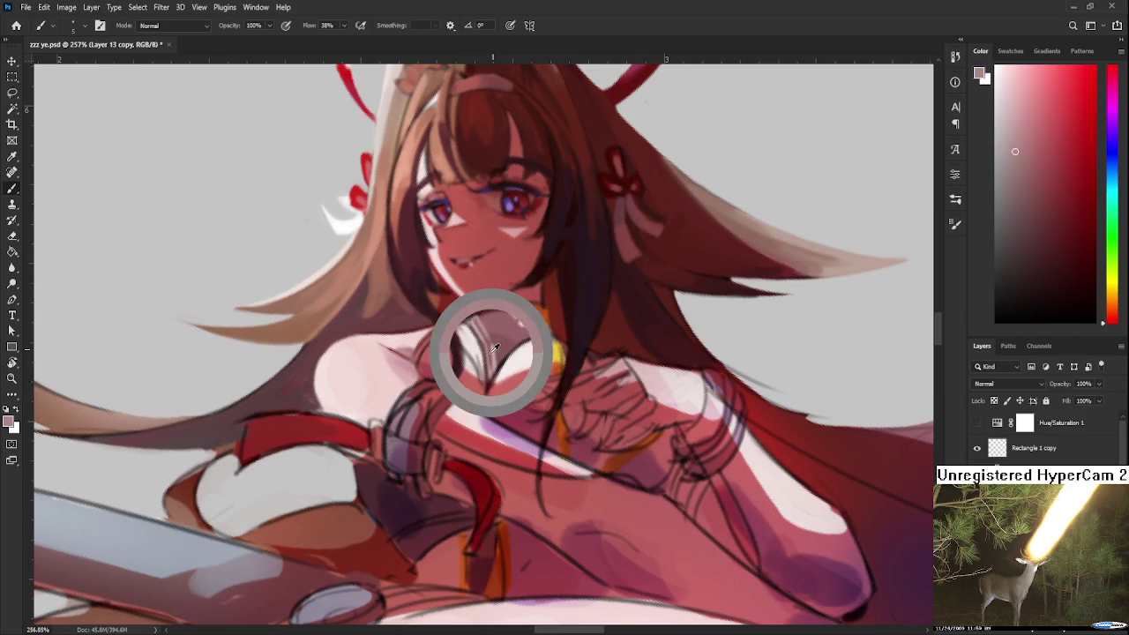
{"action": "left_click_drag", "start_coordinate": [476, 356], "coordinate": [471, 362]}
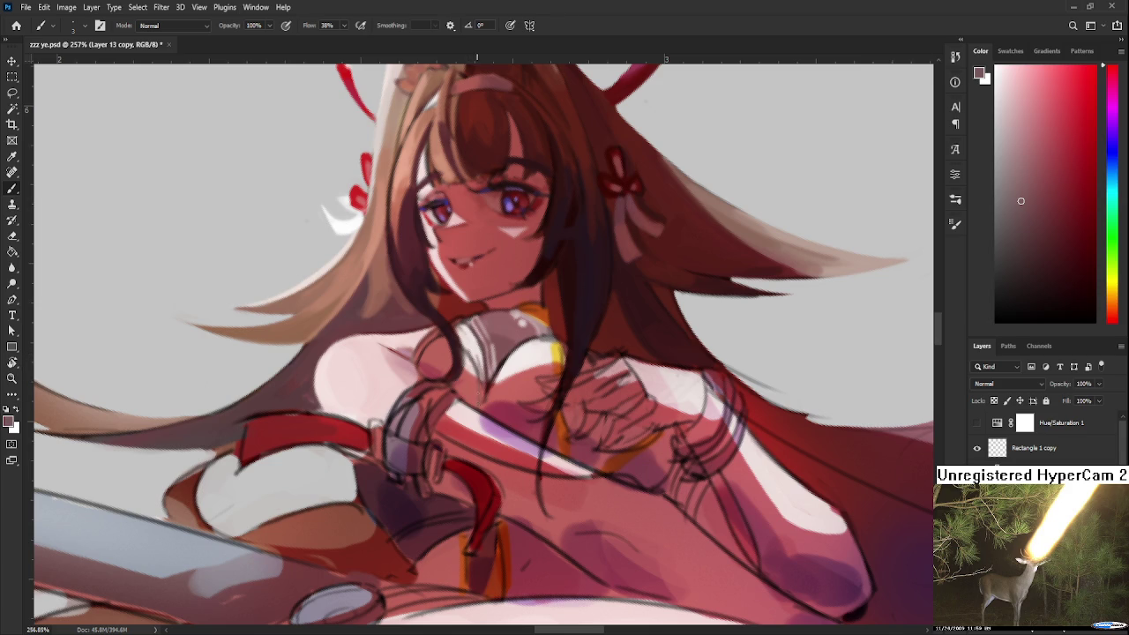
{"action": "left_click_drag", "start_coordinate": [481, 390], "coordinate": [482, 380]}
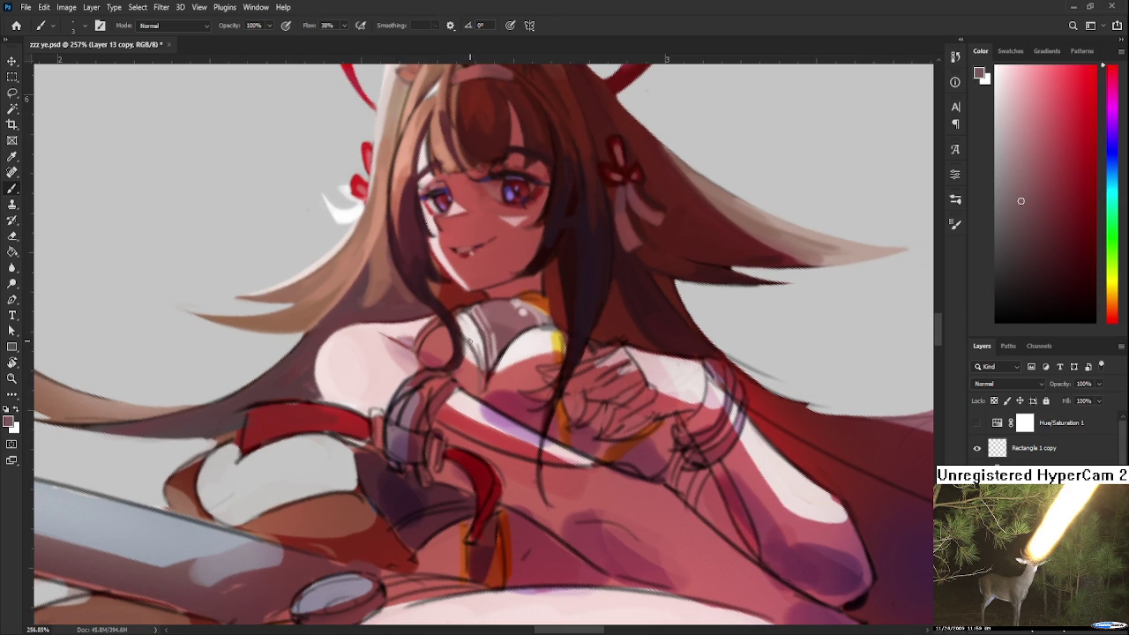
{"action": "left_click", "coordinate": [490, 340], "text": "alt"}
{"action": "left_click_drag", "start_coordinate": [489, 340], "coordinate": [522, 308]}
{"action": "left_click", "coordinate": [503, 357], "text": "alt"}
{"action": "left_click", "coordinate": [517, 327], "text": "alt"}
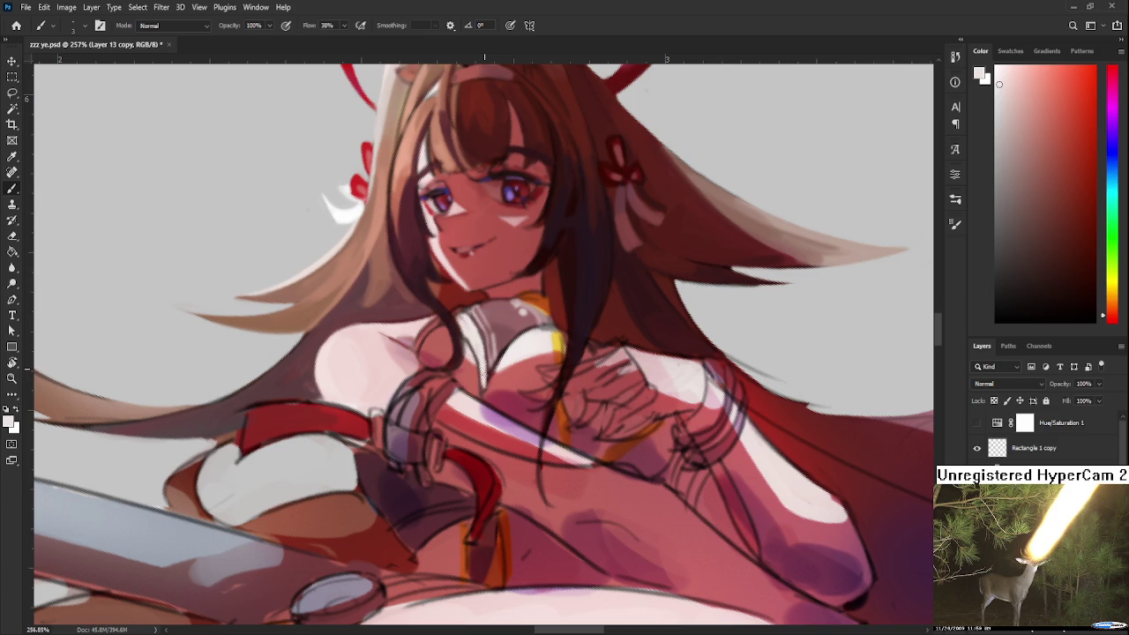
Alternate pinkish red, dark red and near-white strokes across chest skin and collar.
{"action": "left_click", "coordinate": [490, 381], "text": "alt"}
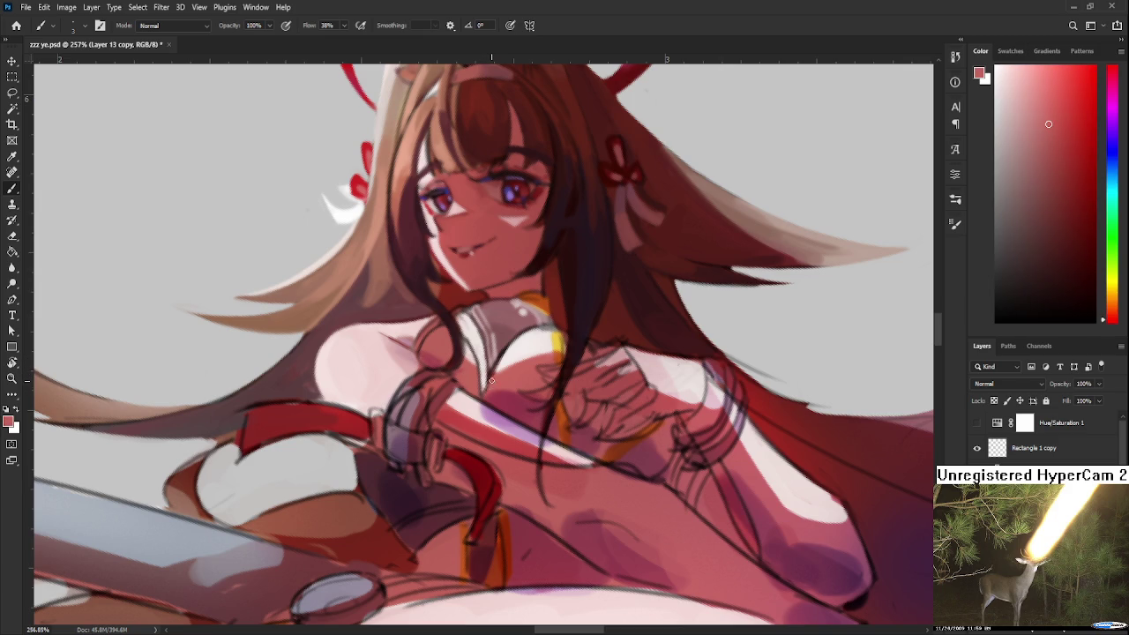
{"action": "left_click", "coordinate": [499, 352], "text": "alt"}
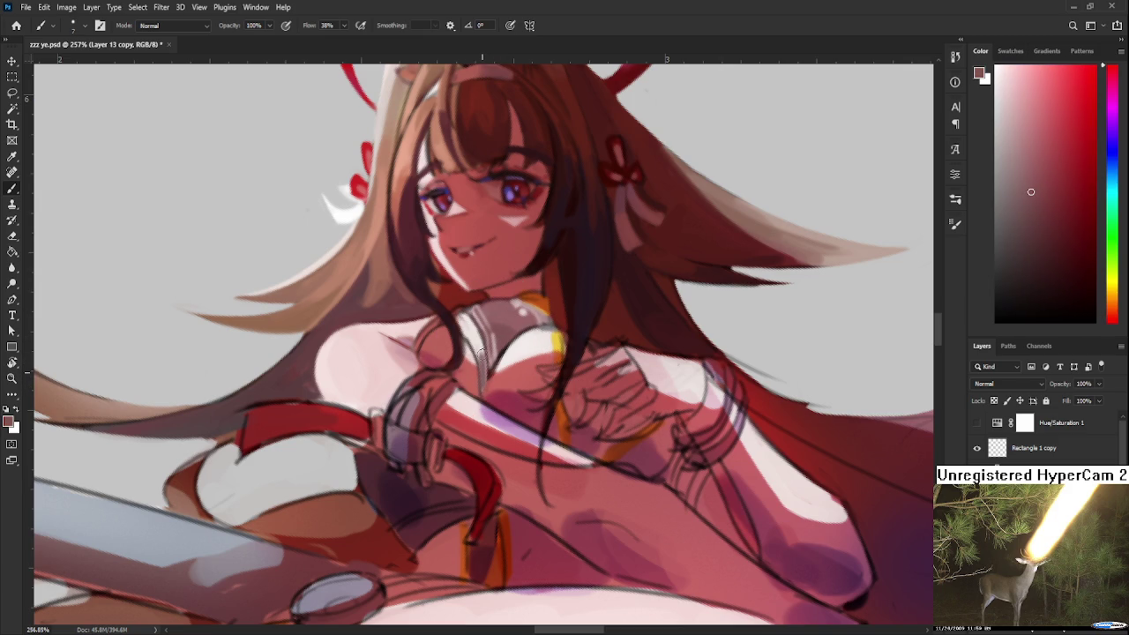
{"action": "left_click", "coordinate": [479, 350], "text": "alt"}
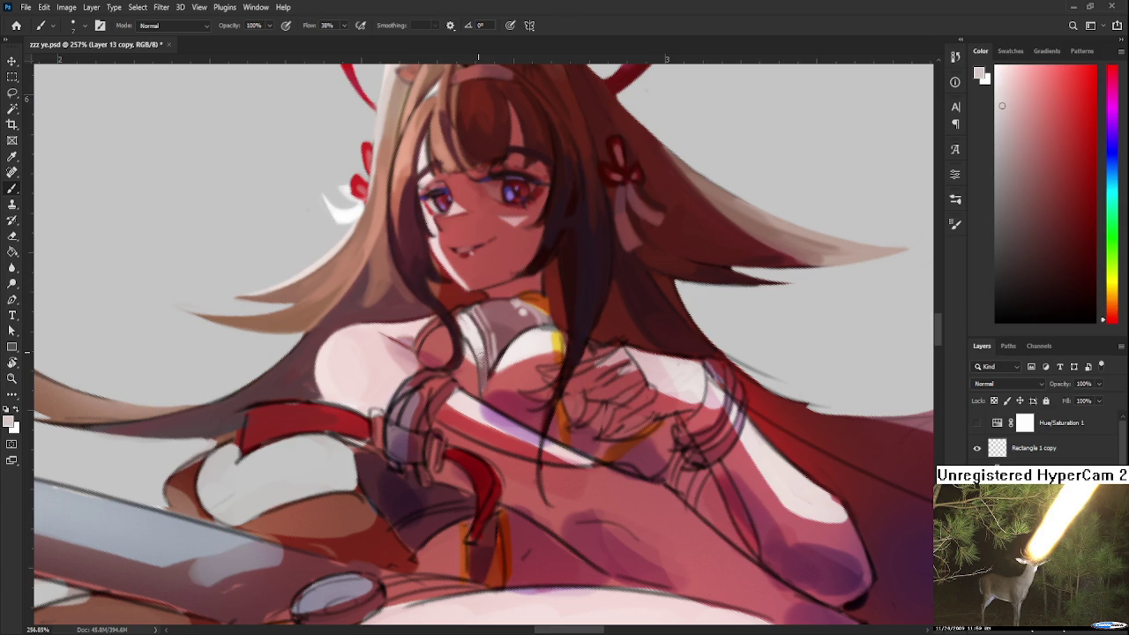
{"action": "left_click", "coordinate": [481, 361], "text": "alt"}
{"action": "left_click", "coordinate": [509, 350], "text": "alt"}
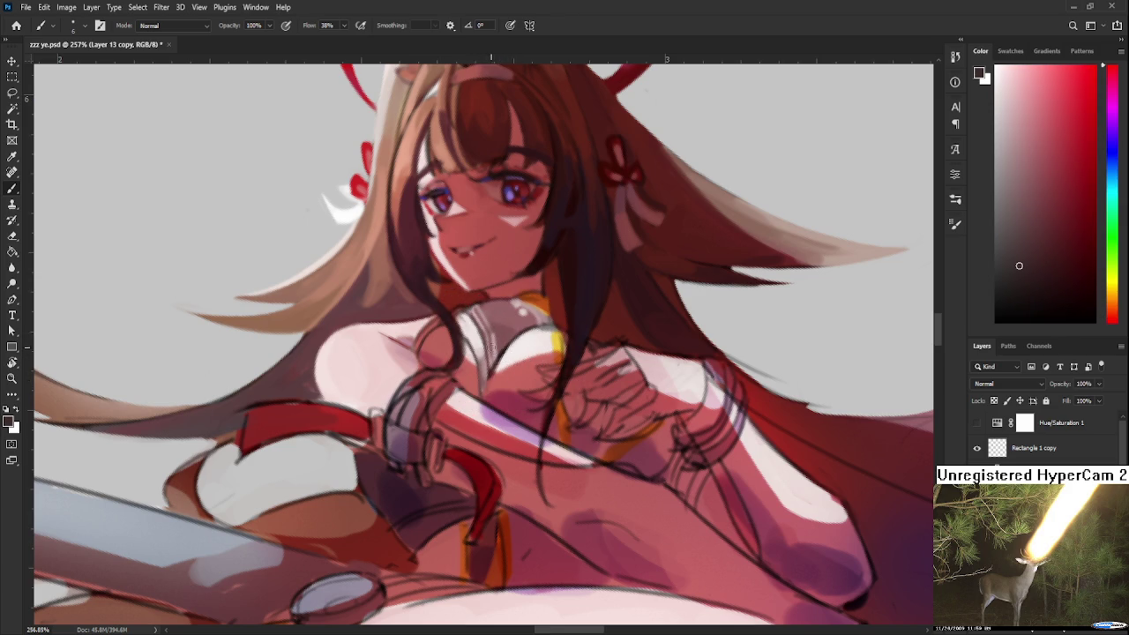
Lighten the collar with pale grey highlights.
{"action": "left_click", "coordinate": [468, 319], "text": "alt"}
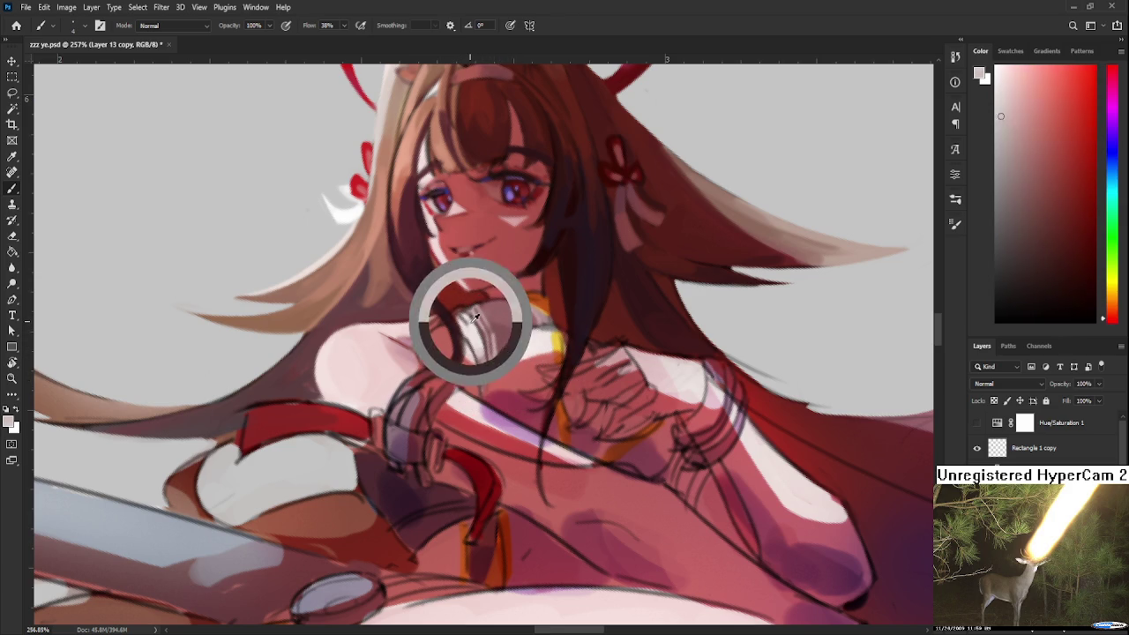
{"action": "left_click", "coordinate": [472, 324], "text": "alt"}
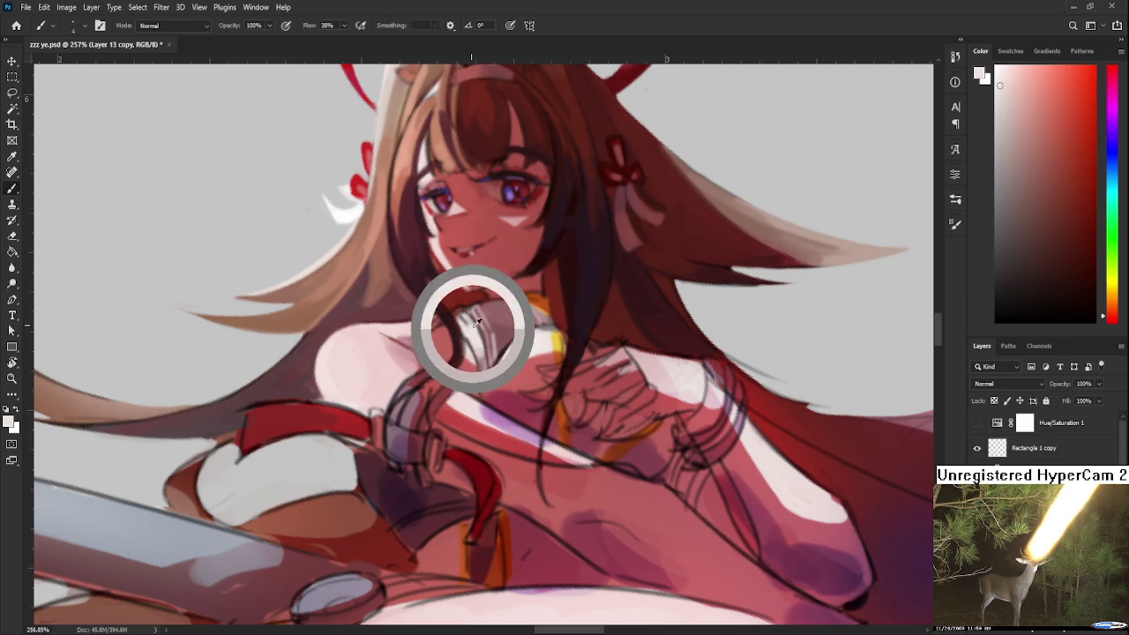
{"action": "left_click", "coordinate": [474, 325], "text": "alt"}
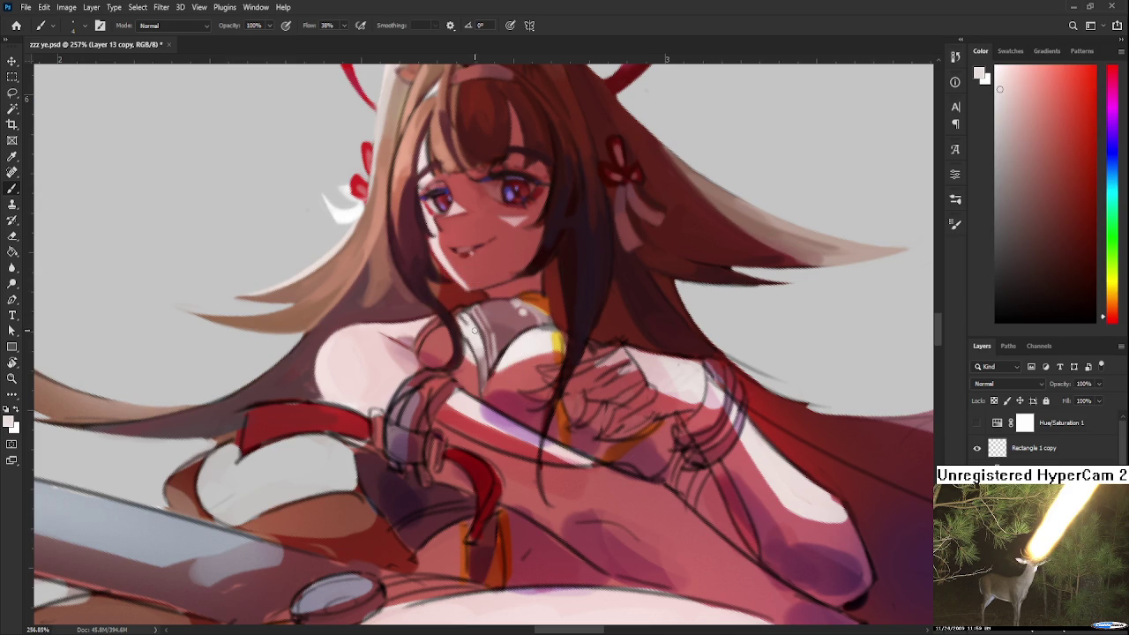
{"action": "left_click", "coordinate": [474, 324], "text": "alt"}
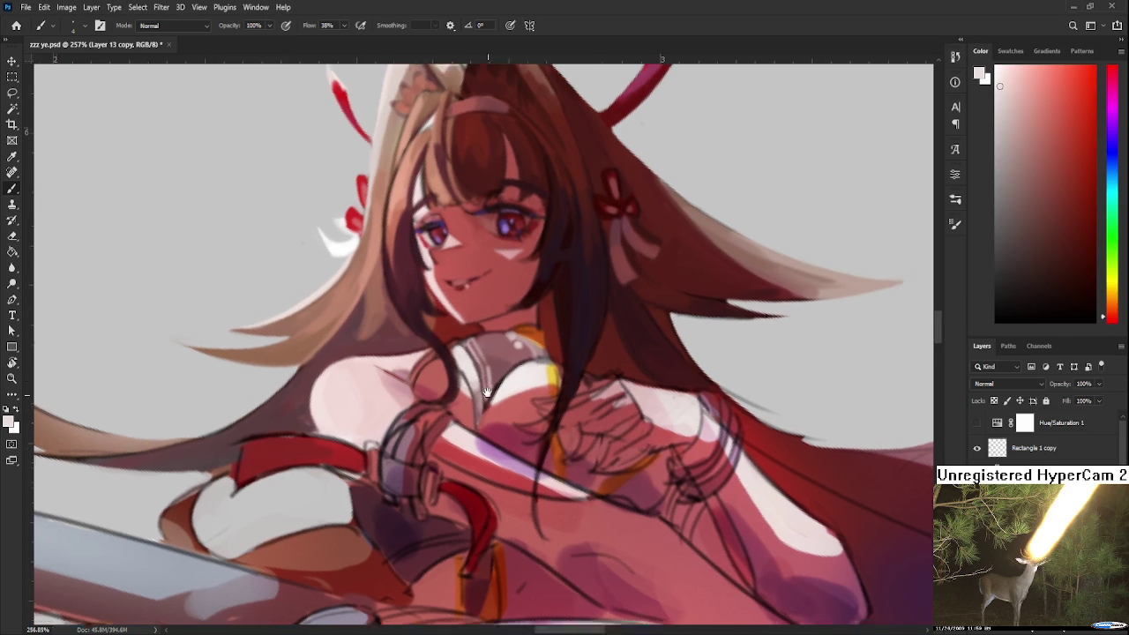
{"action": "left_click_drag", "start_coordinate": [467, 323], "coordinate": [461, 365]}
Add reddish chest tones and a slightly pink white near the collar, rotating the view after.
{"action": "left_click", "coordinate": [481, 412], "text": "alt"}
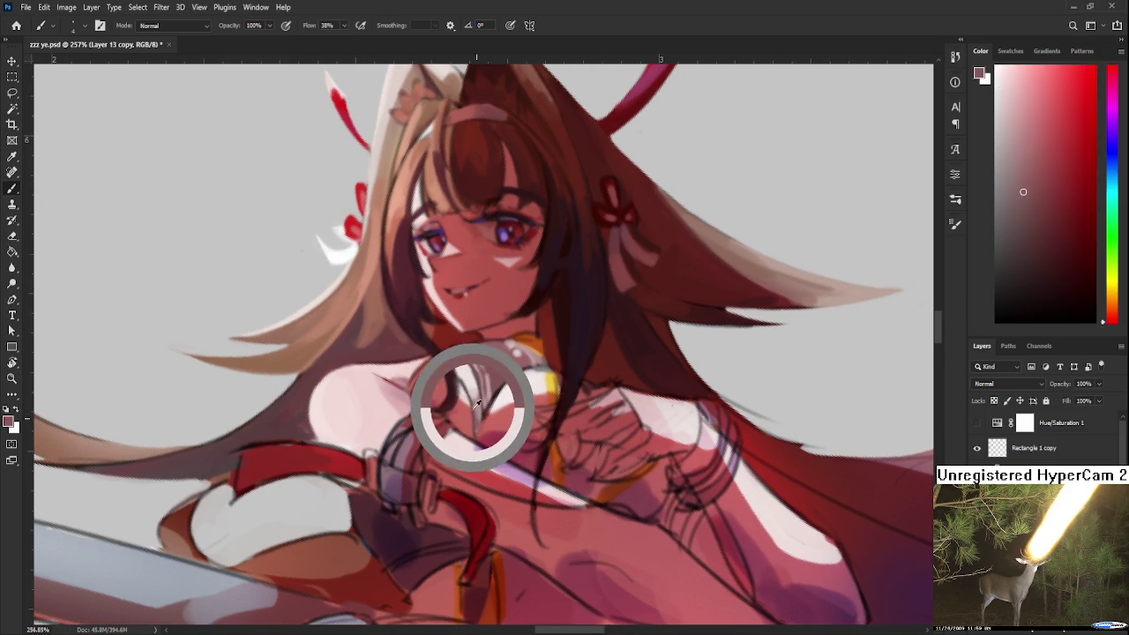
{"action": "left_click", "coordinate": [498, 438], "text": "alt"}
{"action": "left_click_drag", "start_coordinate": [465, 376], "coordinate": [473, 407]}
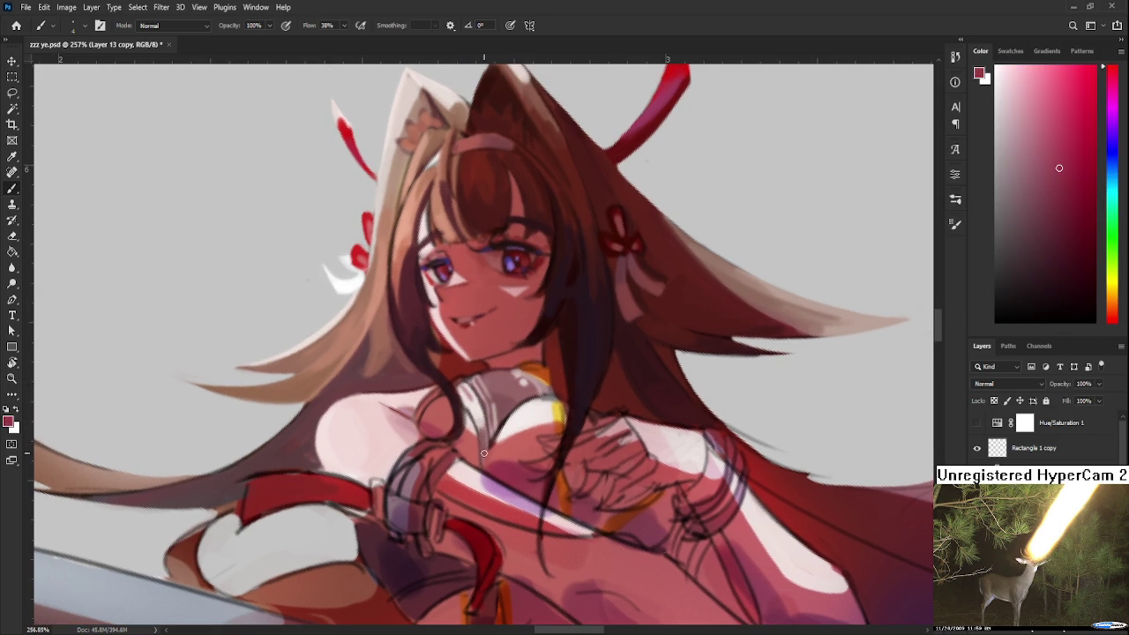
{"action": "left_click", "coordinate": [474, 400], "text": "alt"}
{"action": "left_click", "coordinate": [474, 400], "text": "alt"}
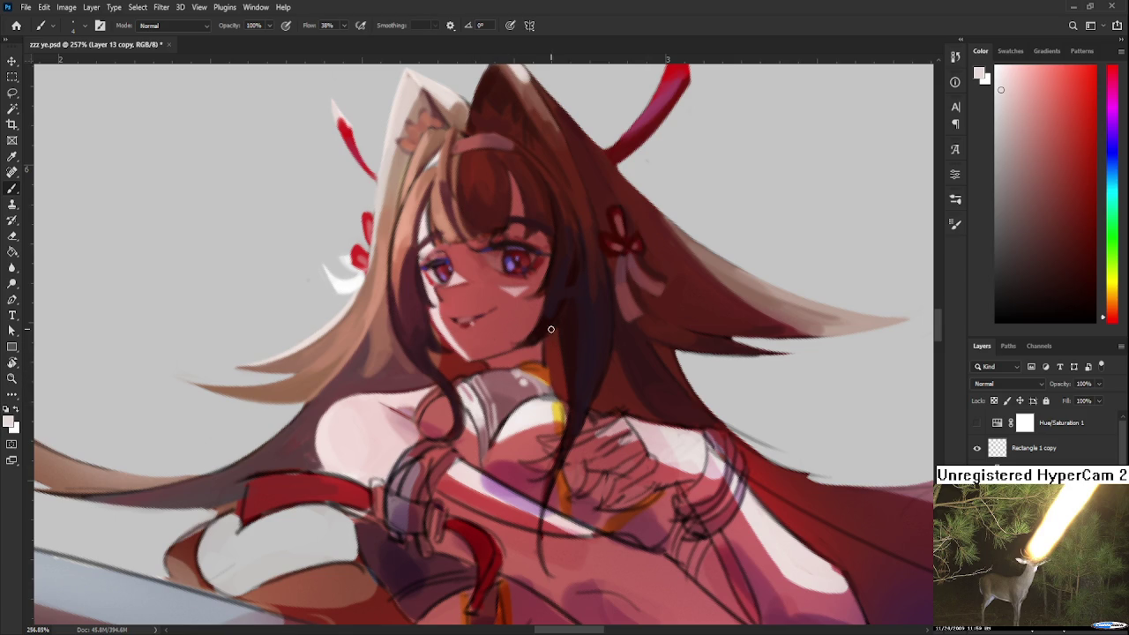
{"action": "key", "text": "r"}
{"action": "left_click_drag", "start_coordinate": [513, 419], "coordinate": [477, 421]}
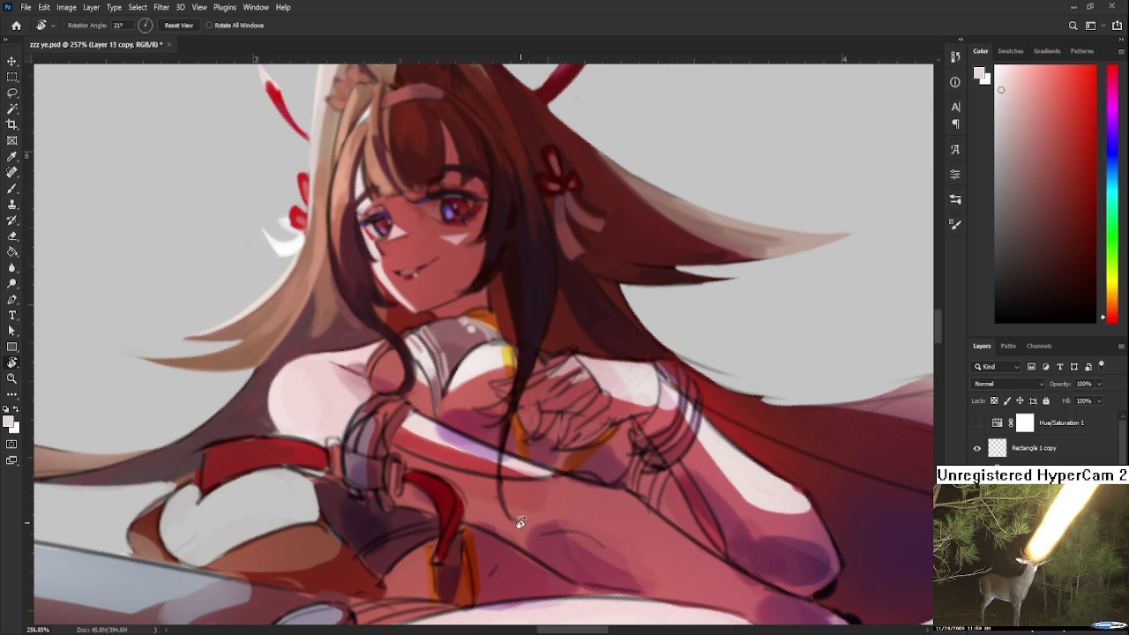
Paint dark brown linework accents and a light skin tone on the chest.
{"action": "mouse_move", "coordinate": [394, 369]}
{"action": "left_mouse_down"}
{"action": "mouse_move", "coordinate": [407, 381]}
{"action": "mouse_move", "coordinate": [431, 333]}
{"action": "mouse_move", "coordinate": [408, 417]}
{"action": "left_mouse_up"}
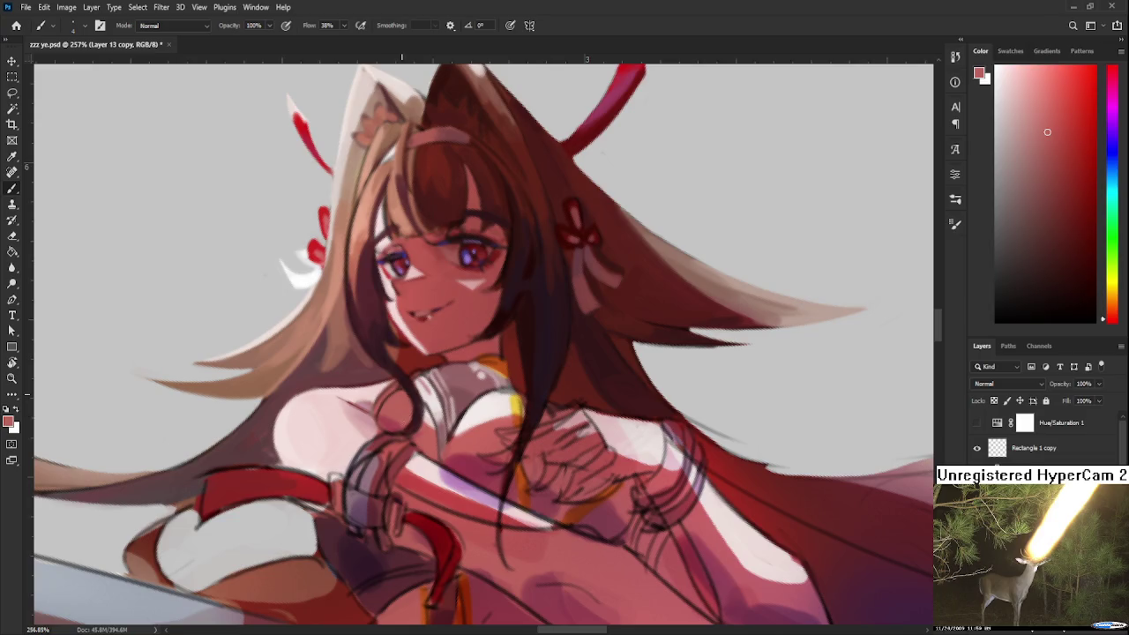
{"action": "left_click", "coordinate": [407, 416], "text": "alt"}
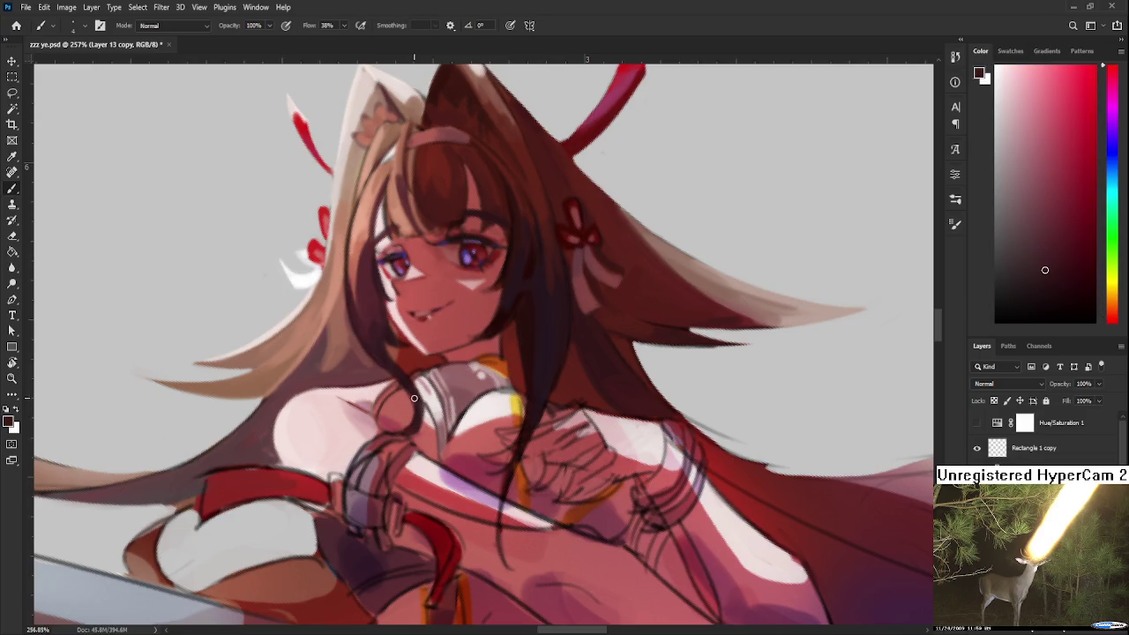
{"action": "left_click", "coordinate": [411, 412], "text": "alt"}
{"action": "left_click", "coordinate": [415, 396], "text": "alt"}
{"action": "left_click", "coordinate": [408, 388], "text": "alt"}
{"action": "left_click", "coordinate": [402, 419], "text": "alt"}
Rotate the view about 20° counter-clockwise and lay pale pink shading below the collar.
{"action": "key", "text": "r"}
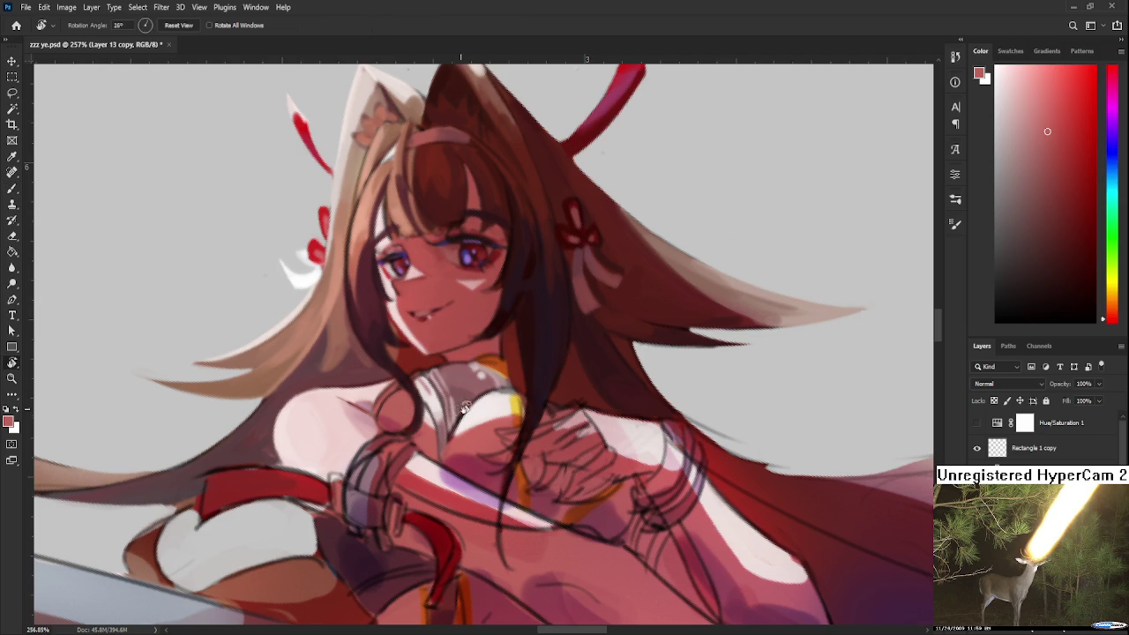
{"action": "left_click_drag", "start_coordinate": [466, 371], "coordinate": [400, 380]}
{"action": "left_click", "coordinate": [422, 388], "text": "alt"}
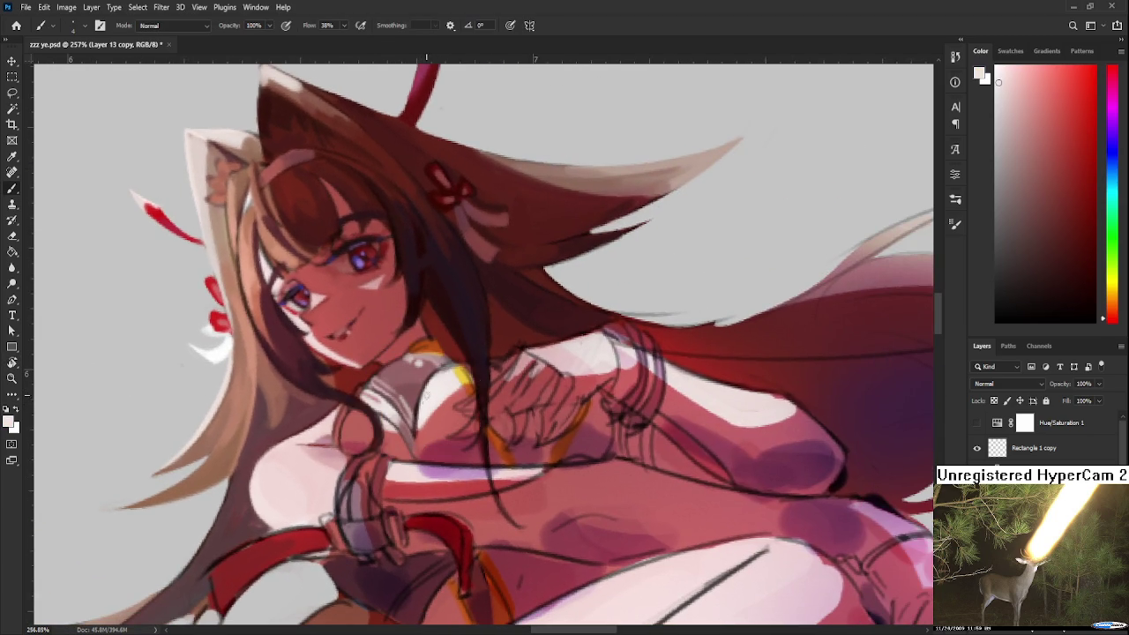
{"action": "left_click", "coordinate": [425, 428], "text": "alt"}
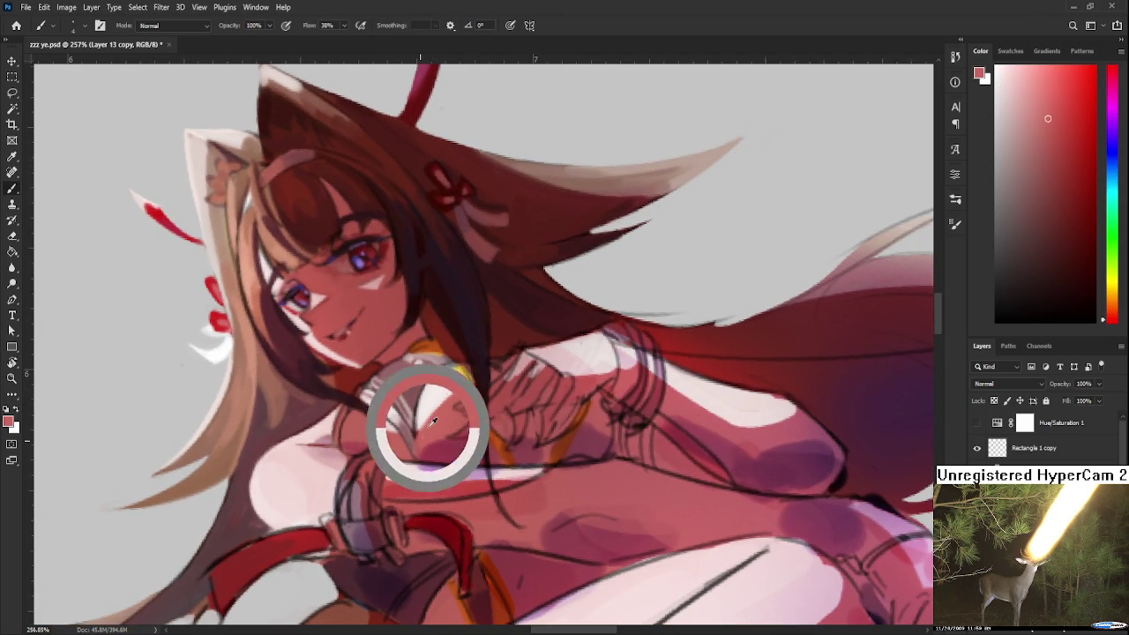
{"action": "left_click", "coordinate": [410, 438], "text": "alt"}
{"action": "left_click", "coordinate": [410, 441], "text": "alt"}
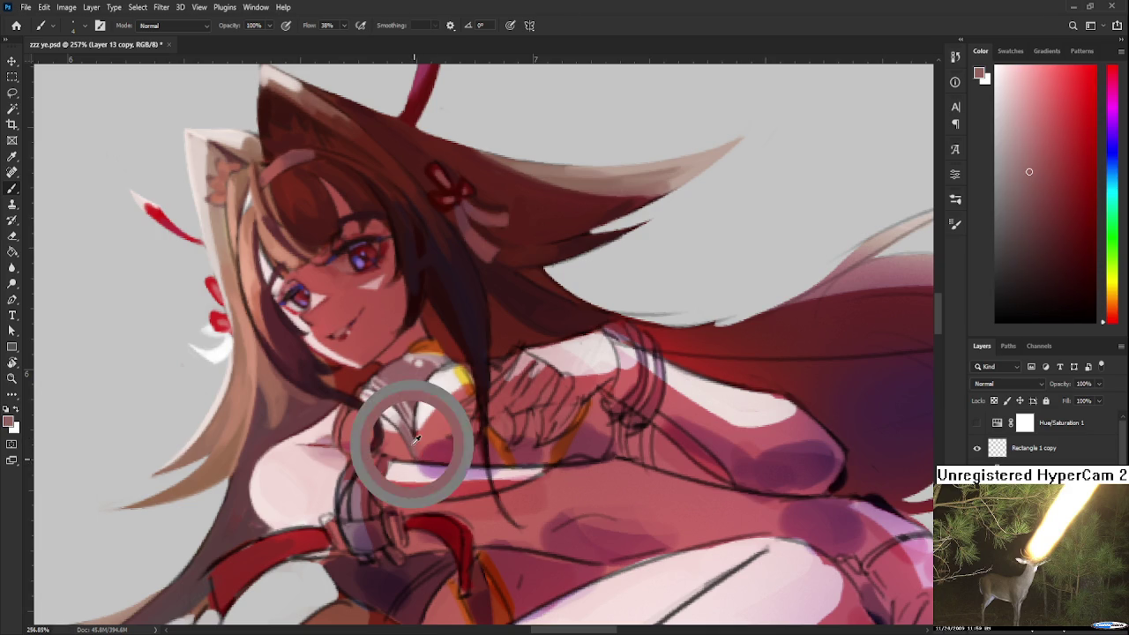
{"action": "left_click", "coordinate": [403, 429], "text": "alt"}
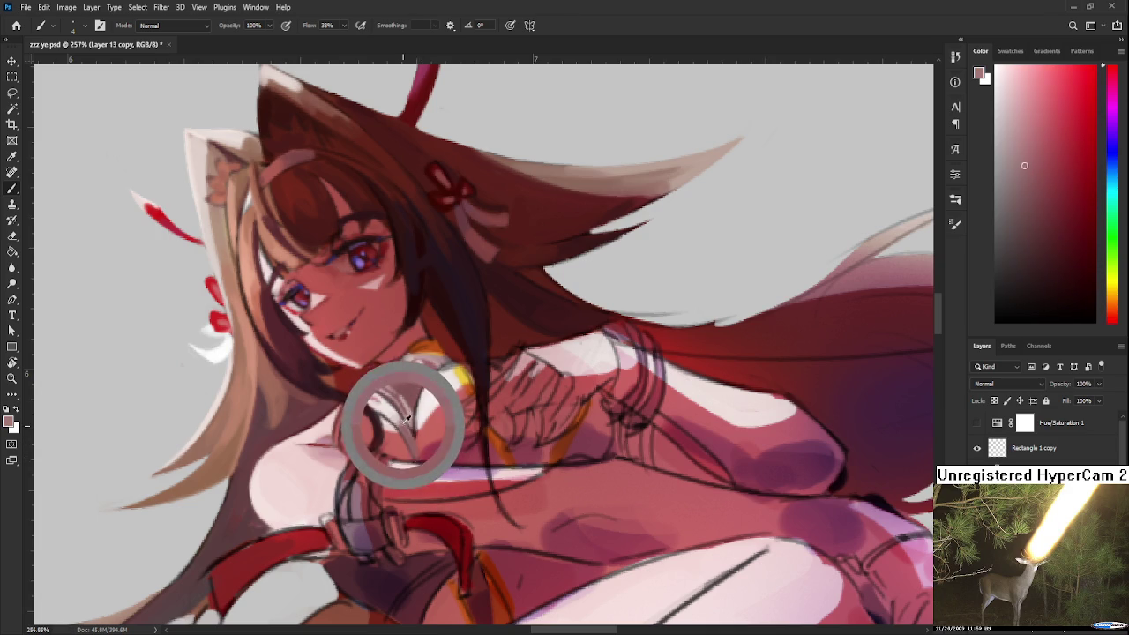
Blend saturated and lighter reds into the chest skin below the collar.
{"action": "left_click", "coordinate": [421, 446], "text": "alt"}
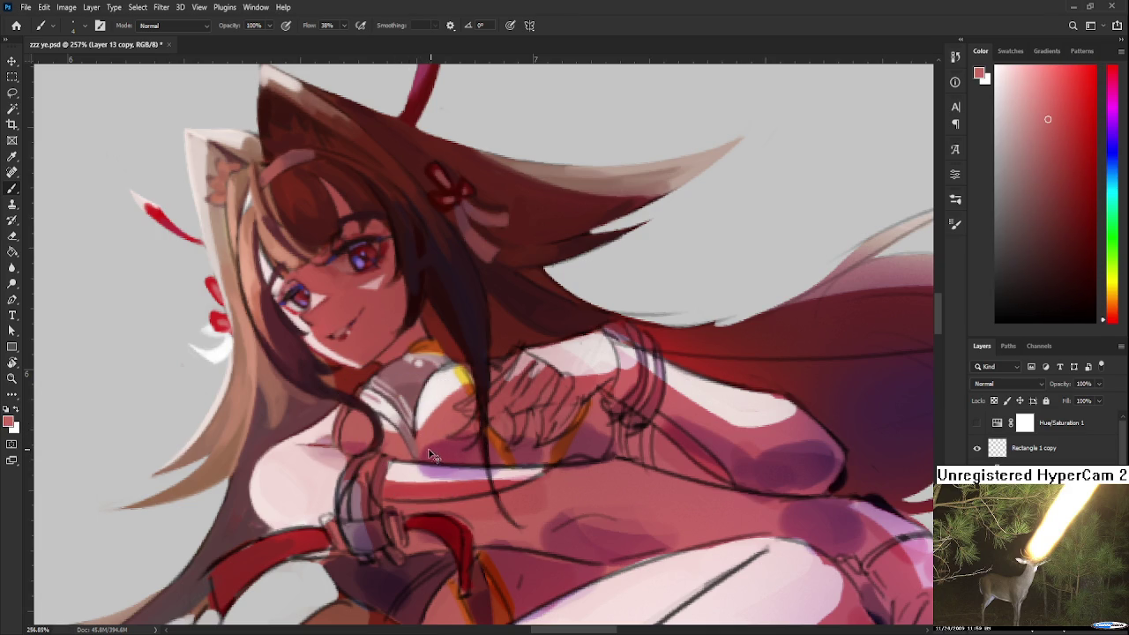
{"action": "left_click", "coordinate": [430, 437], "text": "alt"}
{"action": "left_click", "coordinate": [406, 432], "text": "alt"}
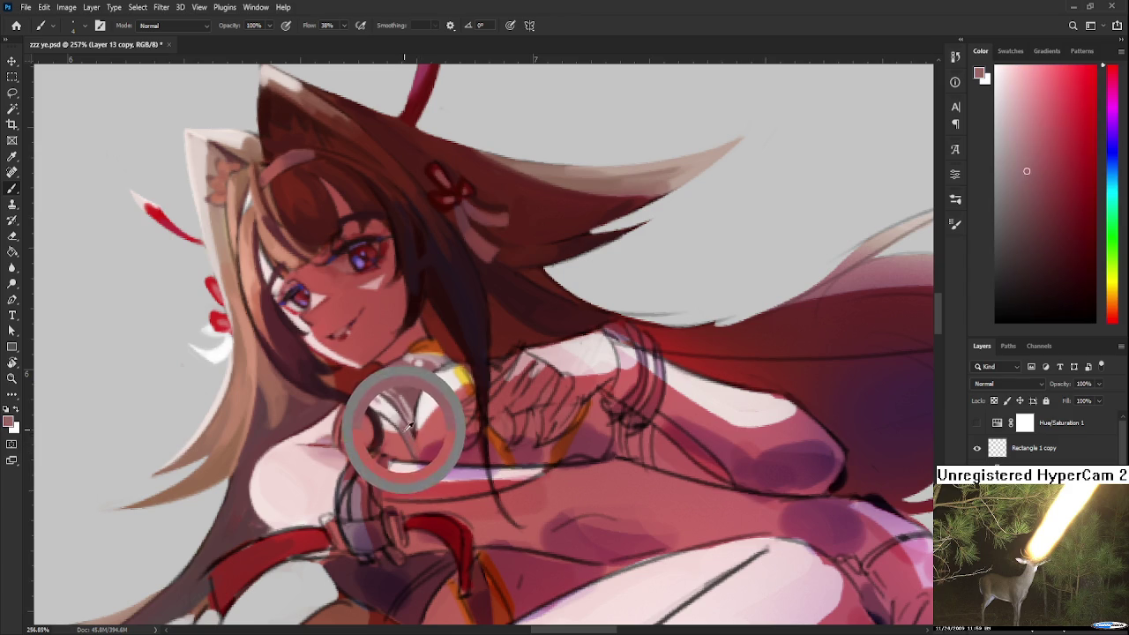
{"action": "left_click", "coordinate": [411, 441], "text": "alt"}
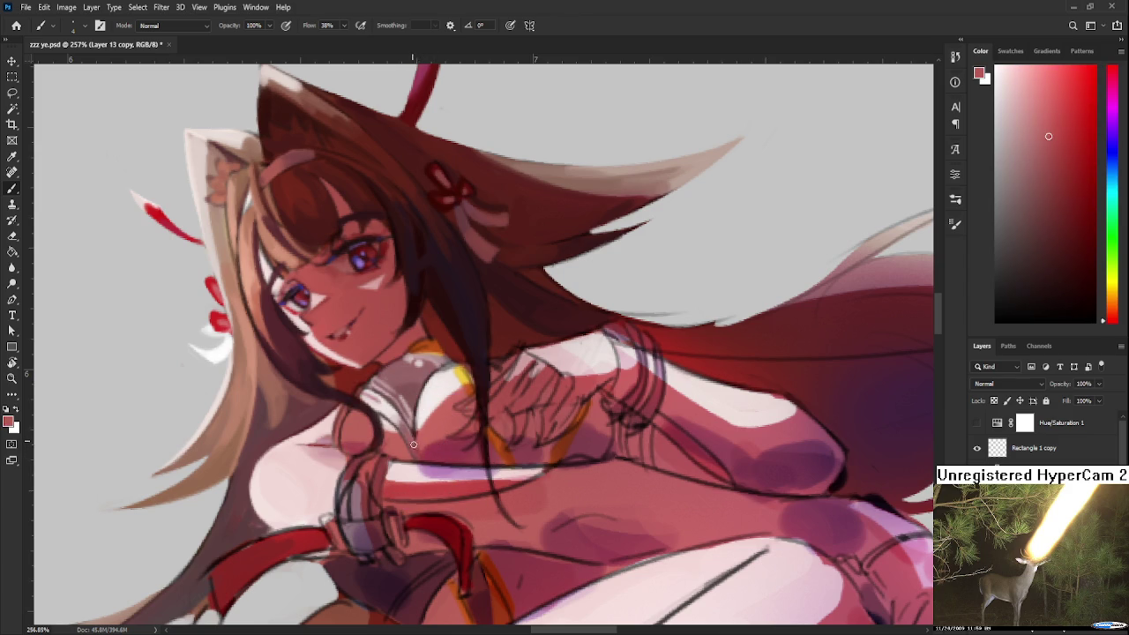
{"action": "left_click", "coordinate": [426, 443], "text": "alt"}
{"action": "scroll", "coordinate": [409, 437], "scroll_direction": "down", "scroll_amount": 8}
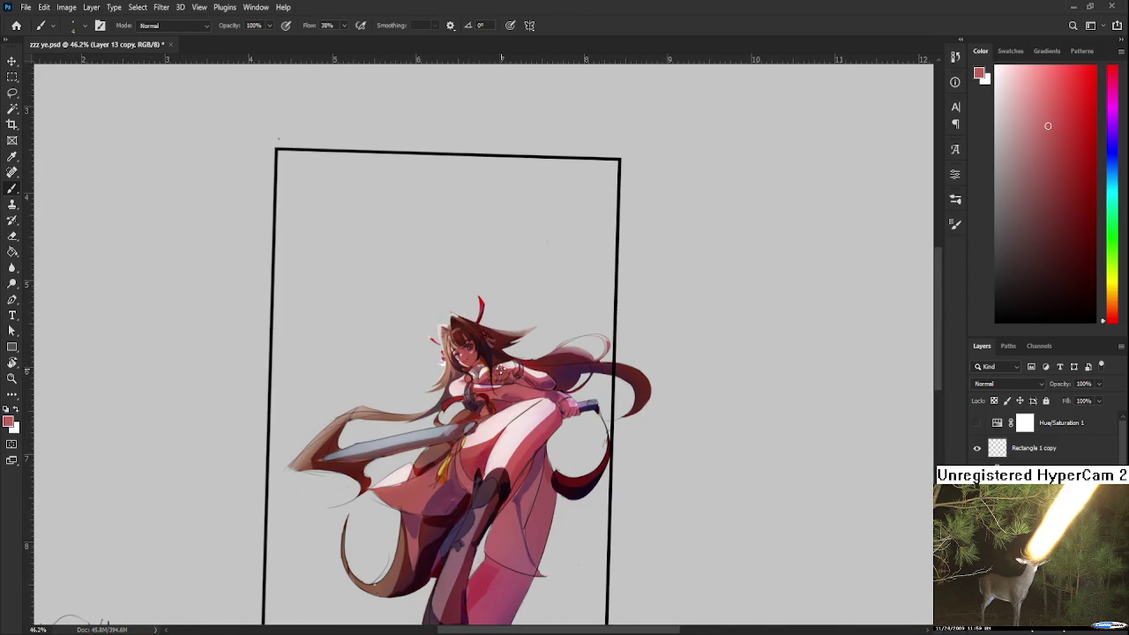
Try darker reds, near-white and near-black strokes around the chest strap and outline.
{"action": "scroll", "coordinate": [505, 371], "scroll_direction": "up", "scroll_amount": 2}
{"action": "scroll", "coordinate": [503, 375], "scroll_direction": "up", "scroll_amount": 2}
{"action": "scroll", "coordinate": [494, 379], "scroll_direction": "up", "scroll_amount": 2}
{"action": "scroll", "coordinate": [480, 359], "scroll_direction": "up", "scroll_amount": 1}
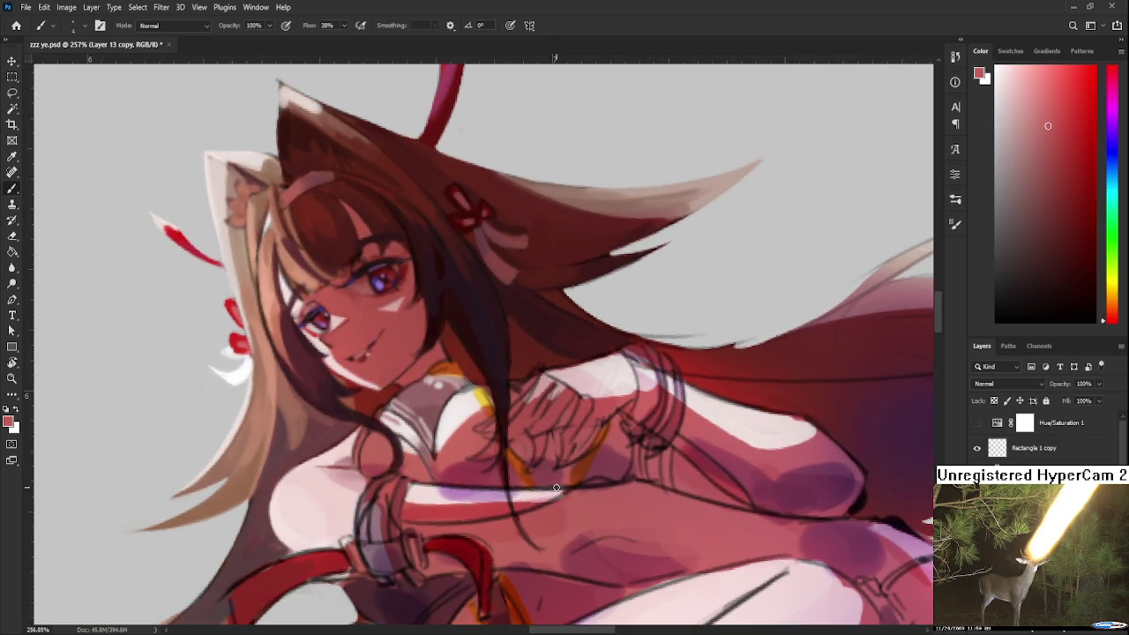
{"action": "mouse_move", "coordinate": [443, 443]}
{"action": "left_mouse_down"}
{"action": "mouse_move", "coordinate": [474, 470]}
{"action": "mouse_move", "coordinate": [493, 439]}
{"action": "mouse_move", "coordinate": [490, 483]}
{"action": "left_mouse_up"}
{"action": "left_click", "coordinate": [507, 464], "text": "alt"}
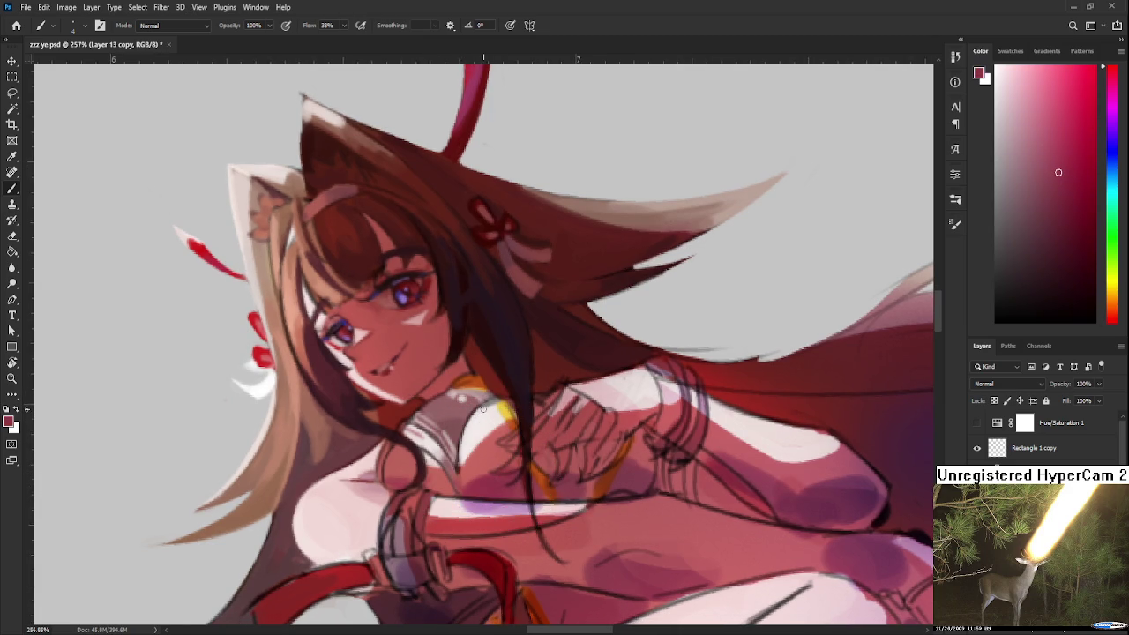
{"action": "left_click", "coordinate": [490, 403], "text": "alt"}
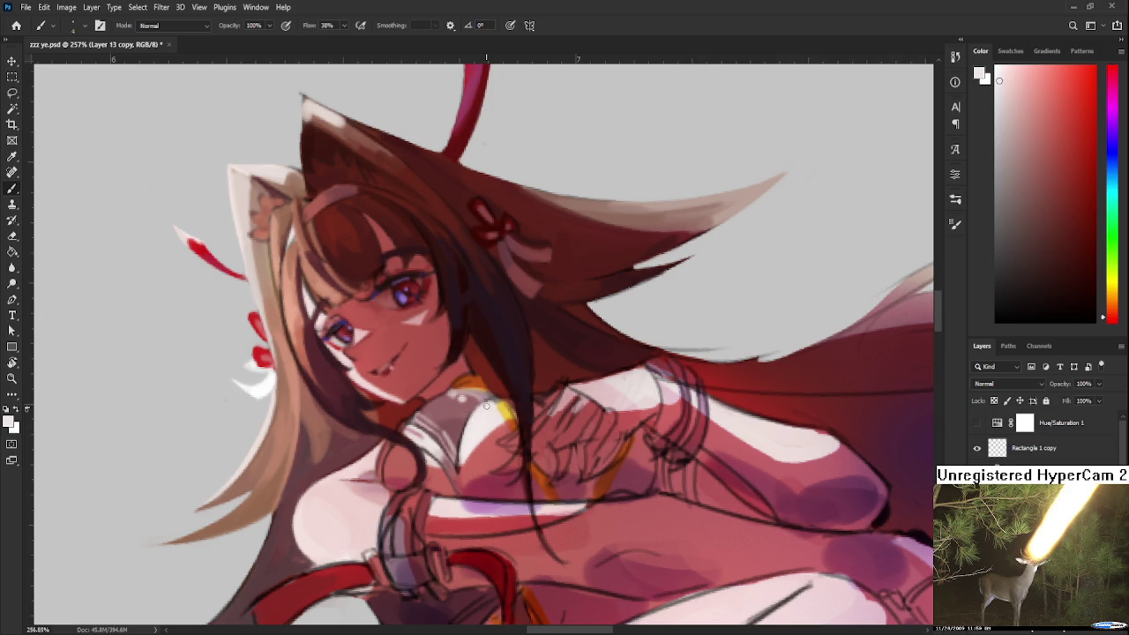
{"action": "left_click_drag", "start_coordinate": [474, 465], "coordinate": [479, 490]}
{"action": "left_click_drag", "start_coordinate": [457, 544], "coordinate": [475, 556]}
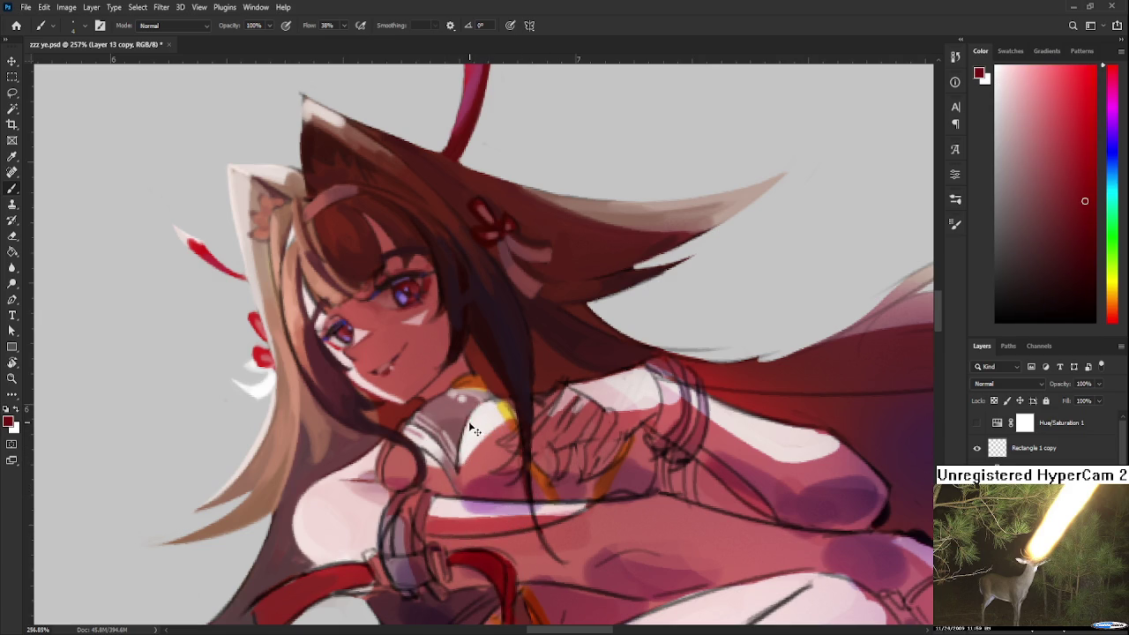
{"action": "left_click", "coordinate": [514, 371], "text": "alt"}
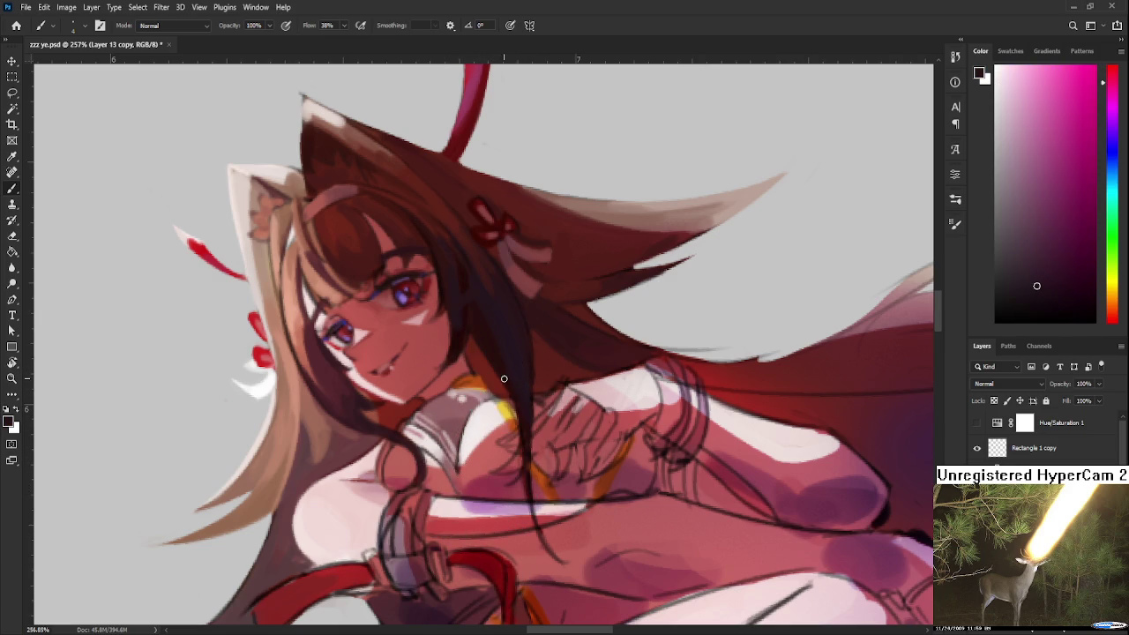
Redraw the chest outline in dark maroon and edge it with a thin near-white highlight.
{"action": "left_click_drag", "start_coordinate": [456, 471], "coordinate": [473, 417]}
{"action": "left_click", "coordinate": [455, 423], "text": "alt"}
{"action": "left_click_drag", "start_coordinate": [455, 472], "coordinate": [471, 424]}
{"action": "left_click", "coordinate": [484, 411], "text": "alt"}
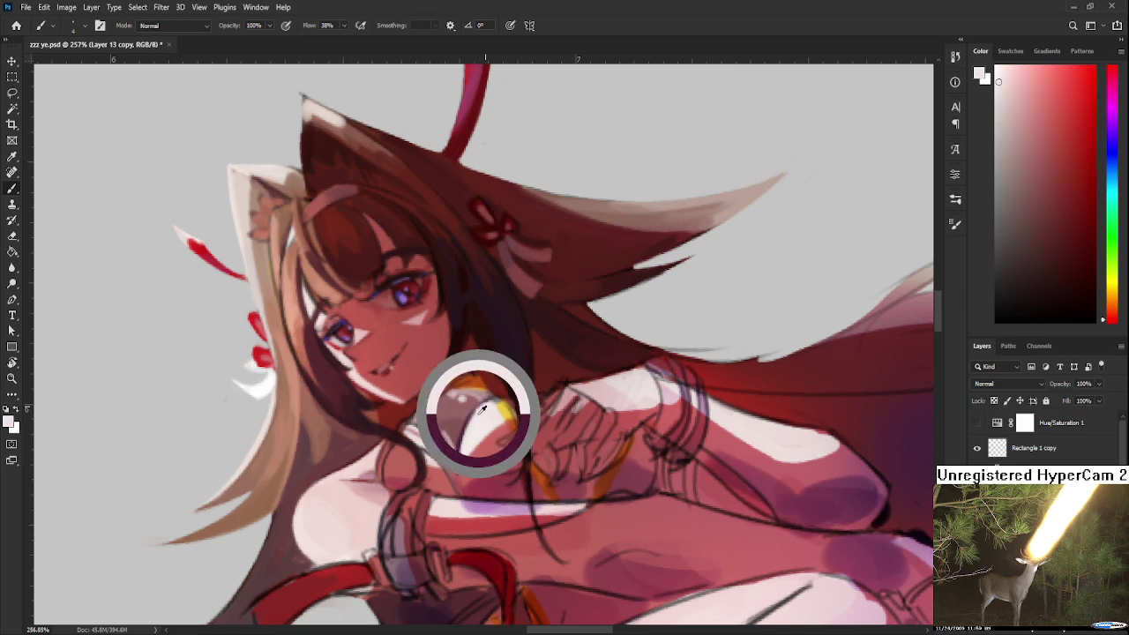
{"action": "left_click_drag", "start_coordinate": [459, 471], "coordinate": [466, 435]}
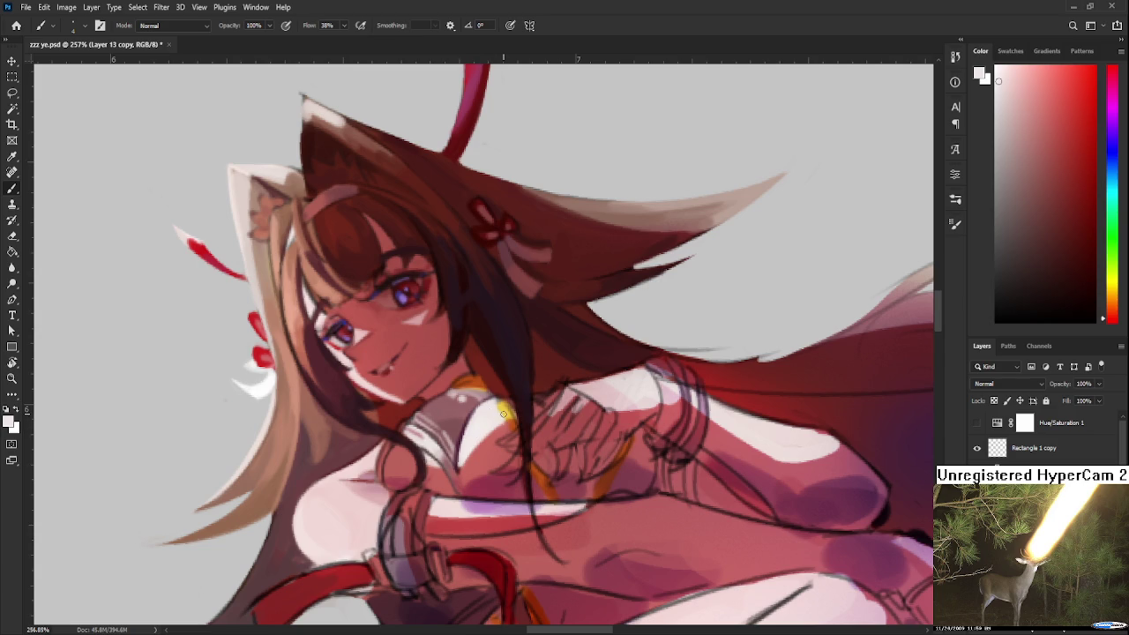
{"action": "scroll", "coordinate": [488, 415], "scroll_direction": "down", "scroll_amount": 3}
{"action": "scroll", "coordinate": [494, 413], "scroll_direction": "down", "scroll_amount": 2}
{"action": "scroll", "coordinate": [511, 407], "scroll_direction": "up", "scroll_amount": 3}
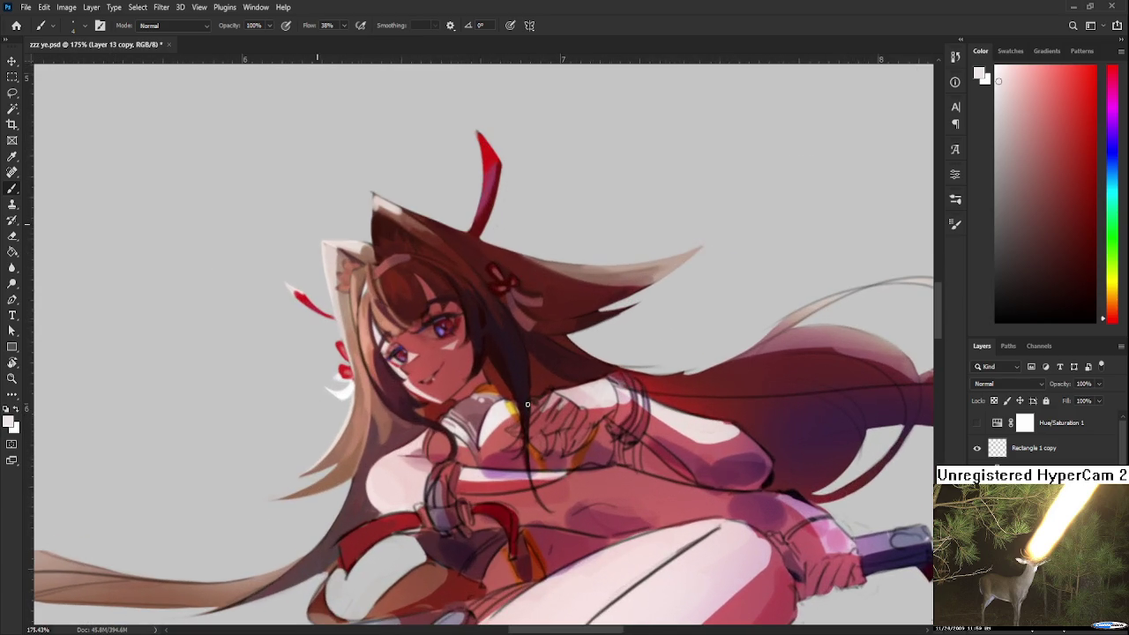
Paint dark red and lighter pink-red shading on the collar and neck, sampled from the chest.
{"action": "left_click_drag", "start_coordinate": [527, 404], "coordinate": [458, 394]}
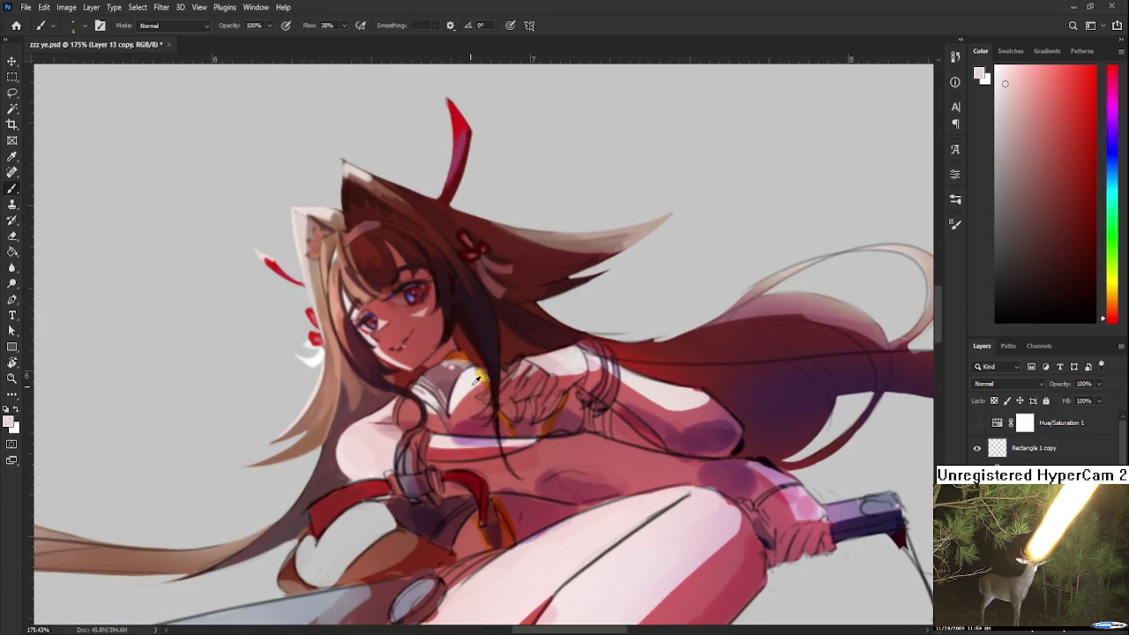
{"action": "left_click", "coordinate": [459, 393], "text": "alt"}
{"action": "left_click_drag", "start_coordinate": [458, 393], "coordinate": [429, 406]}
{"action": "scroll", "coordinate": [453, 411], "scroll_direction": "up", "scroll_amount": 2}
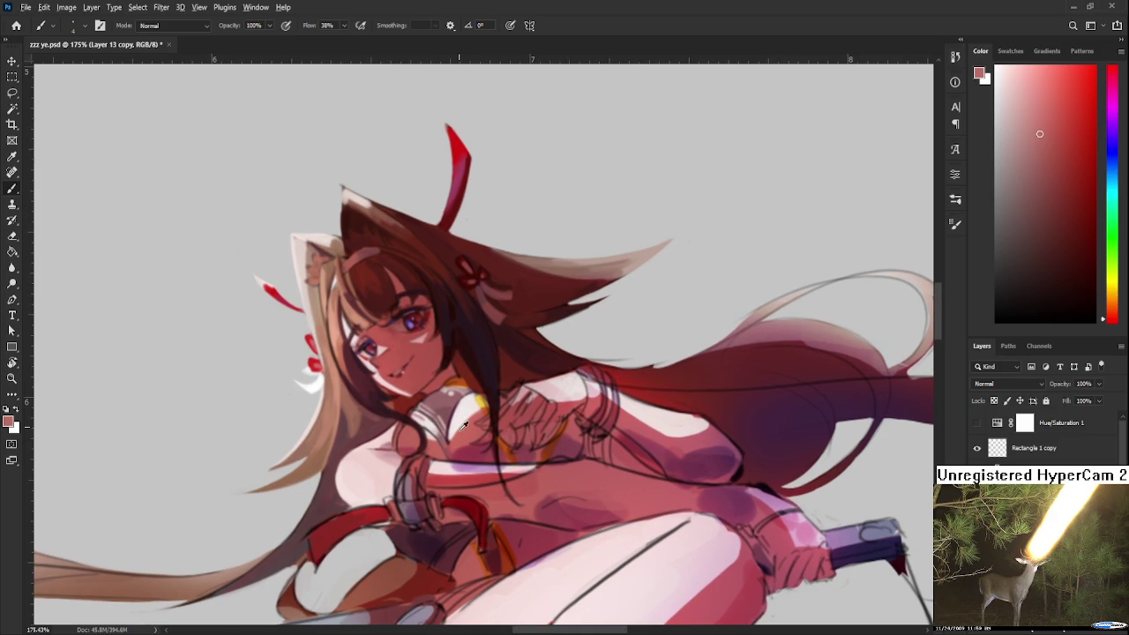
{"action": "left_click", "coordinate": [458, 441], "text": "alt"}
{"action": "left_click", "coordinate": [435, 439], "text": "alt"}
{"action": "left_click", "coordinate": [427, 435], "text": "alt"}
{"action": "left_click", "coordinate": [406, 435], "text": "alt"}
{"action": "left_click_drag", "start_coordinate": [449, 435], "coordinate": [483, 426]}
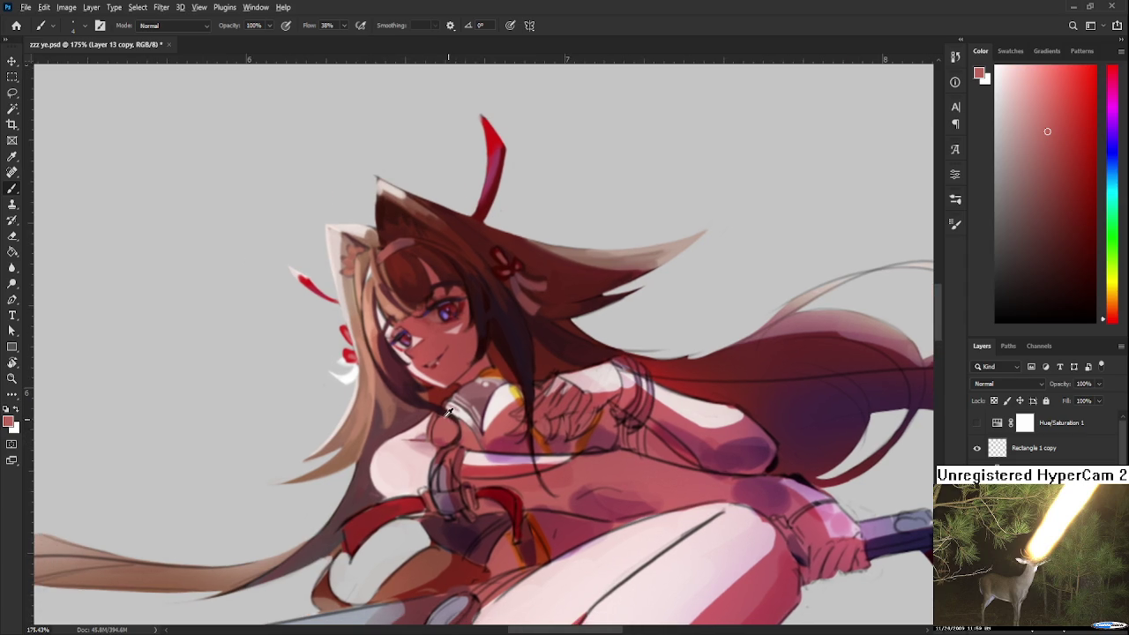
{"action": "left_click", "coordinate": [425, 403], "text": "alt"}
{"action": "scroll", "coordinate": [424, 403], "scroll_direction": "up", "scroll_amount": 2}
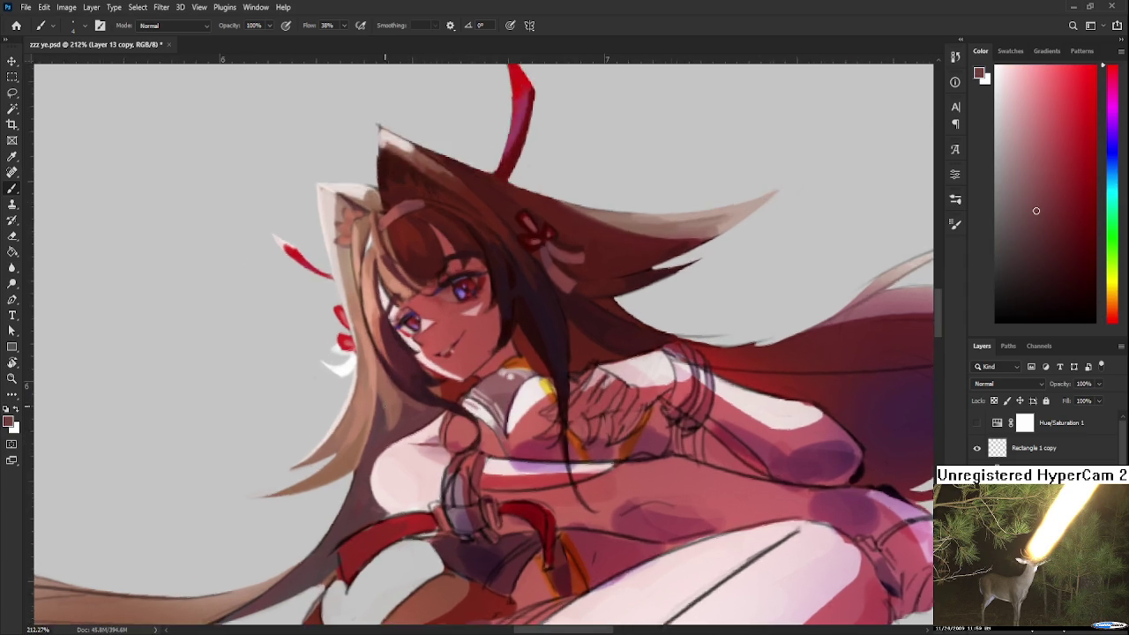
Zoom in on the face, tilt the canvas, and blend dark and light orange hair strands by the cheek.
{"action": "scroll", "coordinate": [423, 403], "scroll_direction": "up", "scroll_amount": 2}
{"action": "scroll", "coordinate": [423, 403], "scroll_direction": "up", "scroll_amount": 2}
{"action": "key", "text": "r"}
{"action": "left_click_drag", "start_coordinate": [642, 455], "coordinate": [382, 363]}
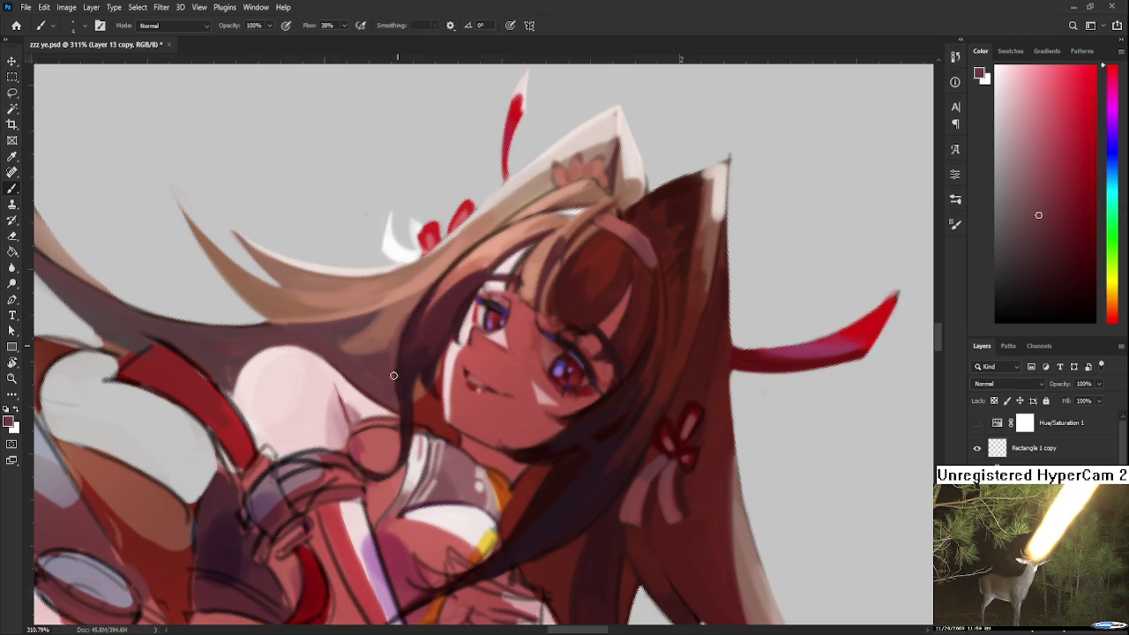
{"action": "left_click", "coordinate": [403, 378], "text": "alt"}
{"action": "left_click", "coordinate": [395, 340], "text": "alt"}
{"action": "left_click", "coordinate": [406, 337], "text": "alt"}
{"action": "left_click", "coordinate": [400, 326], "text": "alt"}
{"action": "left_click", "coordinate": [403, 345], "text": "alt"}
{"action": "left_click", "coordinate": [391, 335], "text": "alt"}
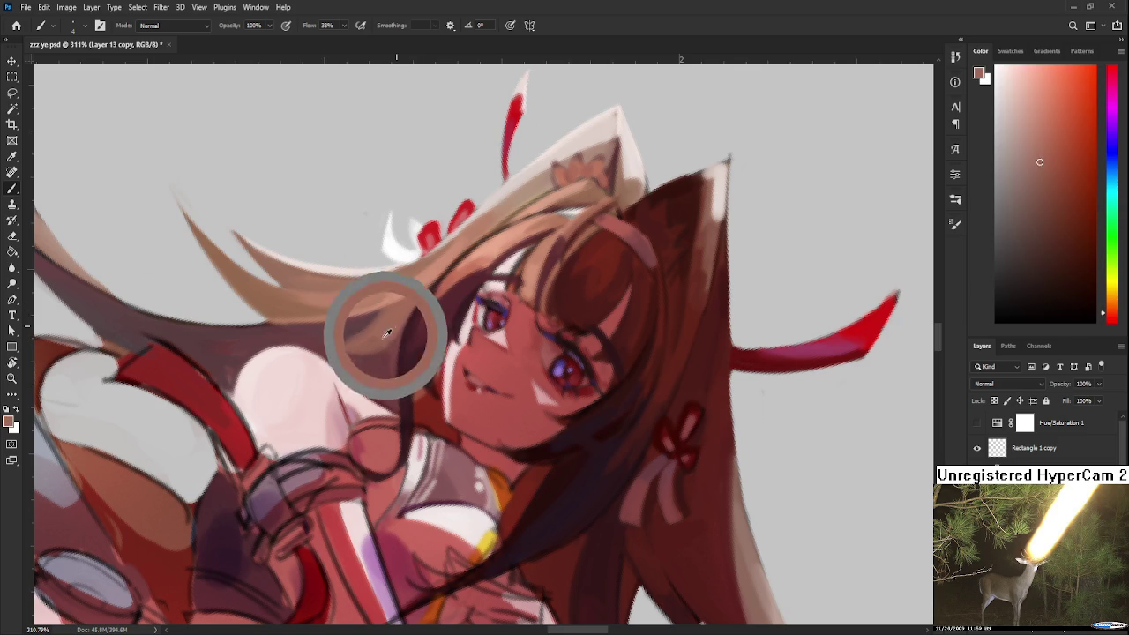
Rotate the canvas back upright and keep blending the brown hair strands beside the cheek.
{"action": "left_click_drag", "start_coordinate": [384, 338], "coordinate": [416, 340]}
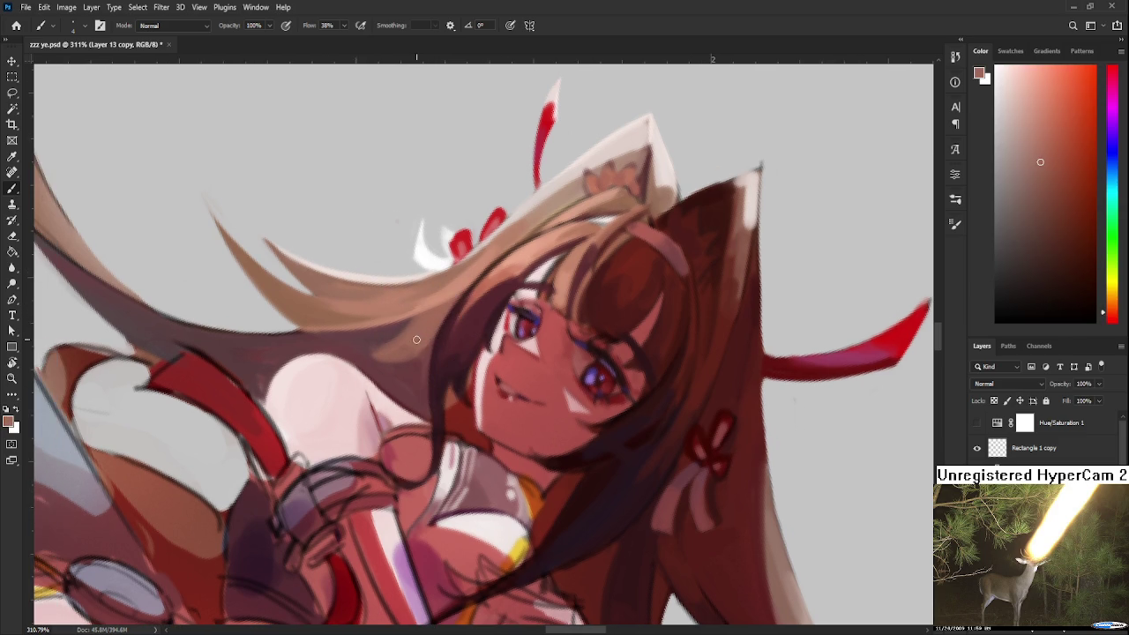
{"action": "left_click", "coordinate": [418, 321], "text": "alt"}
{"action": "left_click", "coordinate": [396, 361], "text": "alt"}
{"action": "key", "text": "r"}
{"action": "mouse_move", "coordinate": [396, 361]}
{"action": "left_mouse_down"}
{"action": "mouse_move", "coordinate": [517, 395]}
{"action": "mouse_move", "coordinate": [454, 379]}
{"action": "left_mouse_up"}
{"action": "left_click", "coordinate": [450, 384], "text": "alt"}
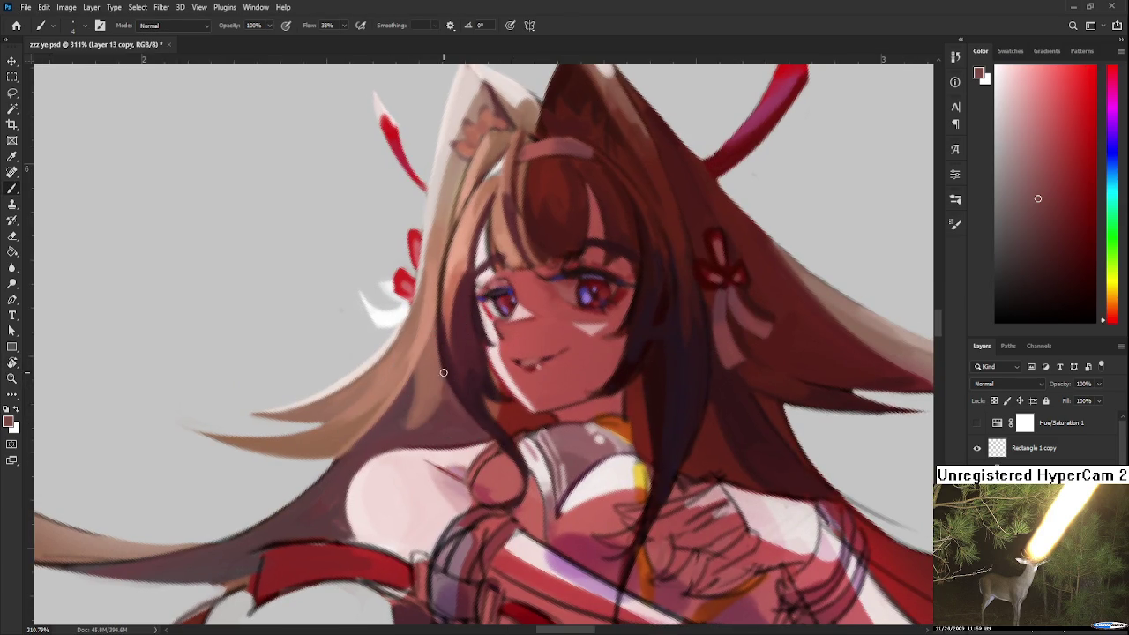
{"action": "left_click", "coordinate": [442, 387], "text": "alt"}
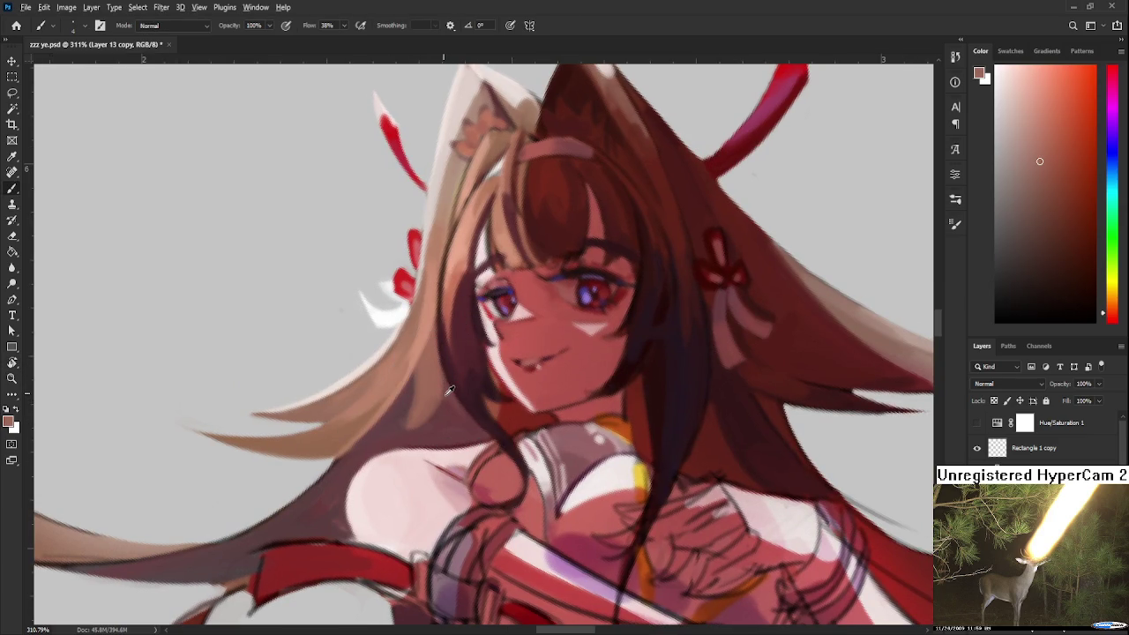
{"action": "left_click", "coordinate": [448, 392], "text": "alt"}
{"action": "left_click", "coordinate": [438, 392], "text": "alt"}
Blend deep red and orange-brown tones into the strands along the left cheek.
{"action": "left_click_drag", "start_coordinate": [432, 396], "coordinate": [567, 378]}
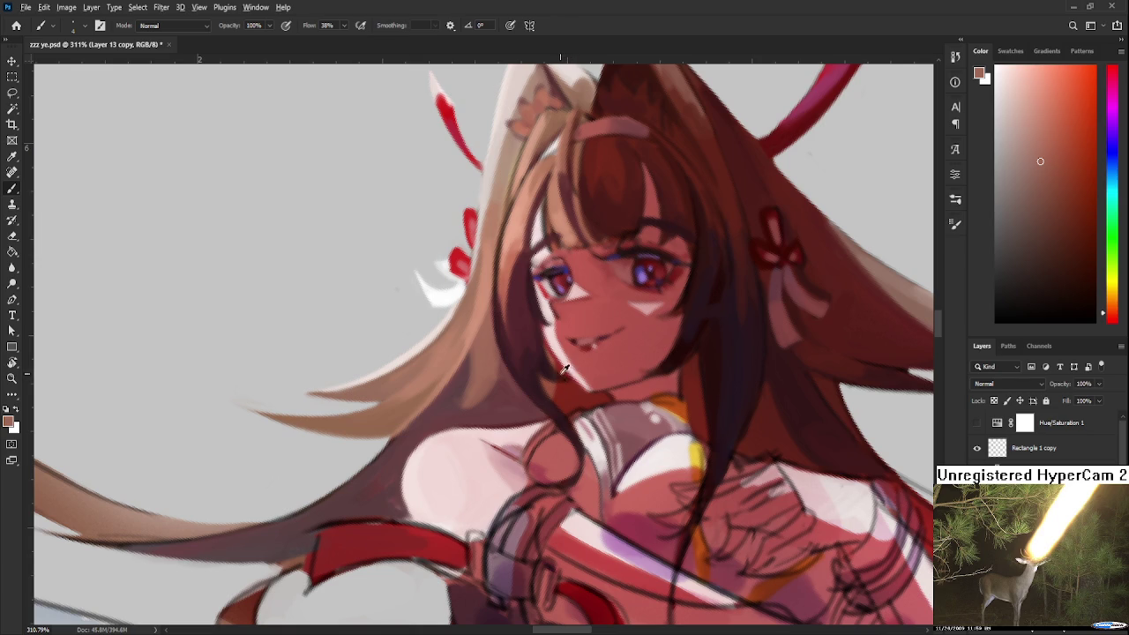
{"action": "left_click", "coordinate": [509, 398], "text": "alt"}
{"action": "left_click_drag", "start_coordinate": [509, 399], "coordinate": [492, 395]}
{"action": "left_click", "coordinate": [471, 400], "text": "alt"}
{"action": "left_click", "coordinate": [471, 373], "text": "alt"}
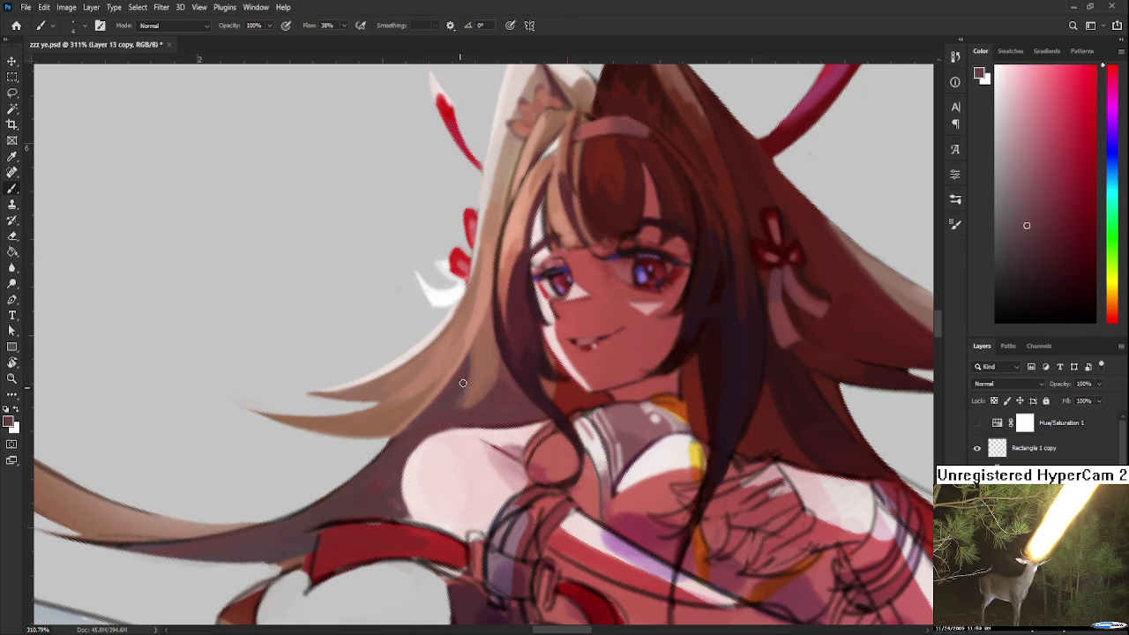
{"action": "left_click", "coordinate": [499, 385], "text": "alt"}
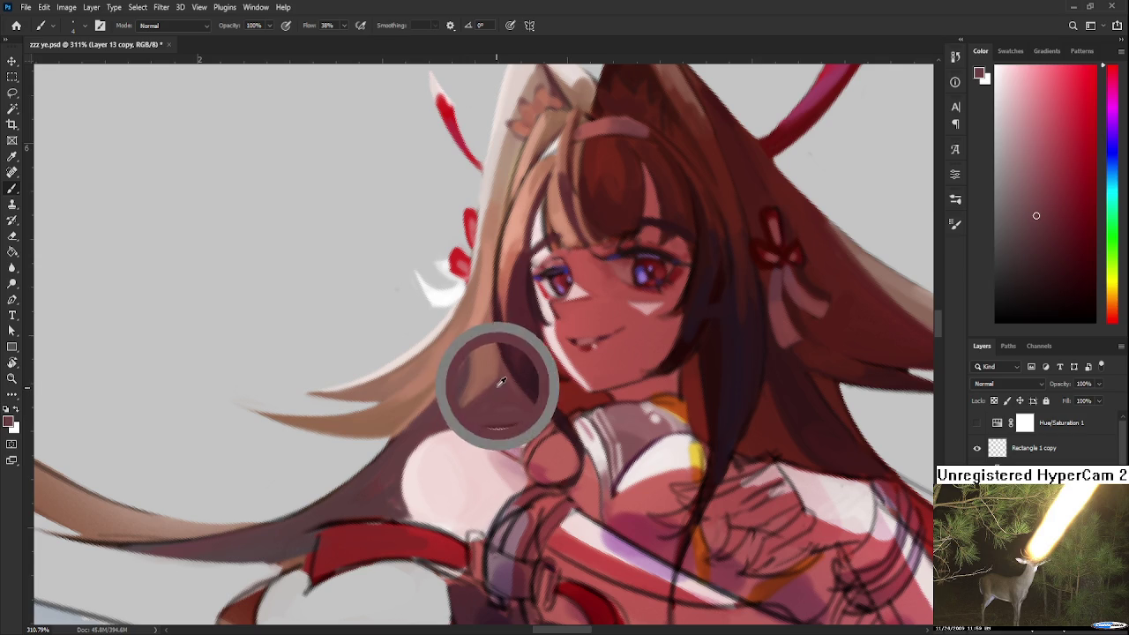
{"action": "left_click", "coordinate": [504, 381], "text": "alt"}
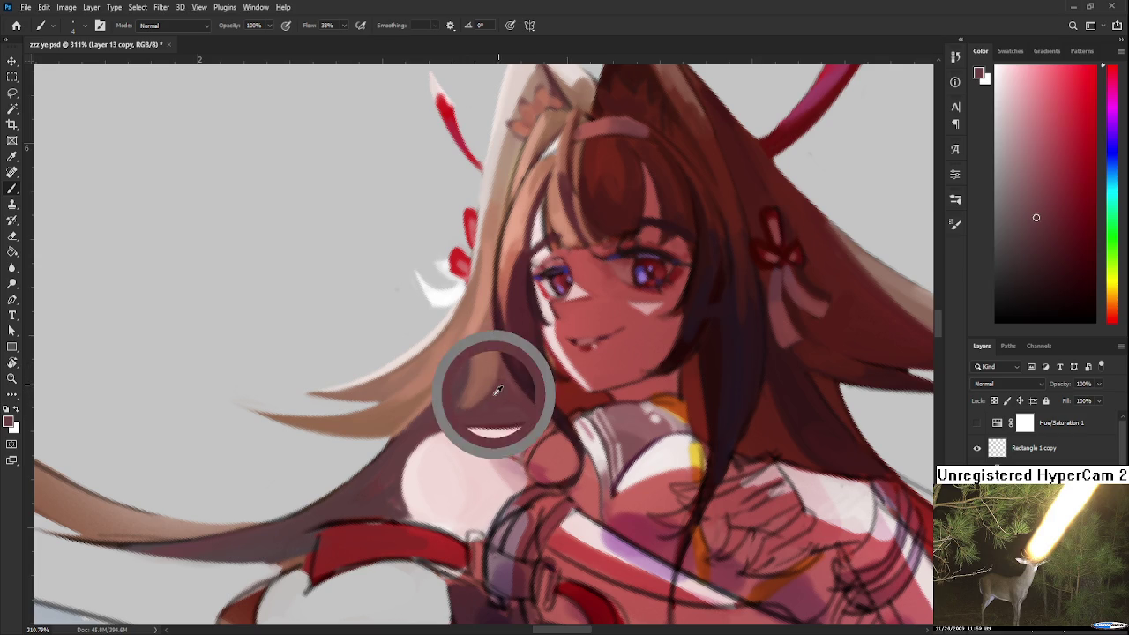
{"action": "left_click", "coordinate": [503, 384], "text": "alt"}
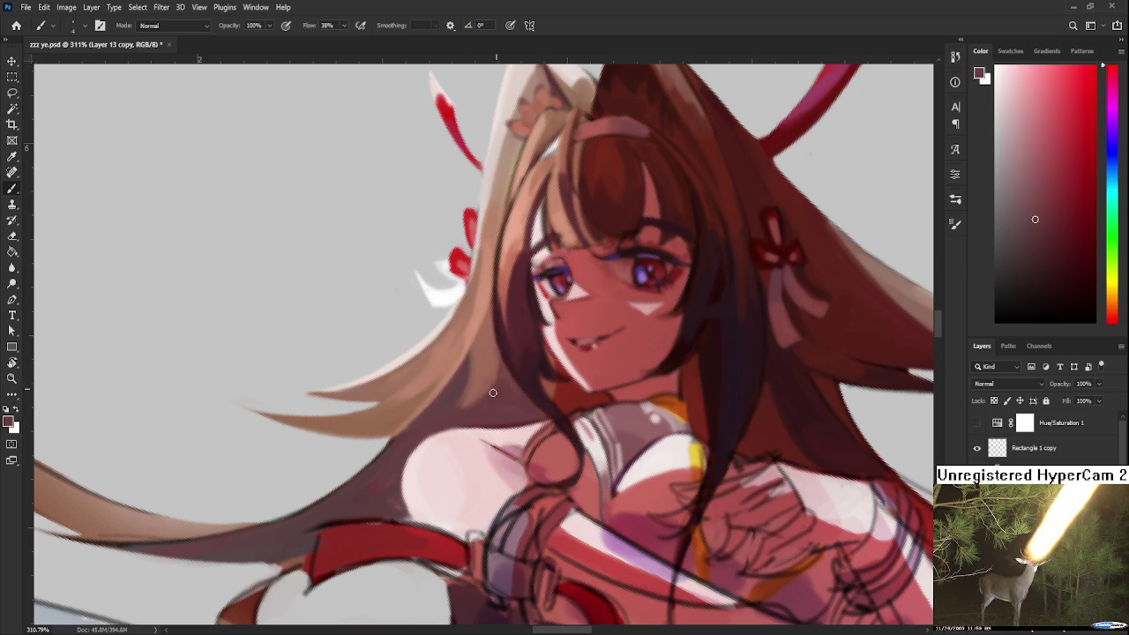
{"action": "left_click", "coordinate": [480, 375], "text": "alt"}
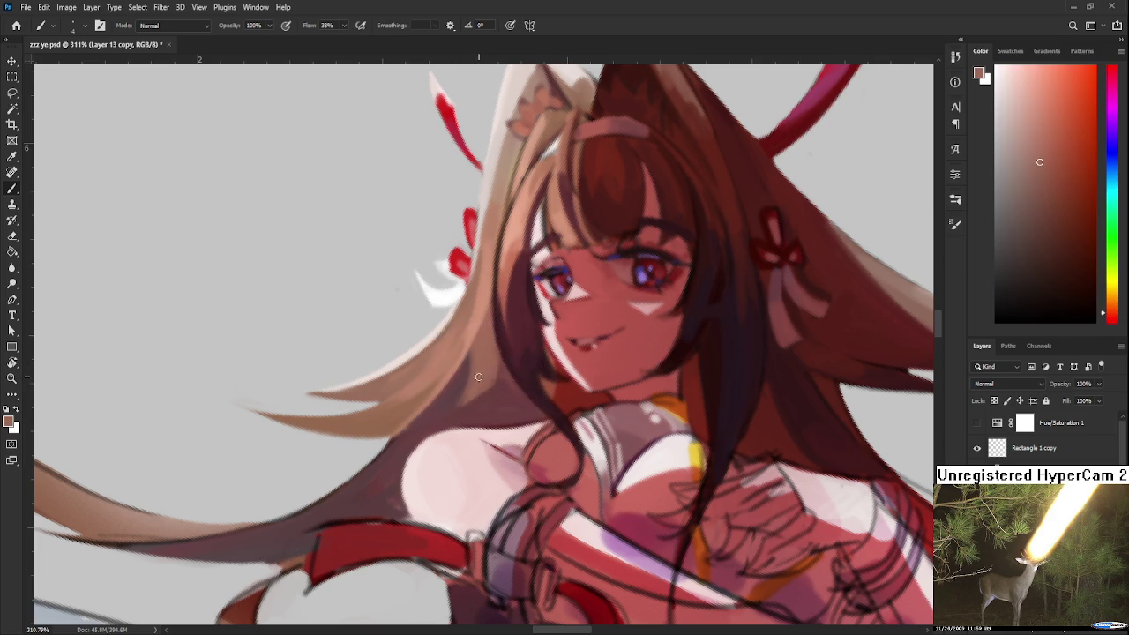
{"action": "left_click", "coordinate": [465, 393], "text": "alt"}
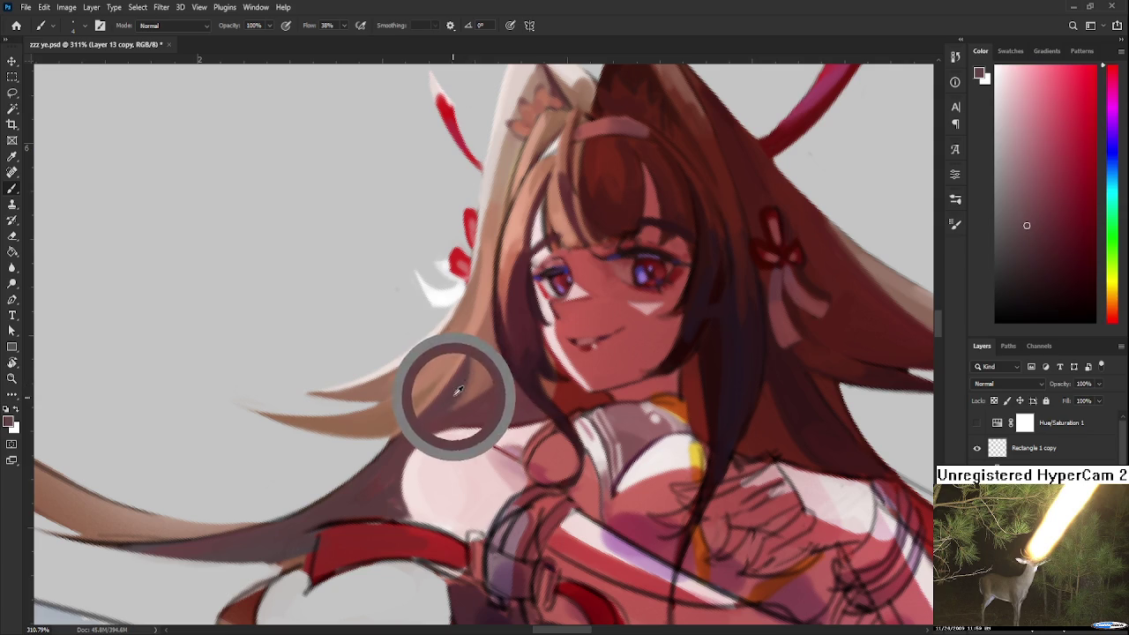
Refine the cheek strands by alternating lighter red-brown and darker red hair colours.
{"action": "left_click", "coordinate": [472, 358], "text": "alt"}
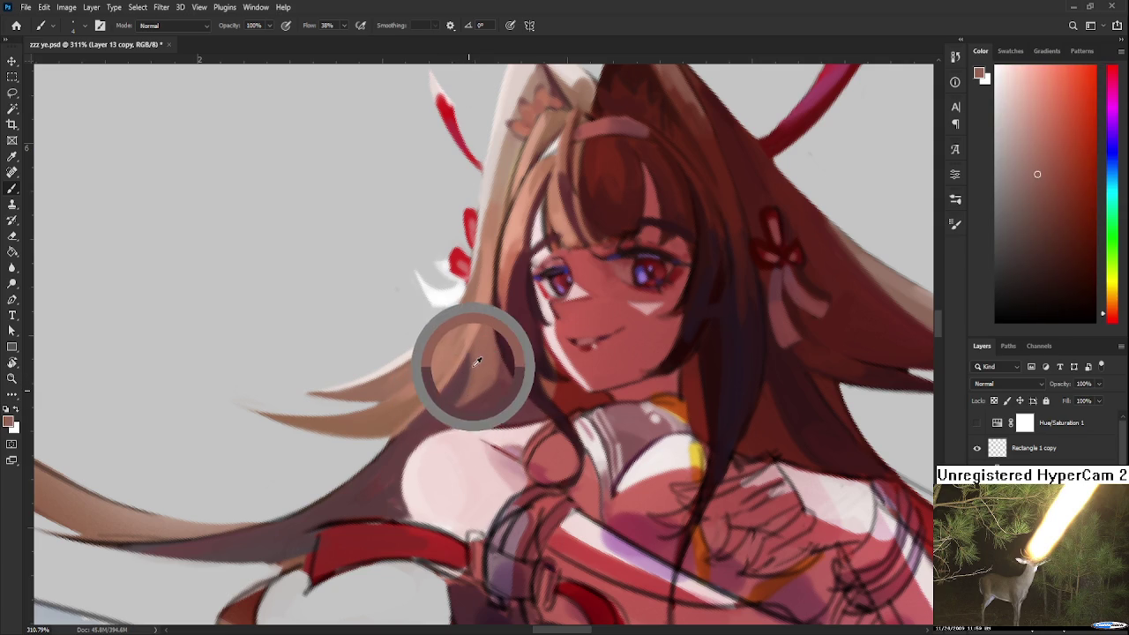
{"action": "left_click", "coordinate": [466, 371], "text": "alt"}
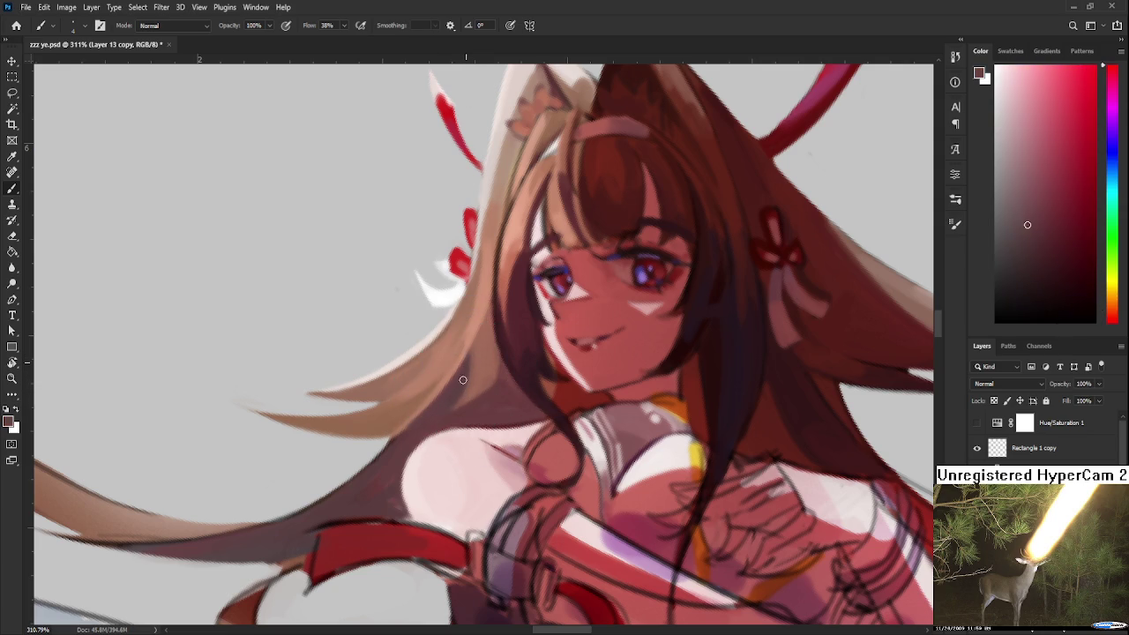
{"action": "left_click", "coordinate": [481, 357], "text": "alt"}
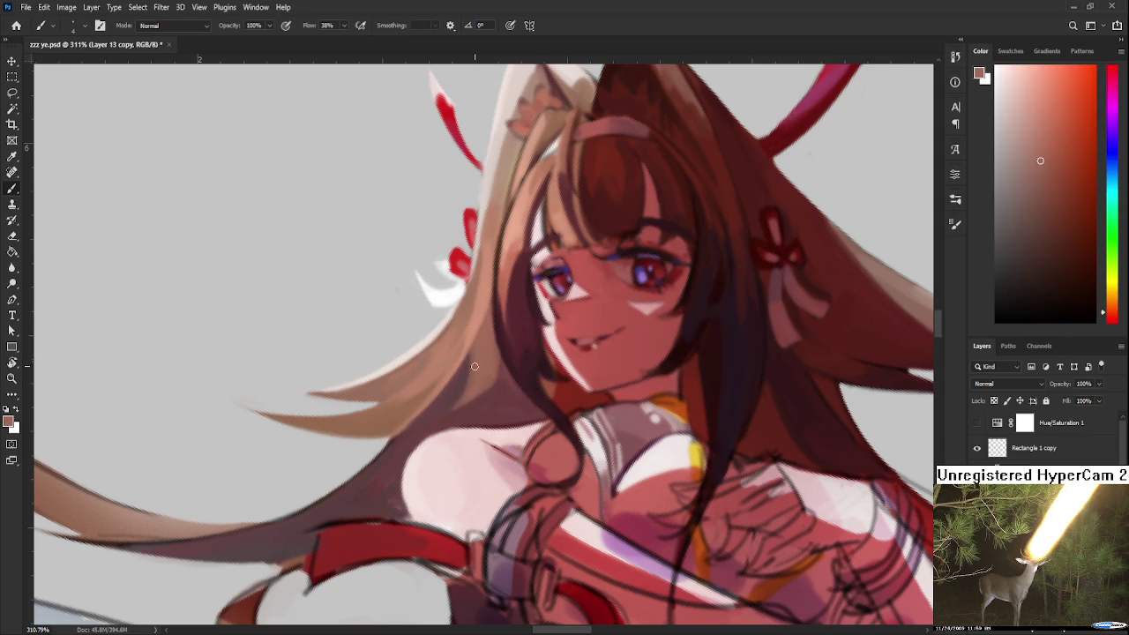
{"action": "left_click", "coordinate": [457, 381], "text": "alt"}
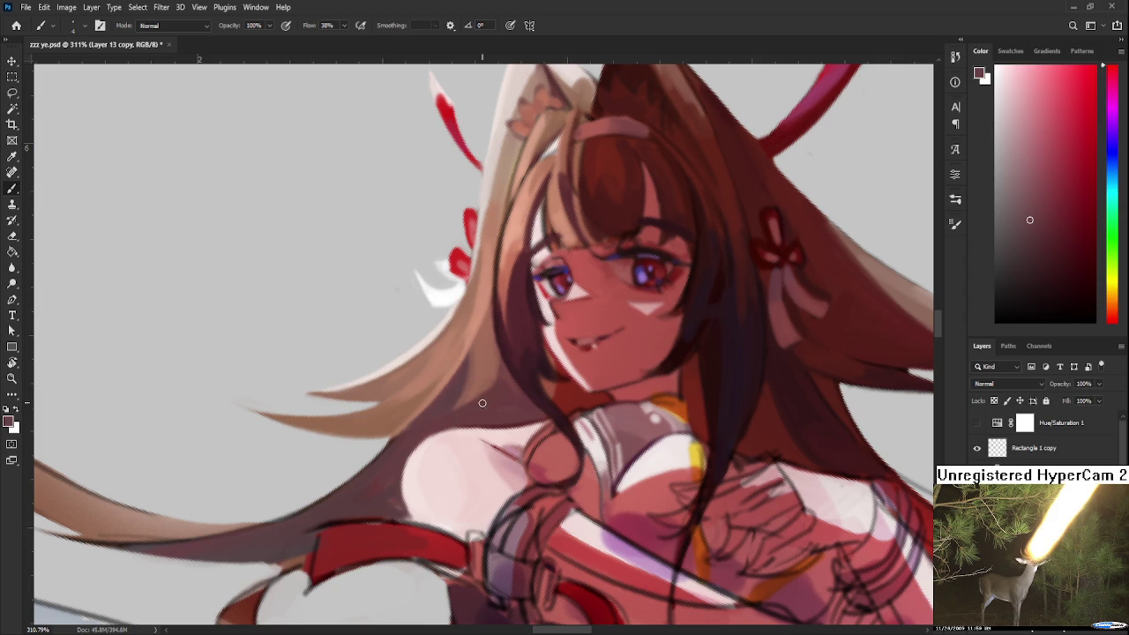
{"action": "left_click", "coordinate": [487, 368], "text": "alt"}
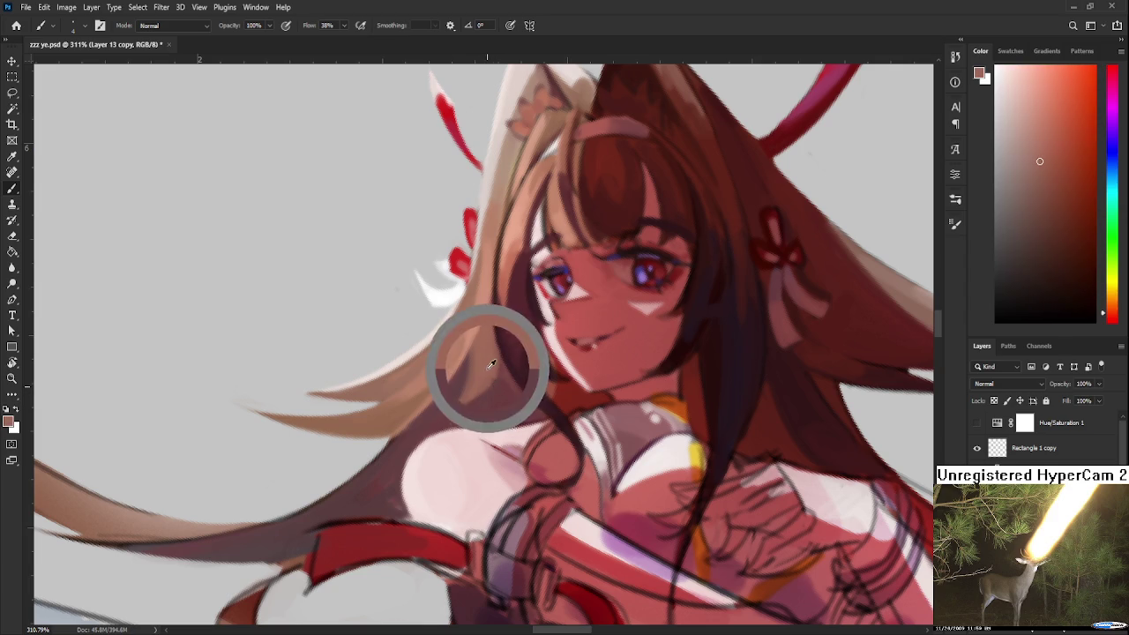
{"action": "left_click", "coordinate": [500, 377], "text": "alt"}
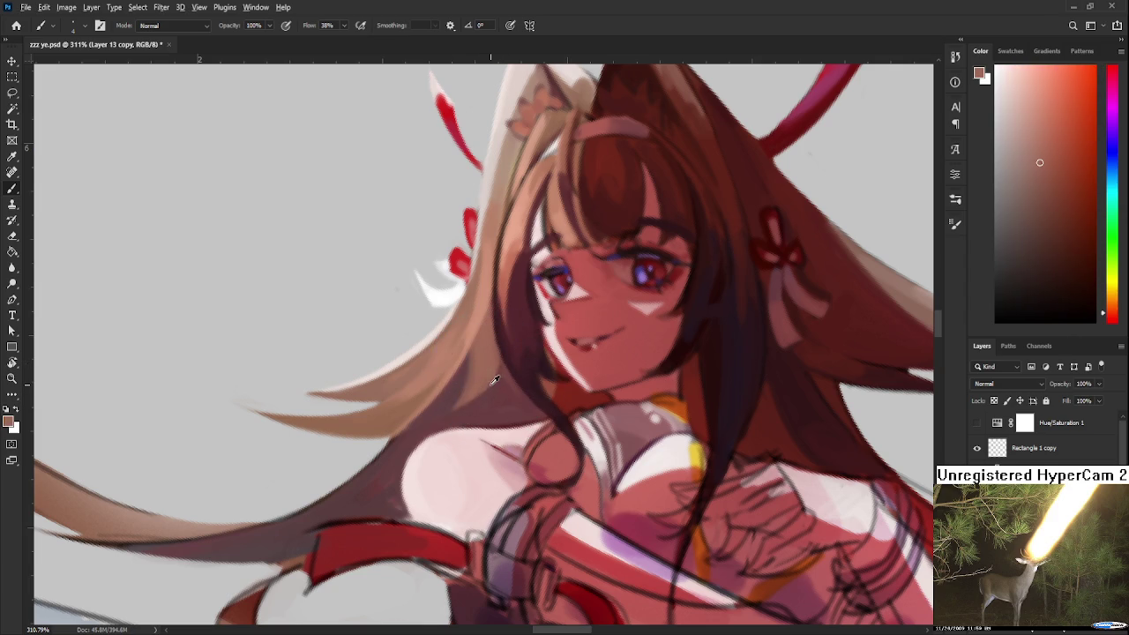
{"action": "left_click", "coordinate": [496, 374], "text": "alt"}
{"action": "left_click", "coordinate": [498, 356], "text": "alt"}
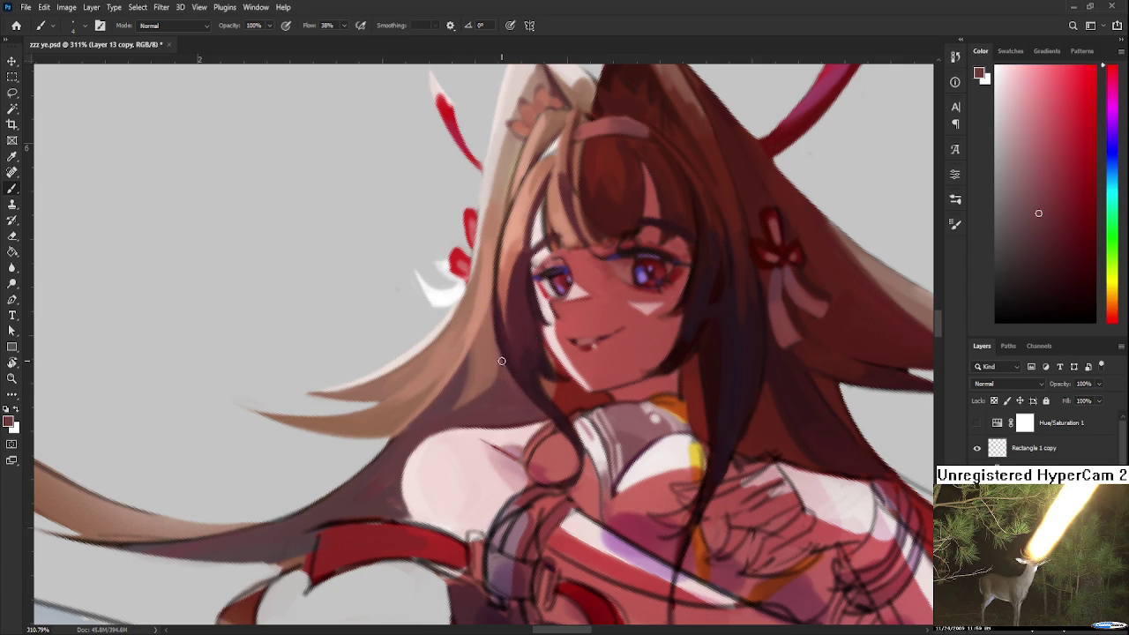
{"action": "left_click", "coordinate": [496, 392], "text": "alt"}
Brush light pink highlights and red shading, sampled from the painting, onto the neck collar.
{"action": "scroll", "coordinate": [507, 378], "scroll_direction": "down", "scroll_amount": 3}
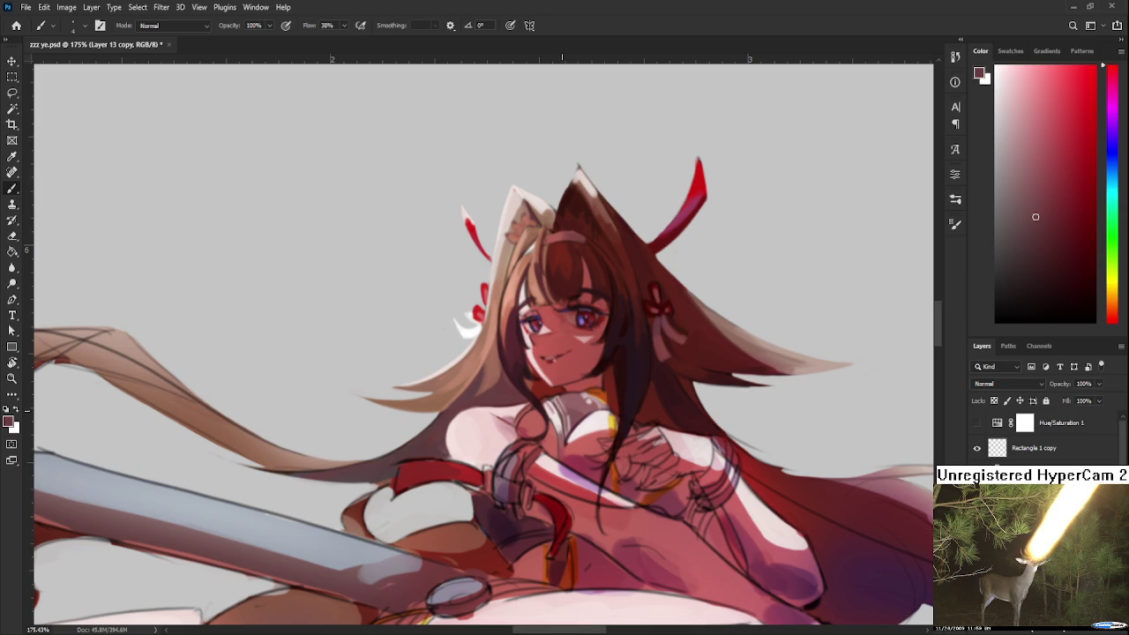
{"action": "scroll", "coordinate": [533, 380], "scroll_direction": "down", "scroll_amount": 2}
{"action": "scroll", "coordinate": [564, 401], "scroll_direction": "up", "scroll_amount": 2}
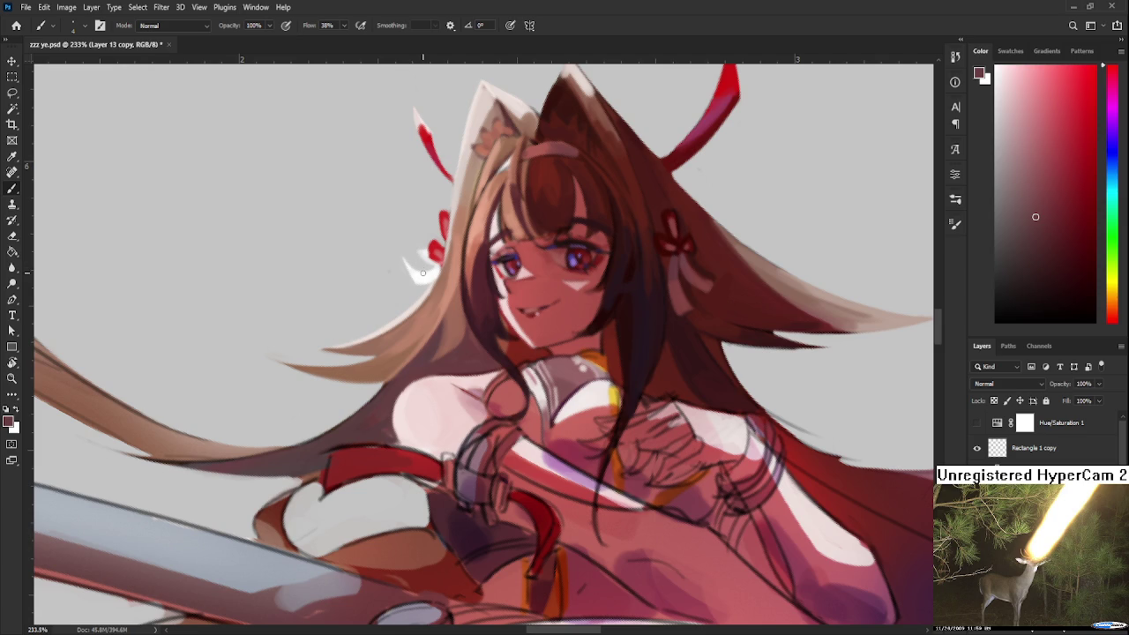
{"action": "left_click", "coordinate": [539, 436], "text": "alt"}
{"action": "left_click", "coordinate": [494, 403], "text": "alt"}
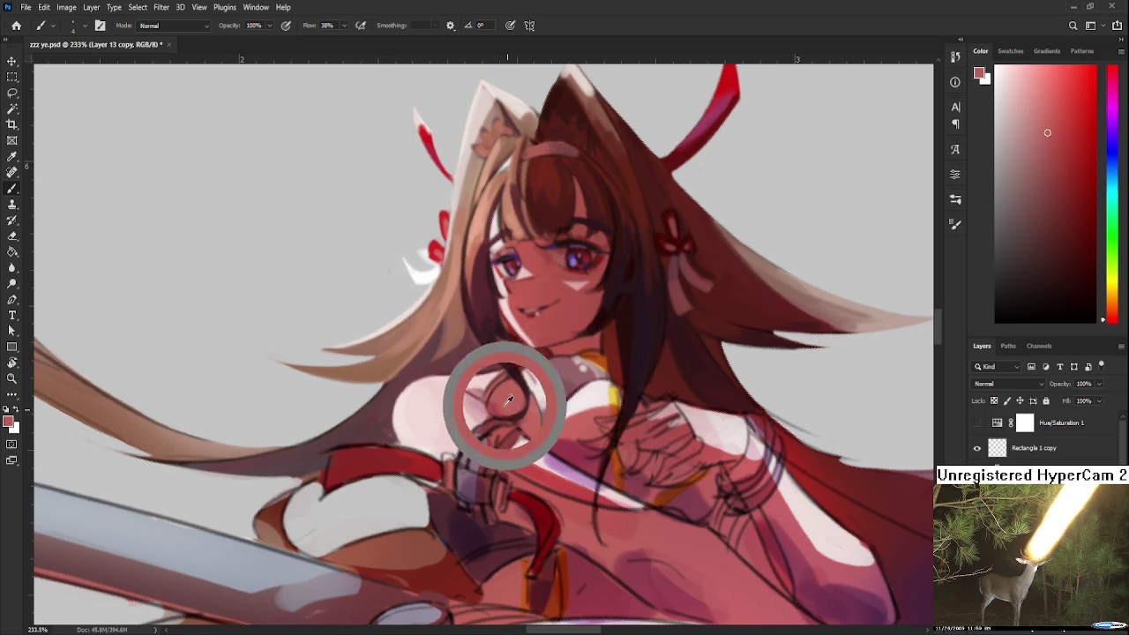
{"action": "left_click", "coordinate": [498, 406], "text": "alt"}
{"action": "left_click", "coordinate": [498, 408], "text": "alt"}
{"action": "left_click", "coordinate": [500, 403], "text": "alt"}
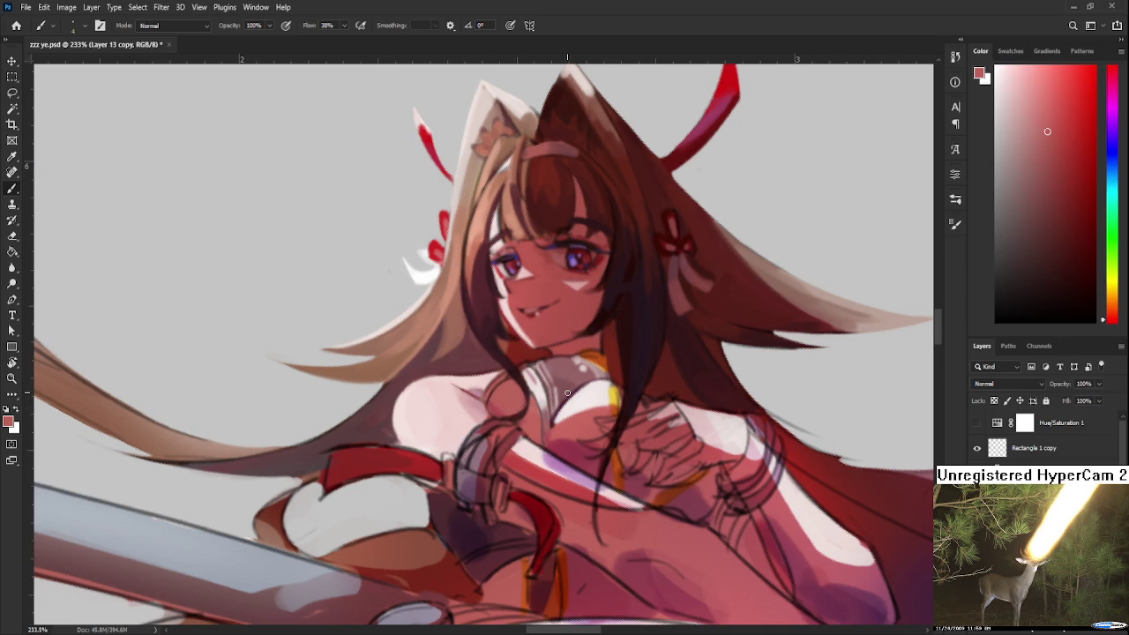
{"action": "scroll", "coordinate": [567, 392], "scroll_direction": "up", "scroll_amount": 2}
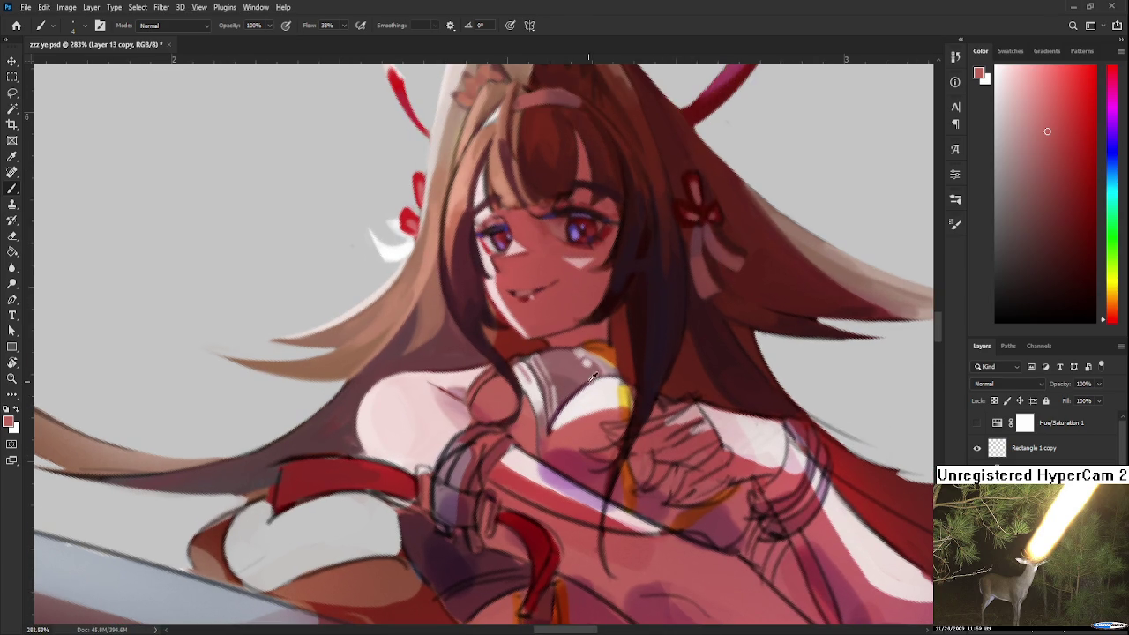
Paint smoother light pinkish-red shading on the collar and chest, then zoom out to view the whole figure.
{"action": "left_click", "coordinate": [574, 390], "text": "alt"}
{"action": "left_click_drag", "start_coordinate": [574, 390], "coordinate": [567, 395]}
{"action": "left_click", "coordinate": [569, 397], "text": "alt"}
{"action": "left_click", "coordinate": [529, 411], "text": "alt"}
{"action": "scroll", "coordinate": [553, 401], "scroll_direction": "down", "scroll_amount": 2}
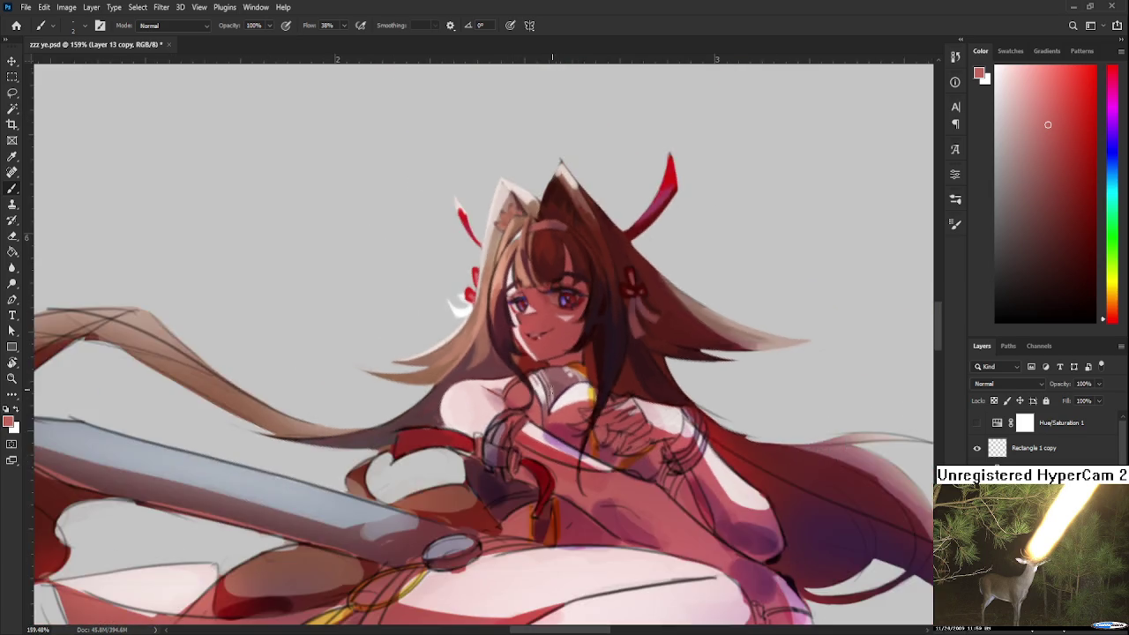
{"action": "scroll", "coordinate": [553, 402], "scroll_direction": "down", "scroll_amount": 2}
{"action": "scroll", "coordinate": [553, 401], "scroll_direction": "down", "scroll_amount": 2}
{"action": "scroll", "coordinate": [569, 414], "scroll_direction": "up", "scroll_amount": 2}
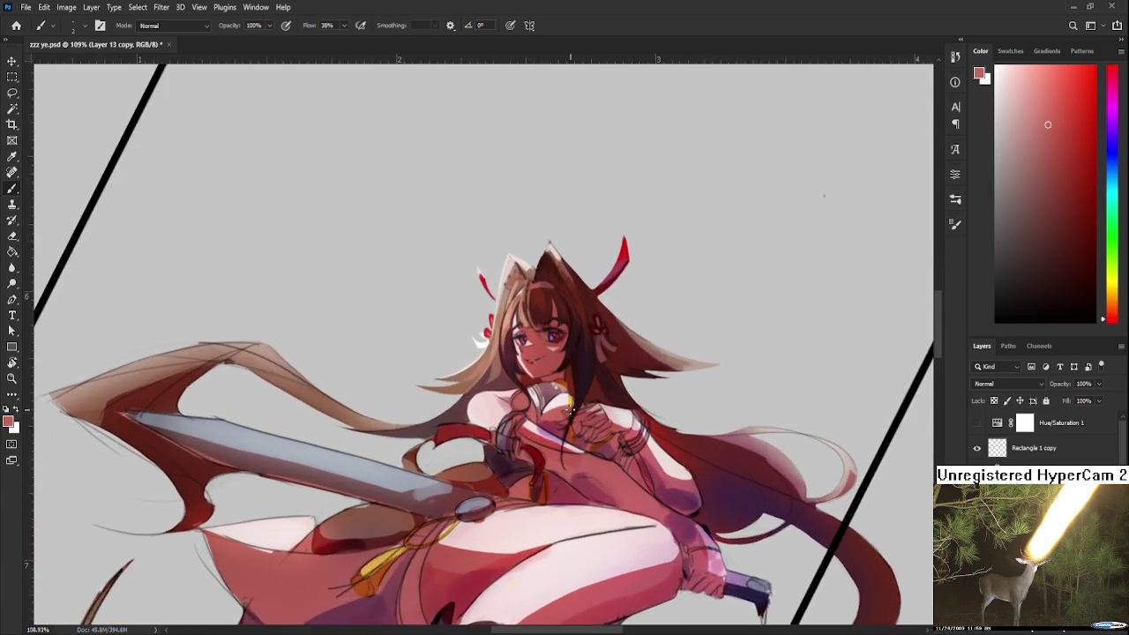
{"action": "scroll", "coordinate": [569, 415], "scroll_direction": "up", "scroll_amount": 2}
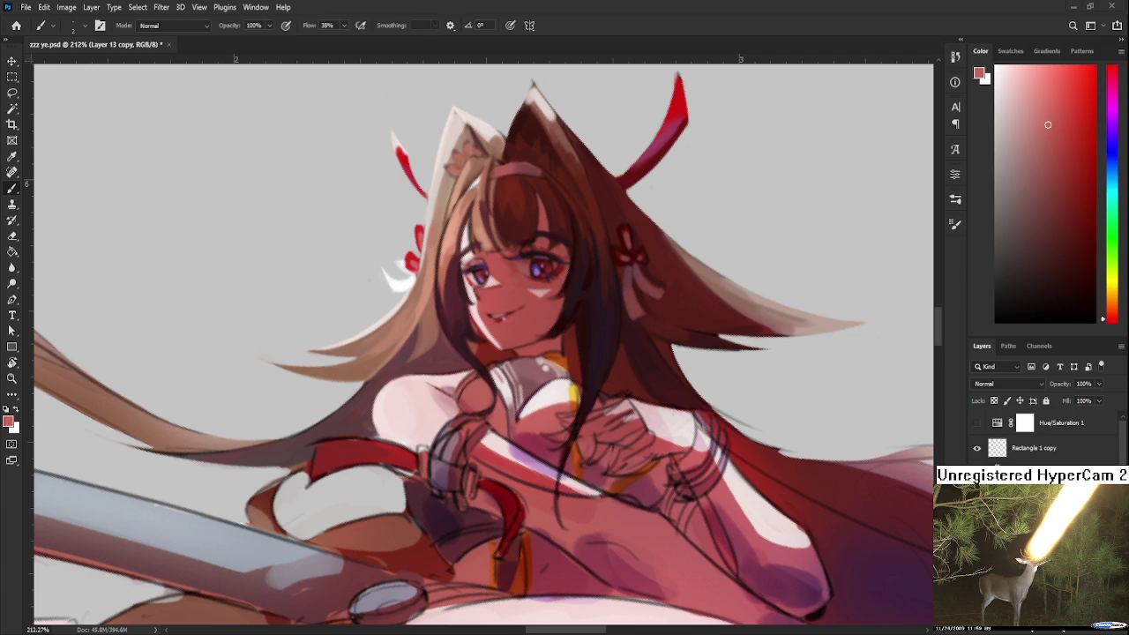
{"action": "scroll", "coordinate": [554, 540], "scroll_direction": "down", "scroll_amount": 2}
{"action": "scroll", "coordinate": [552, 540], "scroll_direction": "down", "scroll_amount": 1}
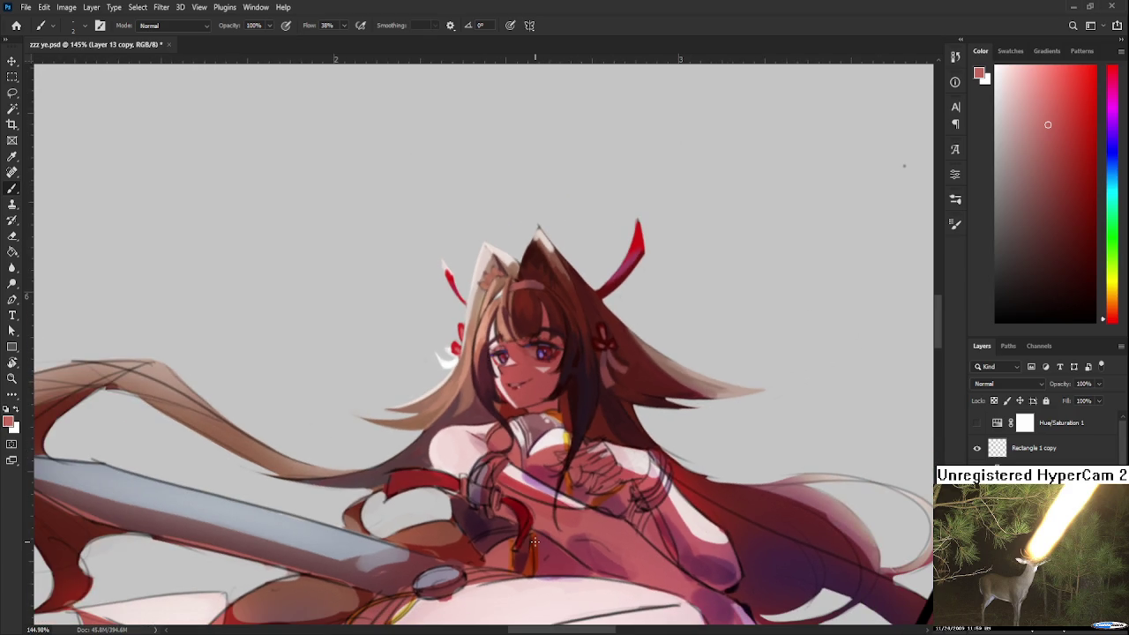
Zoom in on the chest and sample a light pink from it.
{"action": "scroll", "coordinate": [534, 541], "scroll_direction": "up", "scroll_amount": 1}
{"action": "scroll", "coordinate": [532, 540], "scroll_direction": "up", "scroll_amount": 1}
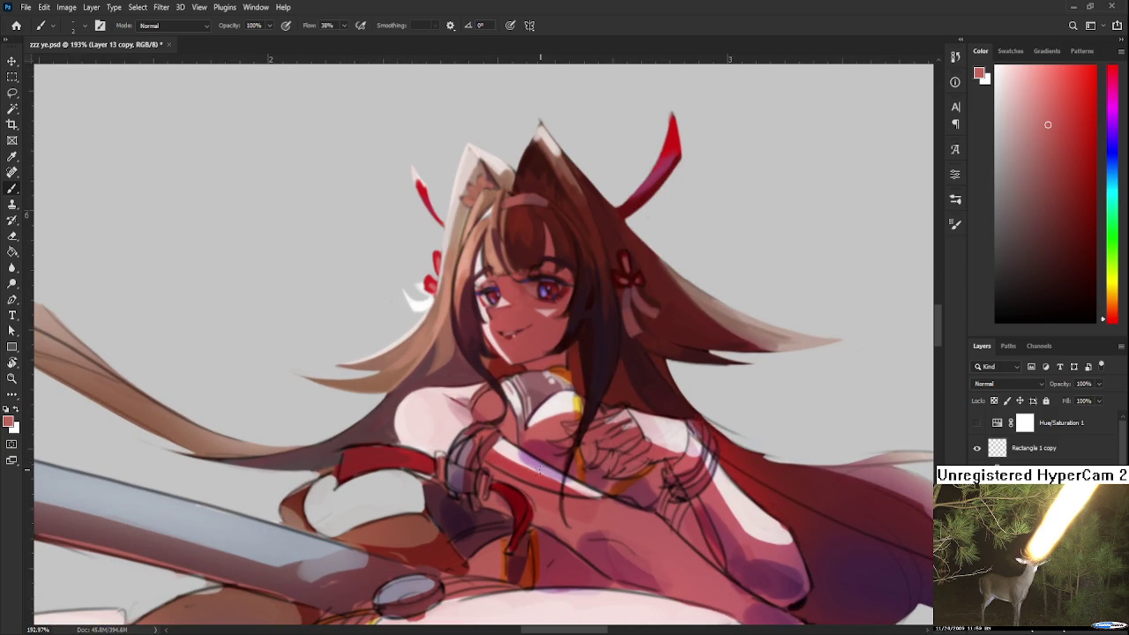
{"action": "left_click_drag", "start_coordinate": [482, 438], "coordinate": [432, 429]}
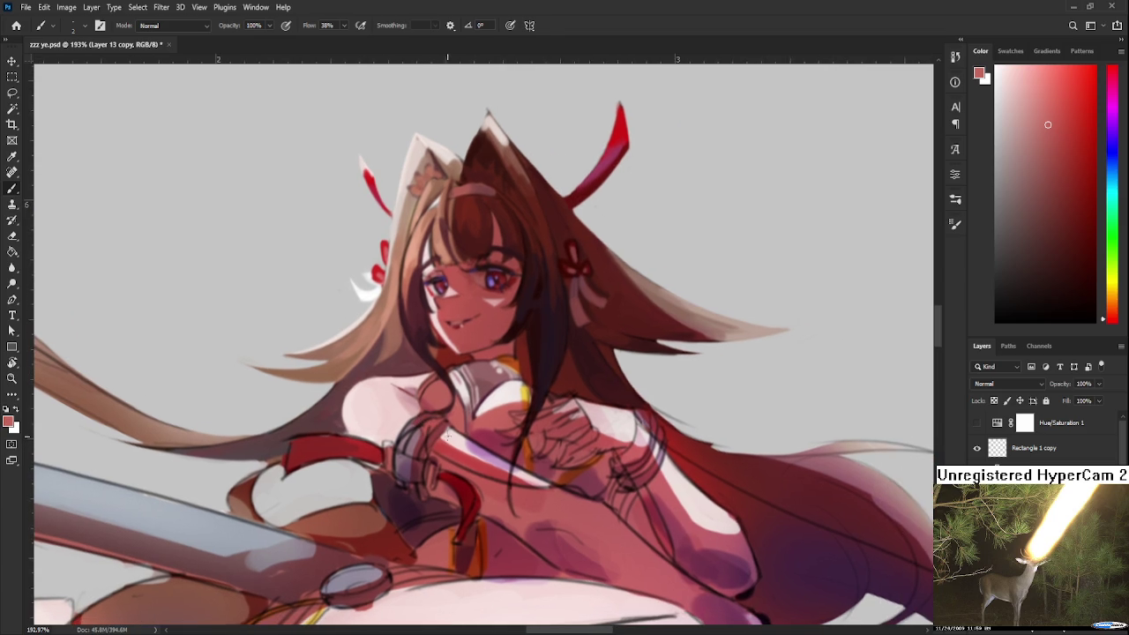
{"action": "left_click", "coordinate": [463, 441], "text": "alt"}
{"action": "left_click", "coordinate": [464, 444], "text": "alt"}
Sample reddish pink and darker red tones from the chest artwork.
{"action": "left_click_drag", "start_coordinate": [525, 467], "coordinate": [499, 456]}
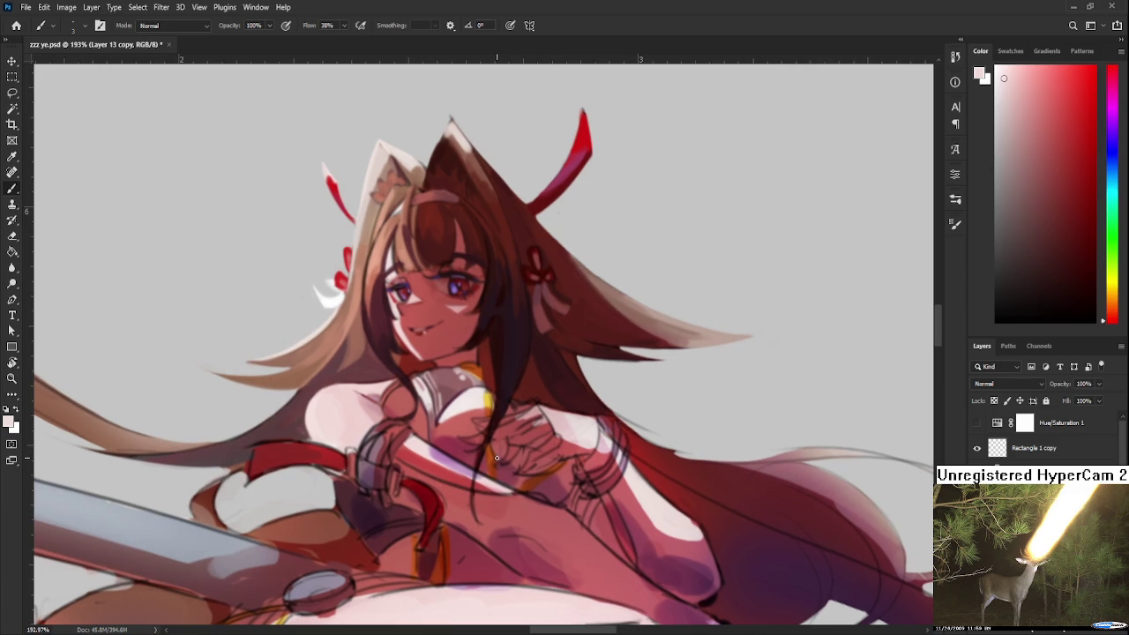
{"action": "scroll", "coordinate": [498, 457], "scroll_direction": "down", "scroll_amount": 2}
{"action": "scroll", "coordinate": [458, 424], "scroll_direction": "up", "scroll_amount": 2}
{"action": "scroll", "coordinate": [419, 390], "scroll_direction": "up", "scroll_amount": 1}
{"action": "scroll", "coordinate": [420, 391], "scroll_direction": "down", "scroll_amount": 1}
{"action": "scroll", "coordinate": [441, 388], "scroll_direction": "up", "scroll_amount": 1}
{"action": "left_click", "coordinate": [454, 441], "text": "alt"}
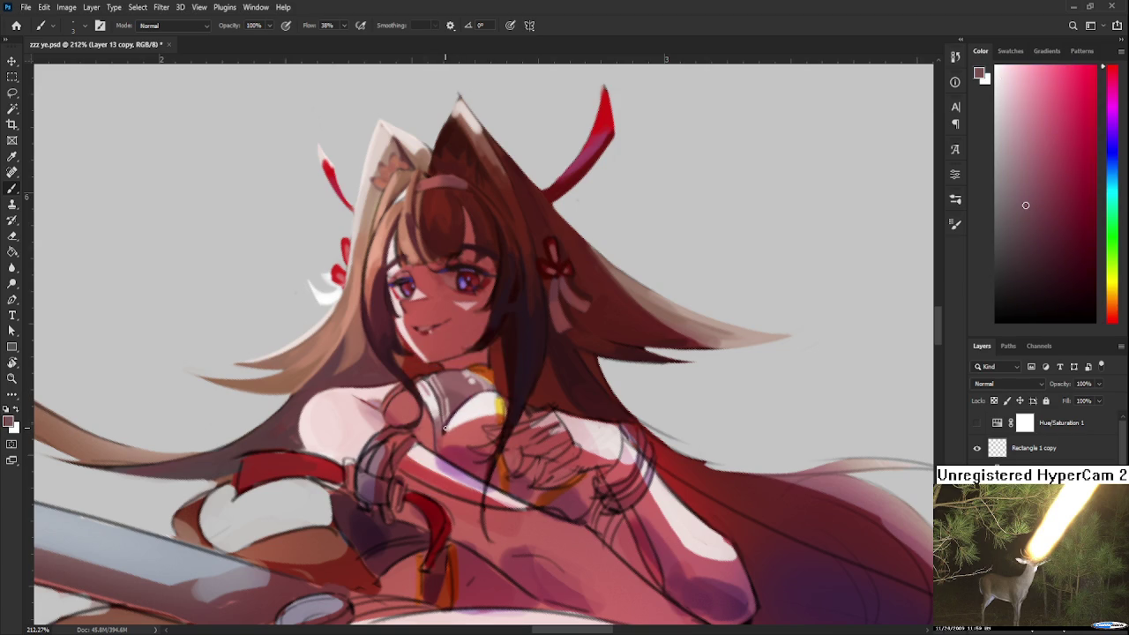
{"action": "left_click", "coordinate": [448, 428], "text": "alt"}
Settle on a muted rose pink sampled near the chest as the painting colour.
{"action": "left_click_drag", "start_coordinate": [531, 418], "coordinate": [553, 387]}
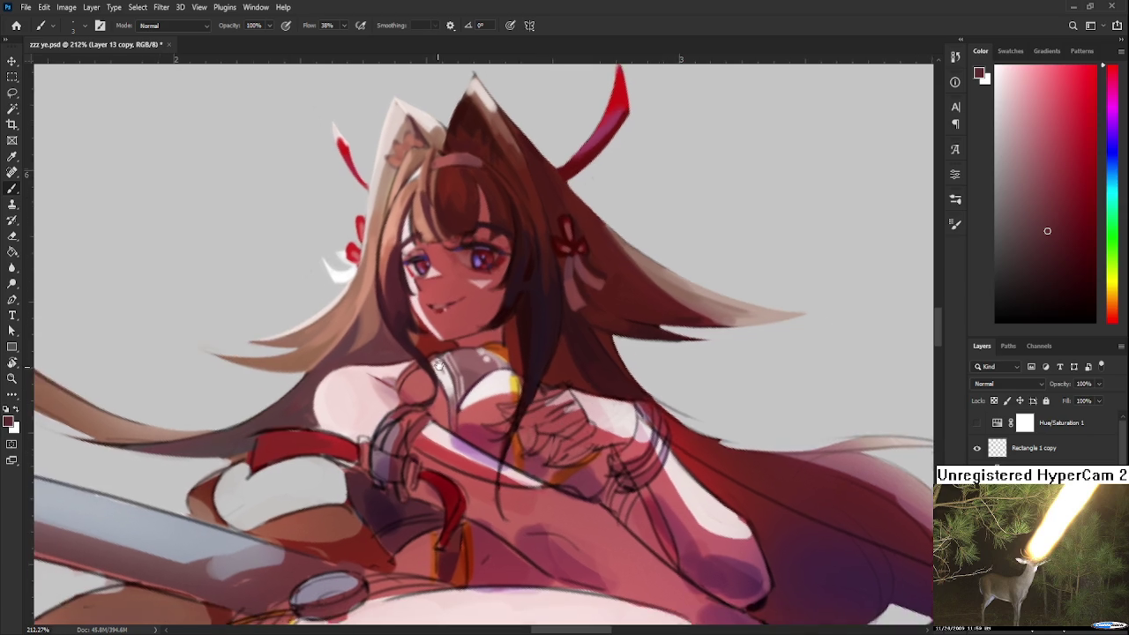
{"action": "left_click", "coordinate": [454, 395], "text": "alt"}
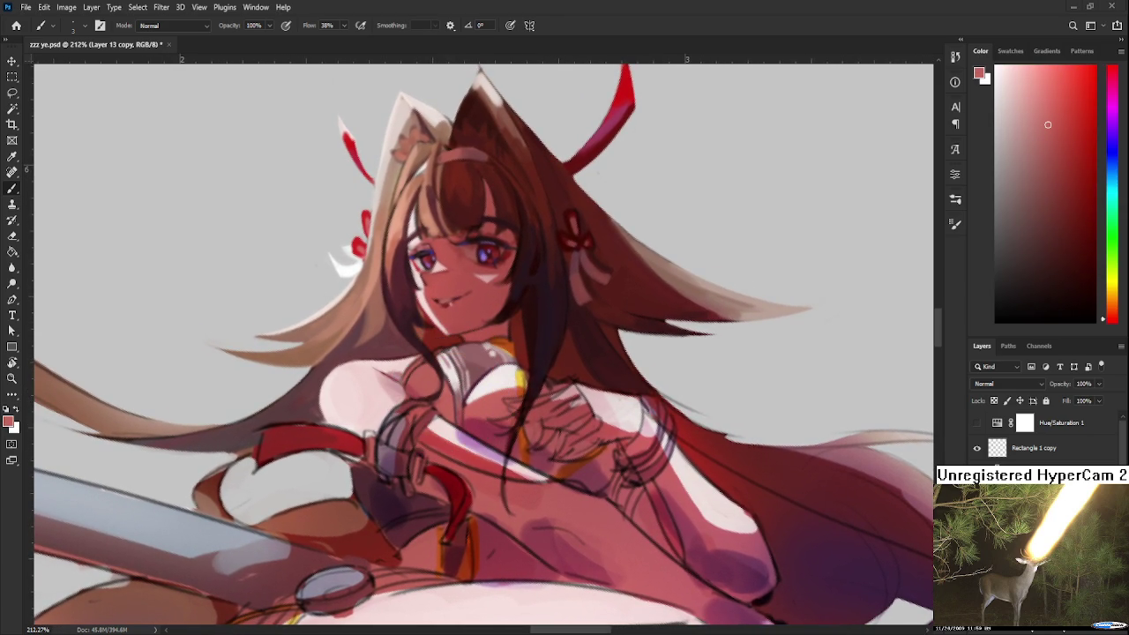
{"action": "scroll", "coordinate": [471, 424], "scroll_direction": "up", "scroll_amount": 3}
{"action": "left_click", "coordinate": [481, 420], "text": "alt"}
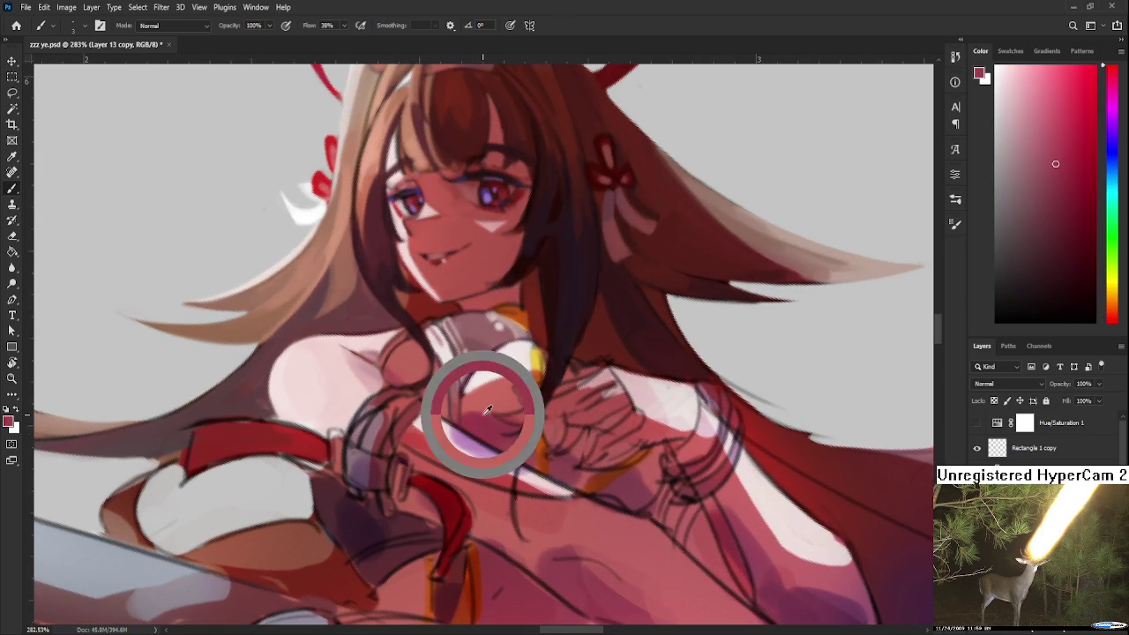
Tilt the canvas and sample chest shades, nudging the colour to a nearby darker tone.
{"action": "key", "text": "r"}
{"action": "left_click_drag", "start_coordinate": [481, 421], "coordinate": [411, 431]}
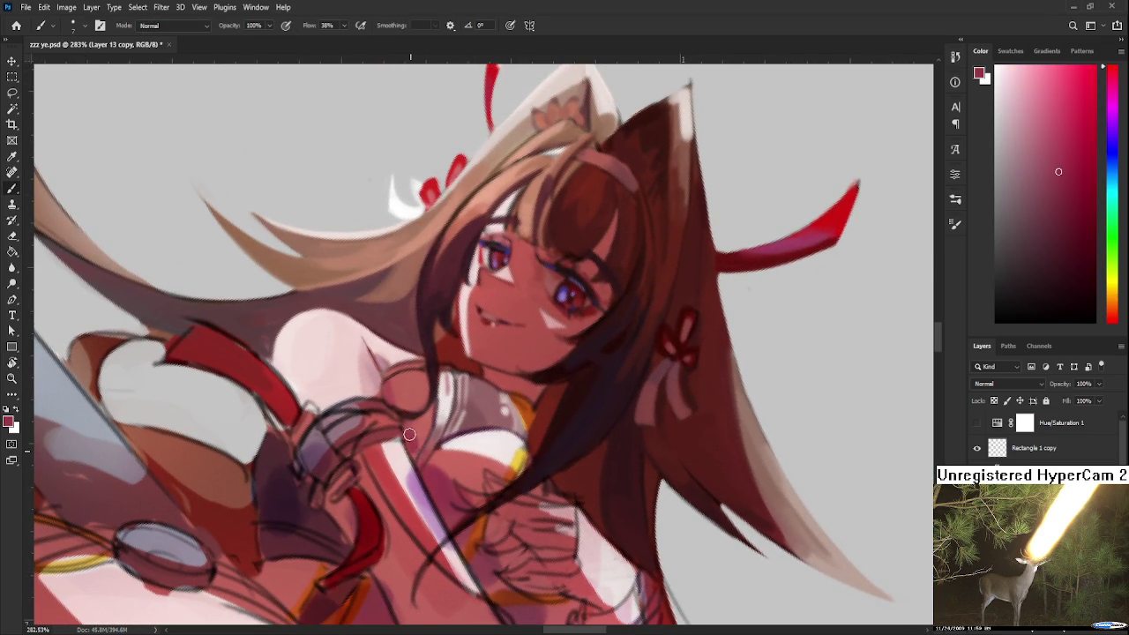
{"action": "left_click", "coordinate": [411, 432], "text": "alt"}
{"action": "left_click", "coordinate": [418, 439], "text": "alt"}
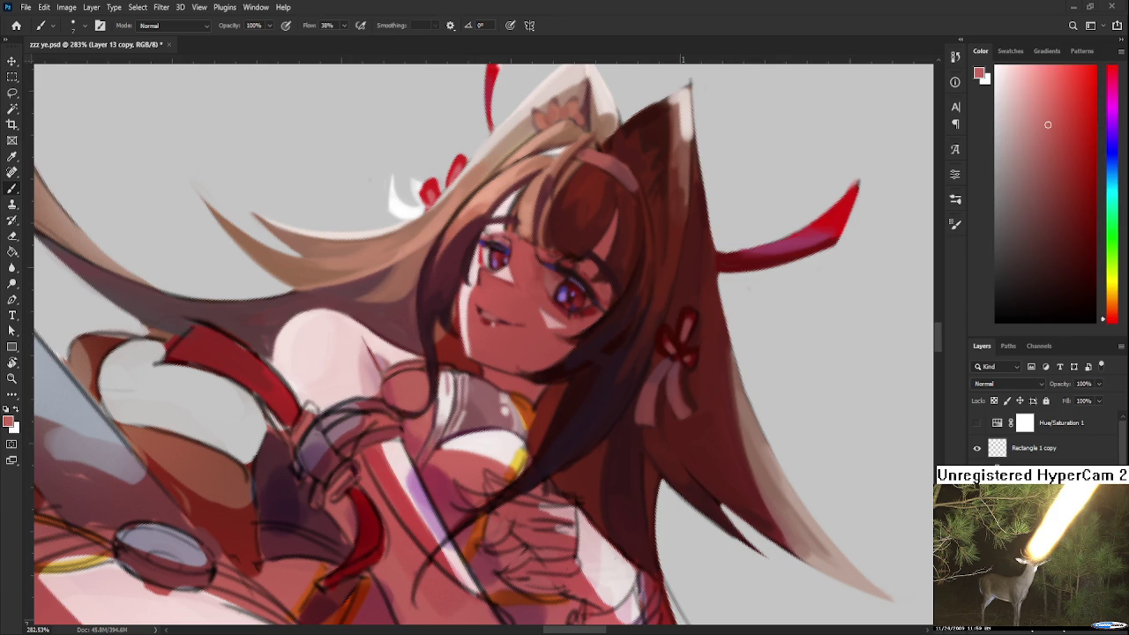
{"action": "left_click", "coordinate": [472, 415], "text": "alt"}
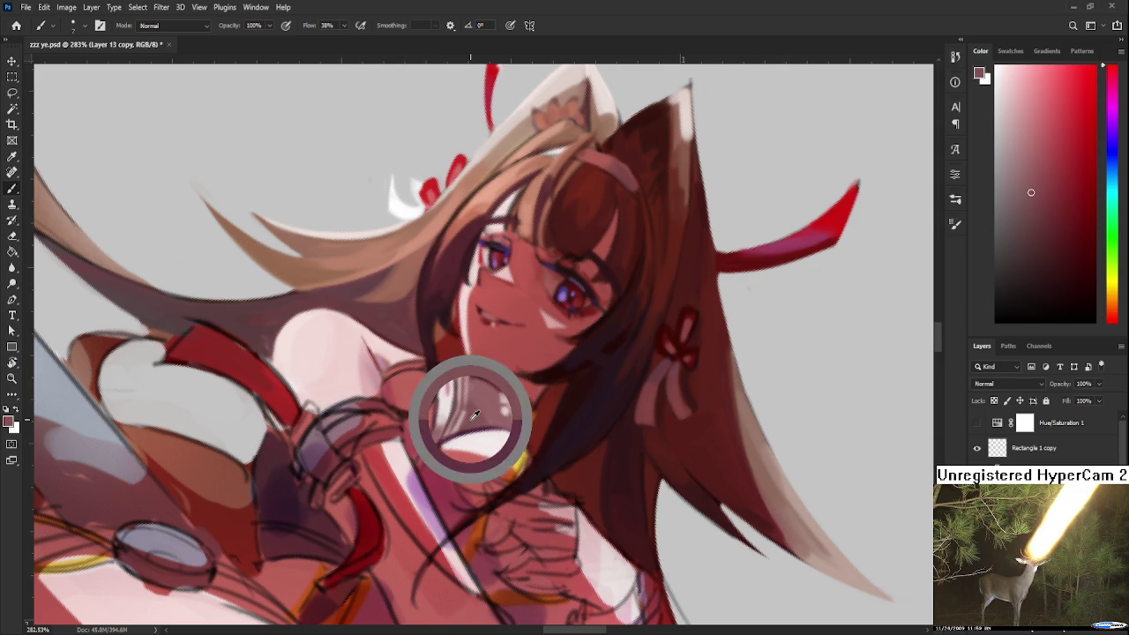
{"action": "left_click", "coordinate": [1016, 200]}
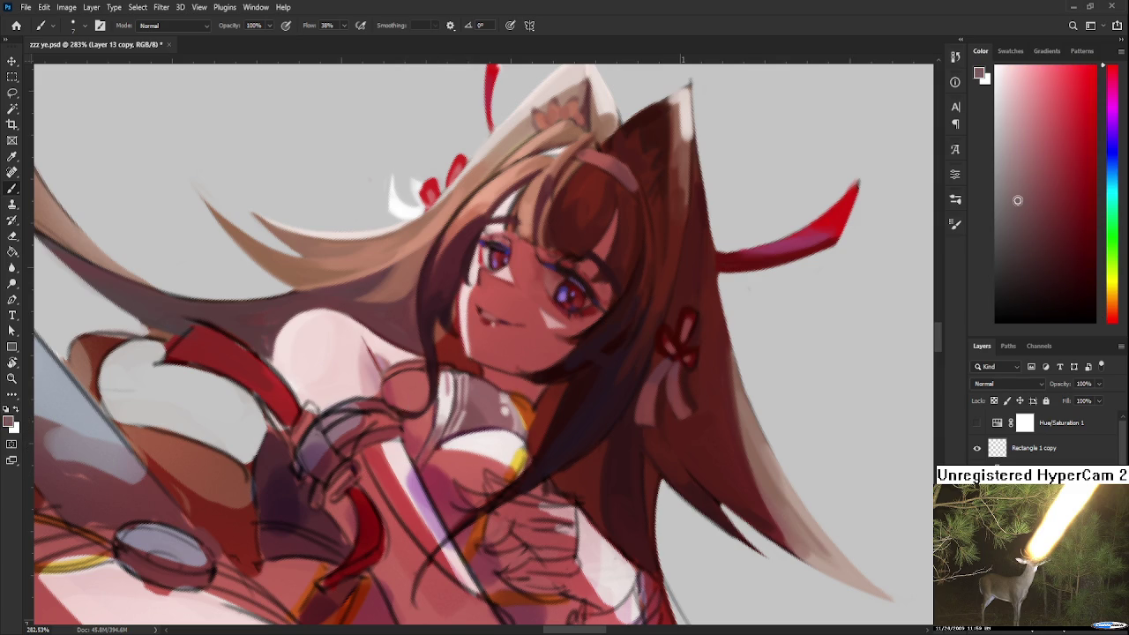
{"action": "left_click", "coordinate": [416, 438], "text": "alt"}
{"action": "left_click_drag", "start_coordinate": [420, 437], "coordinate": [416, 441]}
Resample mid pink tones from the chest area.
{"action": "left_click", "coordinate": [397, 398], "text": "alt"}
{"action": "left_click", "coordinate": [398, 394], "text": "alt"}
{"action": "left_click", "coordinate": [422, 395], "text": "alt"}
{"action": "left_click", "coordinate": [407, 391], "text": "alt"}
{"action": "left_click", "coordinate": [406, 385], "text": "alt"}
{"action": "left_click", "coordinate": [407, 388], "text": "alt"}
{"action": "left_click", "coordinate": [403, 383], "text": "alt"}
{"action": "left_click", "coordinate": [403, 385], "text": "alt"}
Pick a warm reddish pink from the chest while turning the view near upright.
{"action": "left_click_drag", "start_coordinate": [438, 411], "coordinate": [406, 313]}
{"action": "left_click", "coordinate": [407, 394], "text": "alt"}
{"action": "left_click", "coordinate": [388, 300], "text": "alt"}
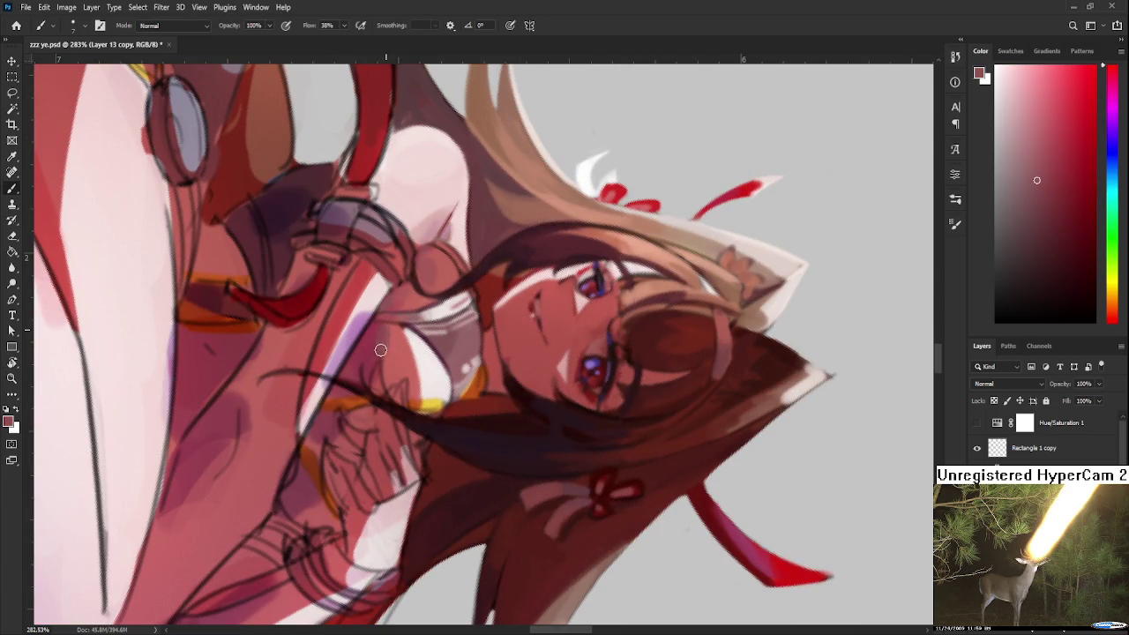
{"action": "left_click", "coordinate": [406, 328], "text": "alt"}
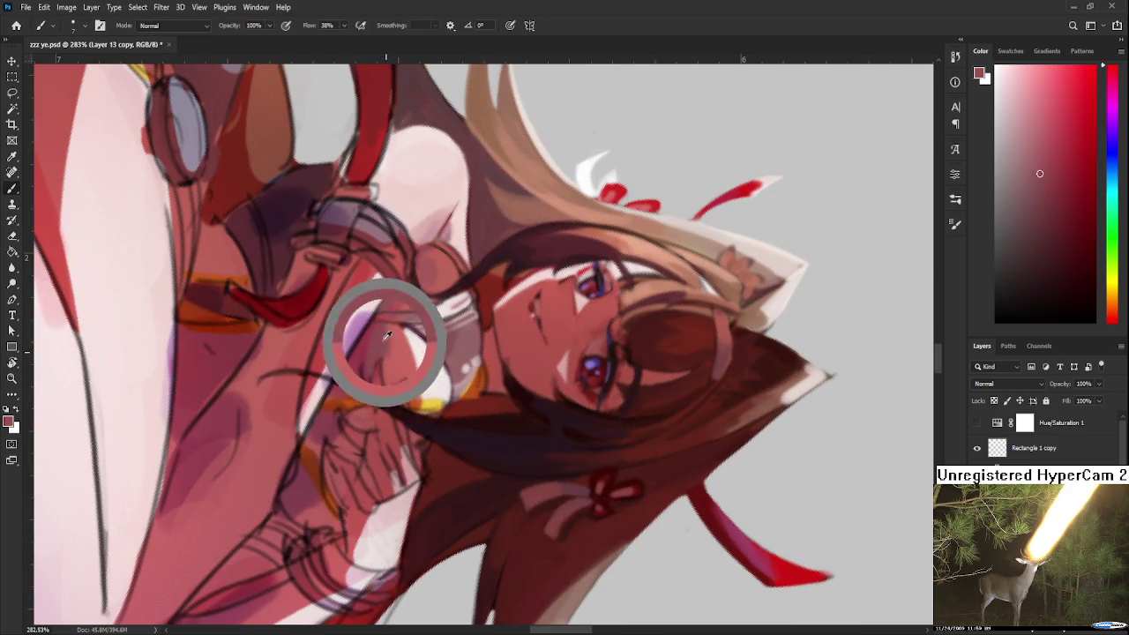
{"action": "left_click", "coordinate": [396, 344], "text": "alt"}
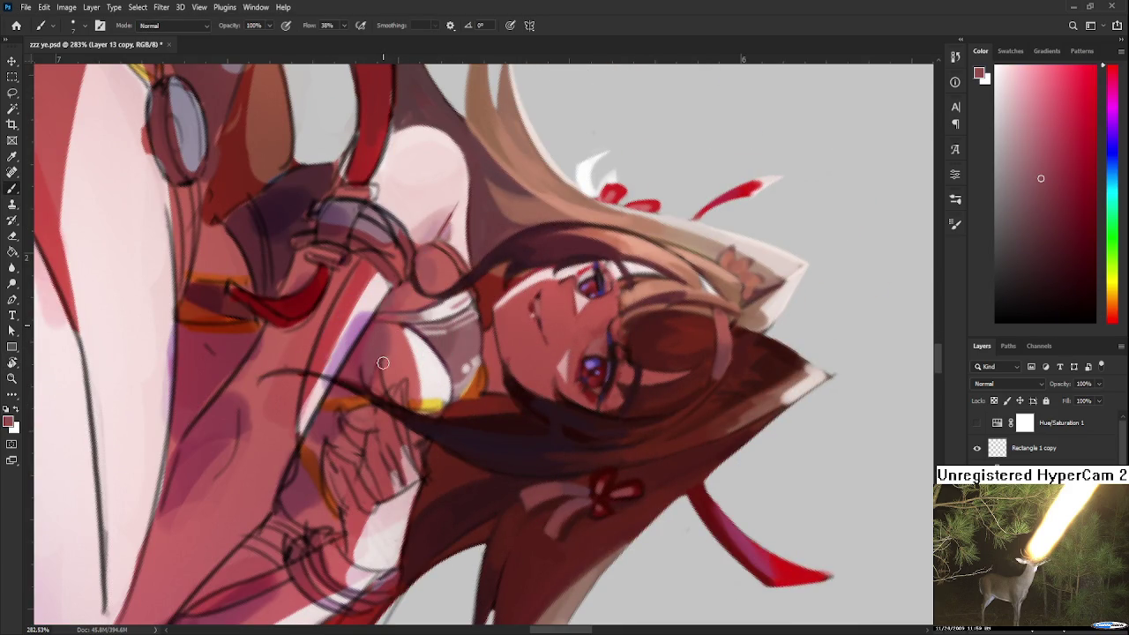
{"action": "key", "text": "r"}
{"action": "mouse_move", "coordinate": [385, 361]}
{"action": "left_mouse_down"}
{"action": "mouse_move", "coordinate": [572, 417]}
{"action": "mouse_move", "coordinate": [440, 435]}
{"action": "left_mouse_up"}
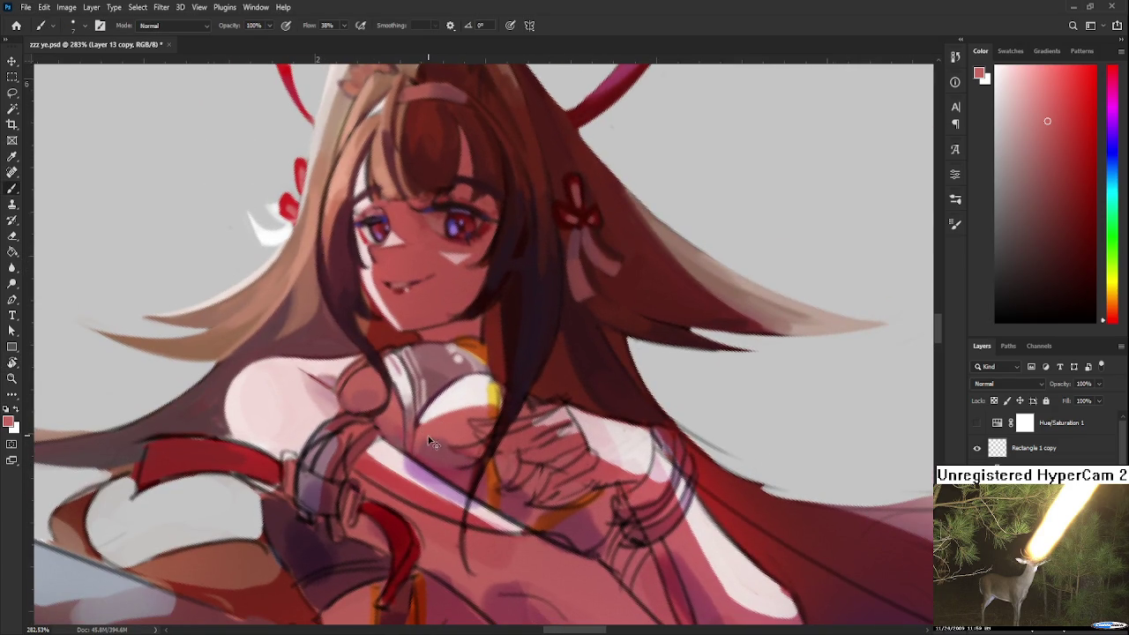
{"action": "key", "text": "r"}
{"action": "left_click_drag", "start_coordinate": [436, 438], "coordinate": [569, 424]}
Dab darker paint over the chest highlight and undo a stray dark outline stroke.
{"action": "scroll", "coordinate": [569, 424], "scroll_direction": "down", "scroll_amount": 5}
{"action": "scroll", "coordinate": [534, 380], "scroll_direction": "up", "scroll_amount": 4}
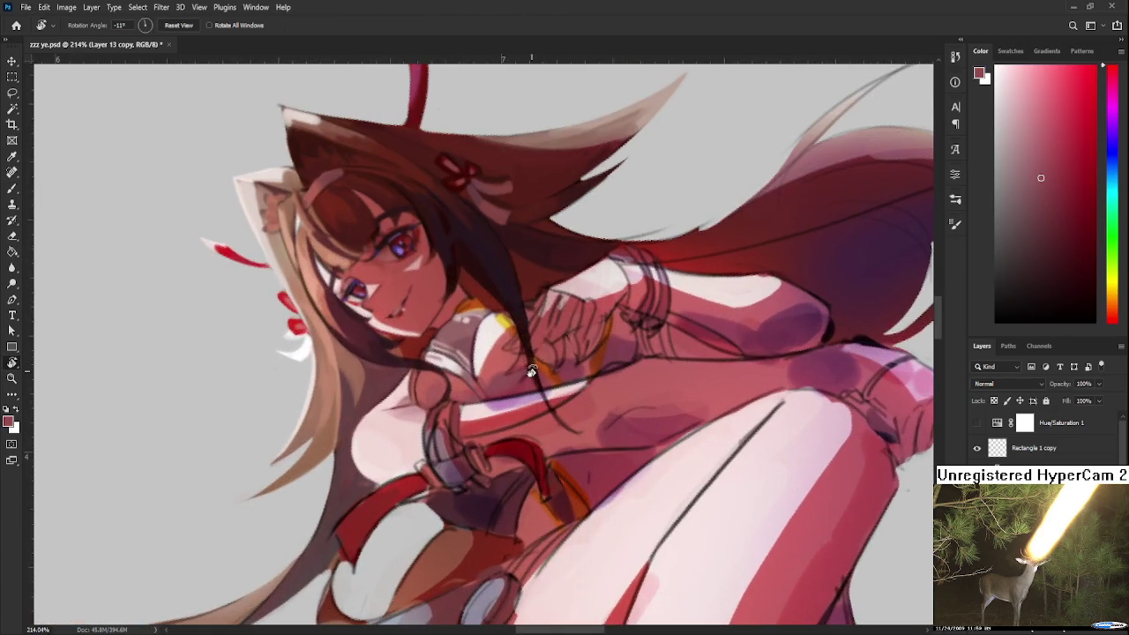
{"action": "left_click_drag", "start_coordinate": [531, 370], "coordinate": [494, 388]}
{"action": "scroll", "coordinate": [465, 387], "scroll_direction": "up", "scroll_amount": 2}
{"action": "key", "text": "b"}
{"action": "left_click", "coordinate": [420, 361], "text": "alt"}
{"action": "left_click", "coordinate": [448, 308]}
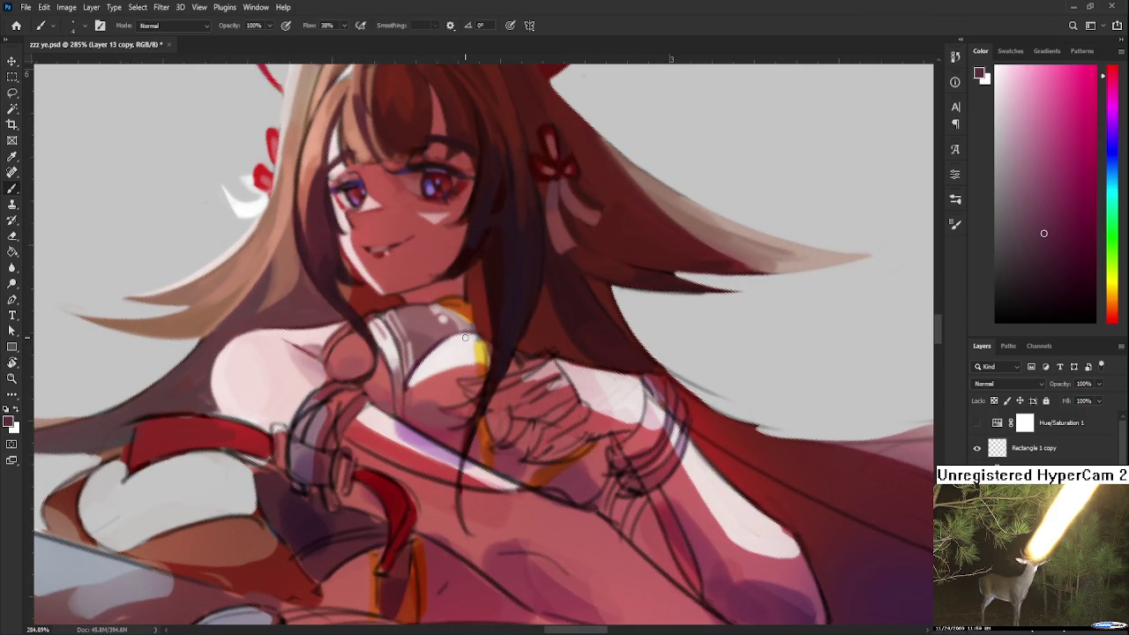
{"action": "left_click_drag", "start_coordinate": [421, 383], "coordinate": [461, 337]}
{"action": "key", "text": "ctrl+z"}
Rotate the view nearly upside down and sample colours from the chest.
{"action": "key", "text": "r"}
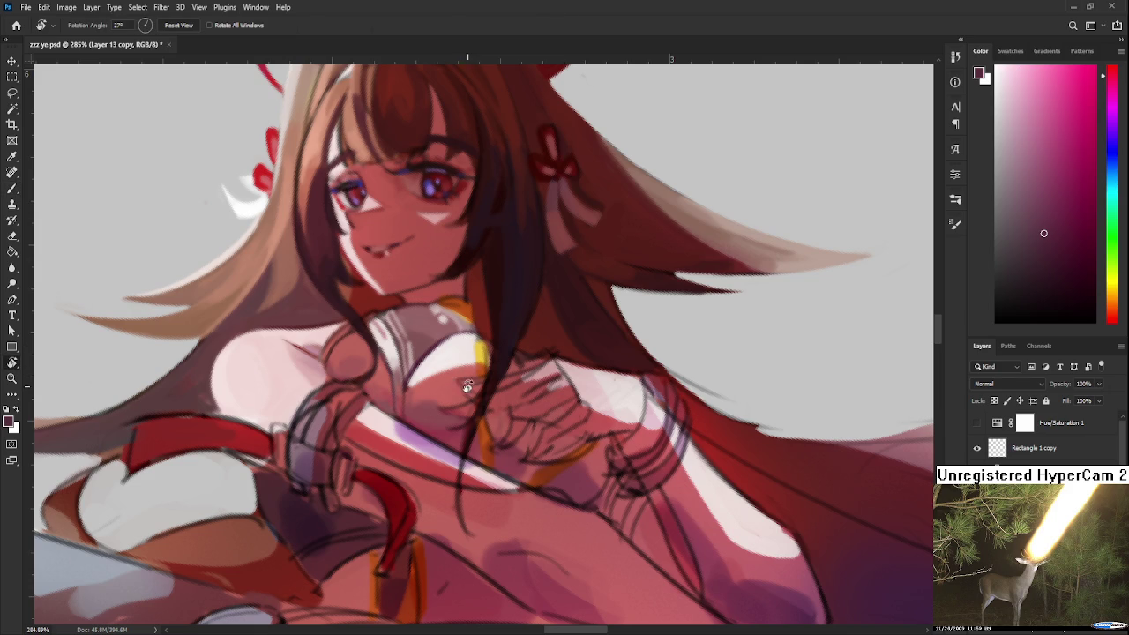
{"action": "left_click_drag", "start_coordinate": [461, 347], "coordinate": [487, 375]}
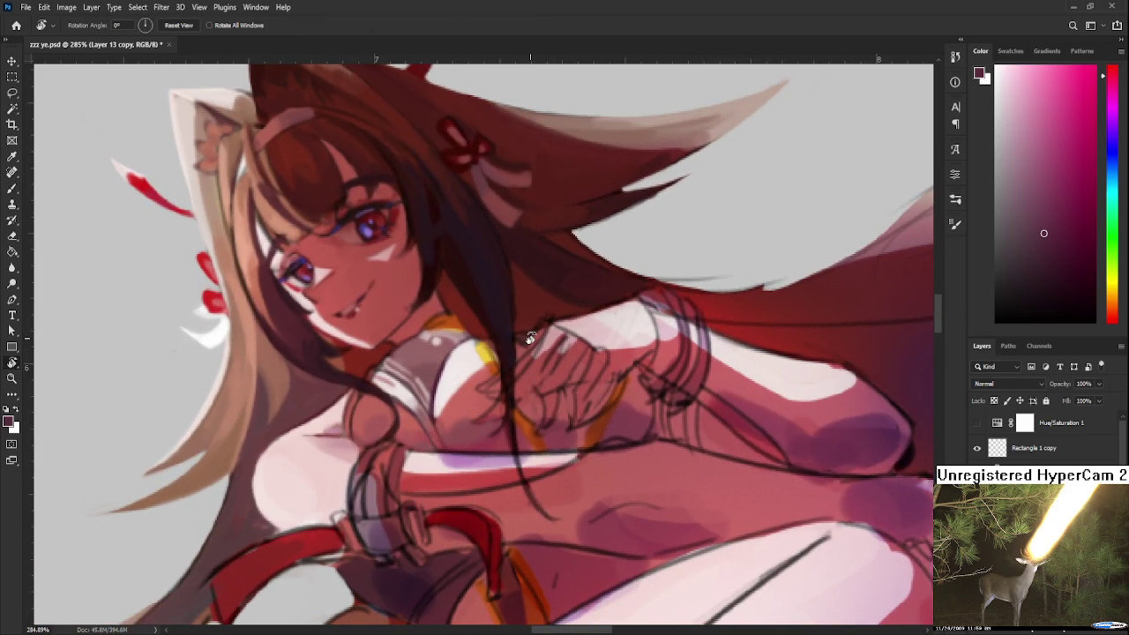
{"action": "mouse_move", "coordinate": [530, 338]}
{"action": "left_mouse_down"}
{"action": "mouse_move", "coordinate": [524, 400]}
{"action": "mouse_move", "coordinate": [352, 454]}
{"action": "left_mouse_up"}
{"action": "key", "text": "b"}
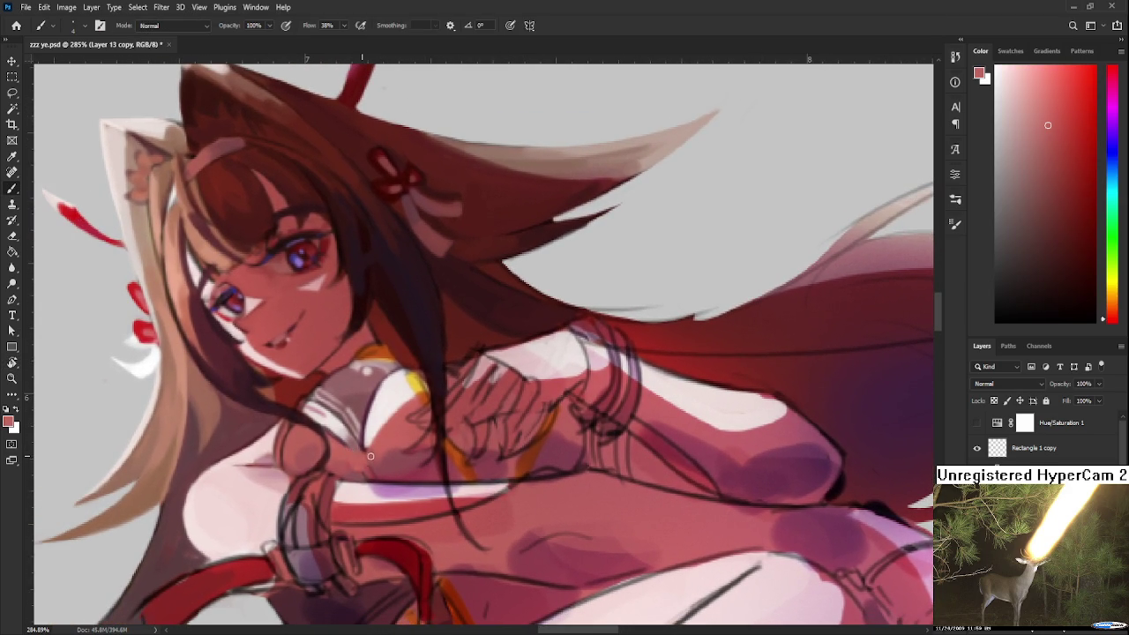
{"action": "left_click", "coordinate": [371, 472], "text": "alt"}
{"action": "left_click", "coordinate": [345, 450], "text": "alt"}
{"action": "key", "text": "r"}
{"action": "mouse_move", "coordinate": [344, 451]}
{"action": "left_mouse_down"}
{"action": "mouse_move", "coordinate": [404, 472]}
{"action": "mouse_move", "coordinate": [414, 450]}
{"action": "left_mouse_up"}
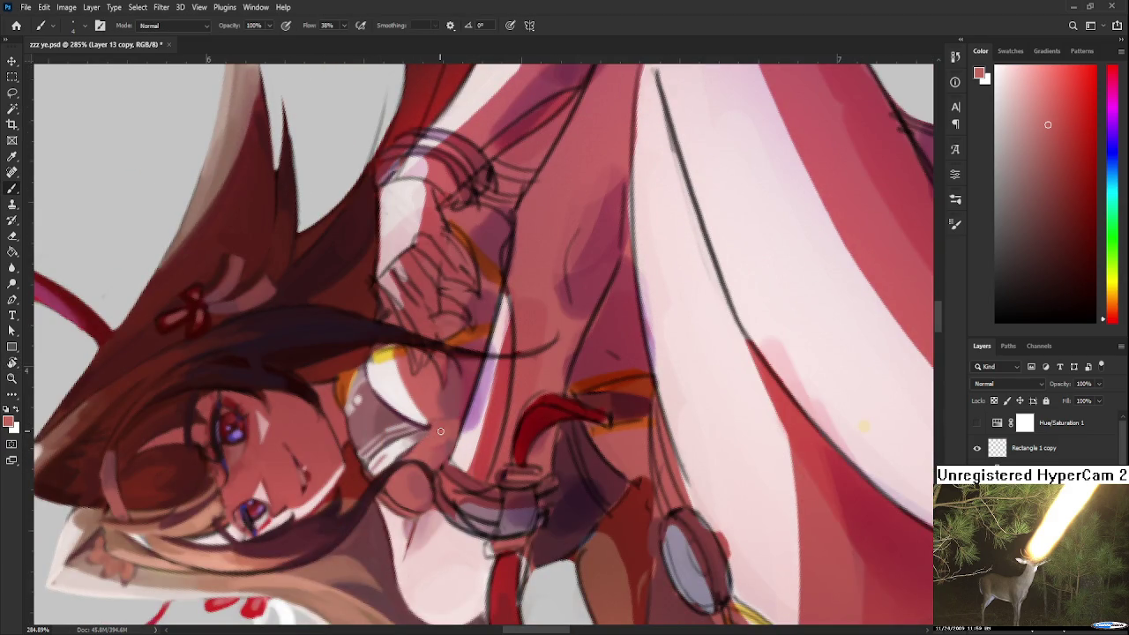
Sample deep mauve and lighter pink shades from the chest, then turn the view upright.
{"action": "left_click", "coordinate": [412, 435], "text": "alt"}
{"action": "left_click", "coordinate": [412, 435], "text": "alt"}
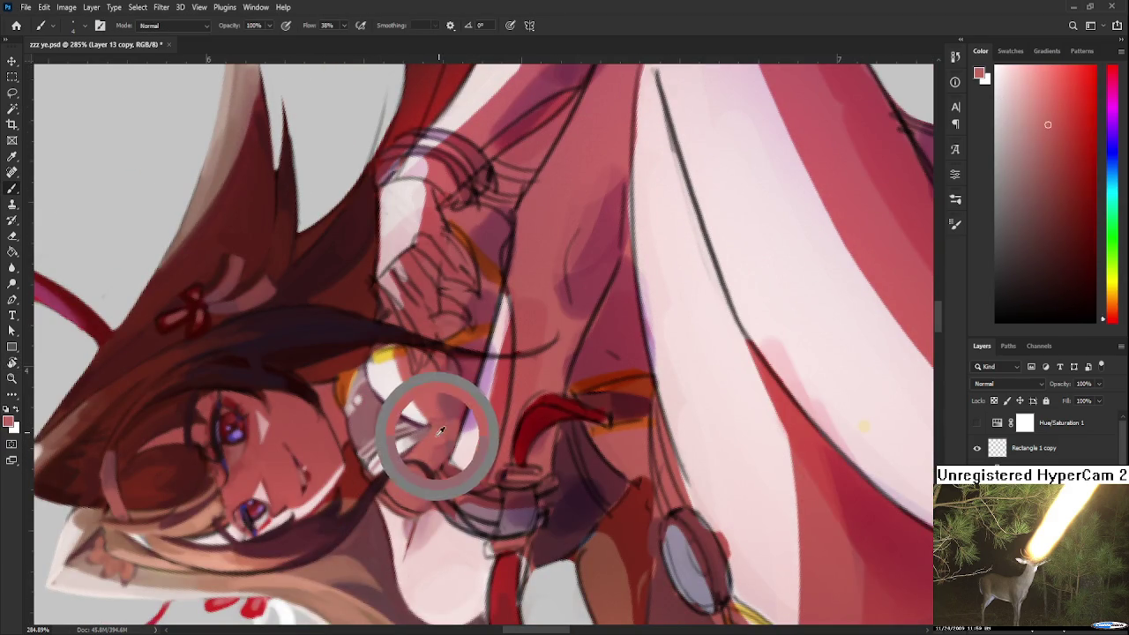
{"action": "left_click", "coordinate": [416, 430], "text": "alt"}
{"action": "left_click", "coordinate": [413, 426], "text": "alt"}
{"action": "left_click", "coordinate": [411, 418], "text": "alt"}
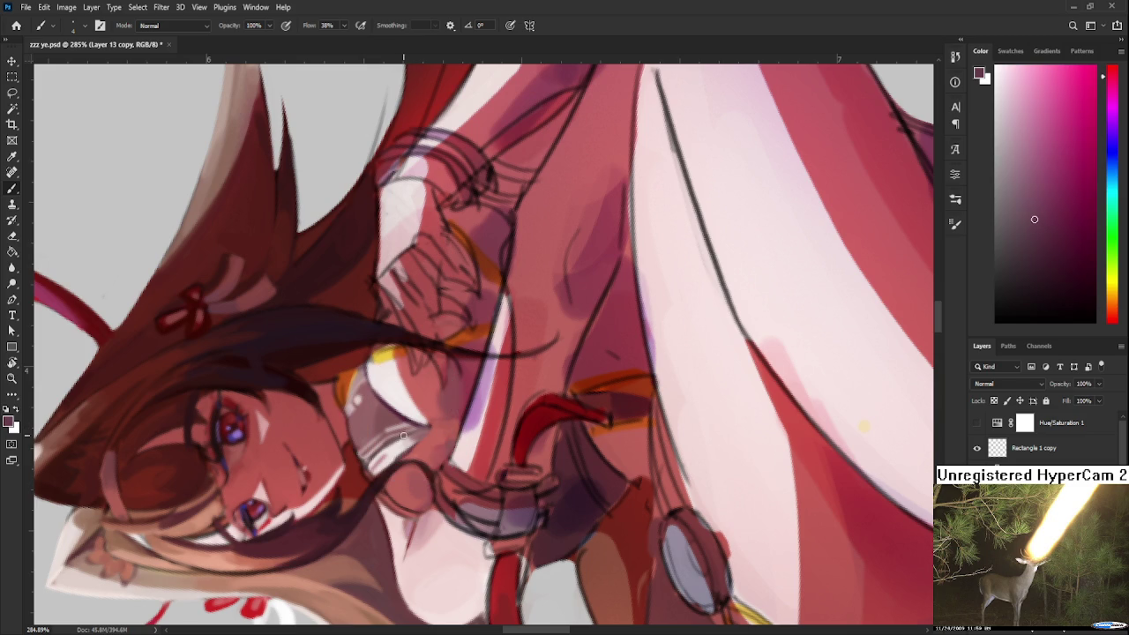
{"action": "left_click", "coordinate": [427, 437], "text": "alt"}
{"action": "key", "text": "r"}
{"action": "left_click_drag", "start_coordinate": [428, 437], "coordinate": [425, 452]}
{"action": "key", "text": "b"}
Sample near-white, mauve-pink and muted pink tones around the collar.
{"action": "left_click", "coordinate": [406, 400], "text": "alt"}
{"action": "left_click", "coordinate": [403, 381], "text": "alt"}
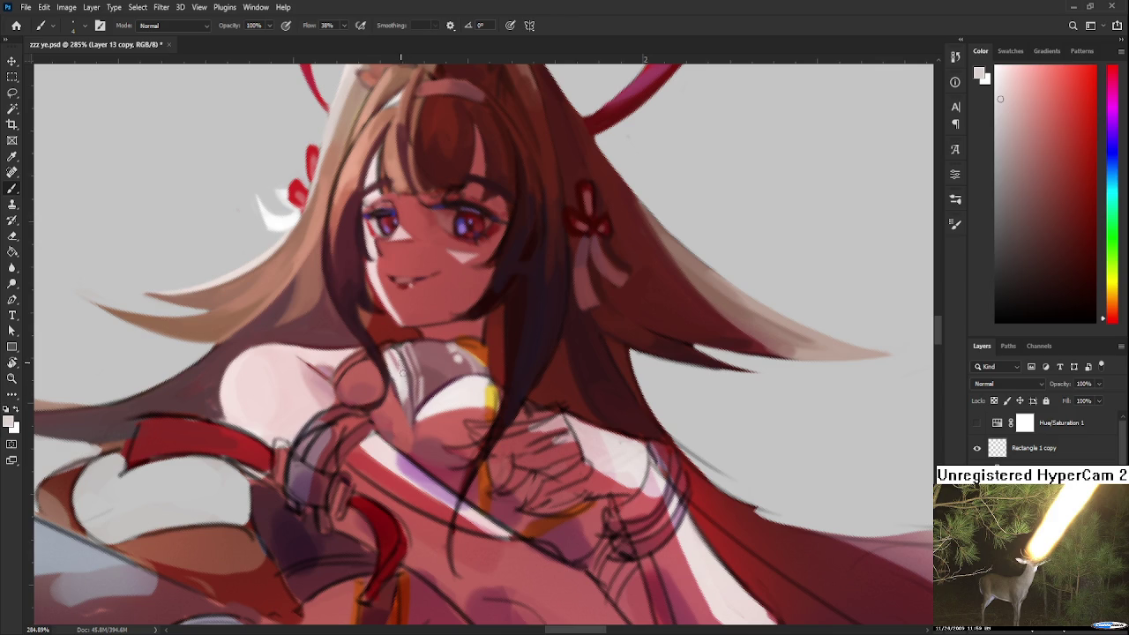
{"action": "left_click", "coordinate": [404, 387], "text": "alt"}
{"action": "left_click", "coordinate": [407, 378], "text": "alt"}
{"action": "left_click", "coordinate": [407, 407], "text": "alt"}
{"action": "left_click_drag", "start_coordinate": [410, 405], "coordinate": [392, 385]}
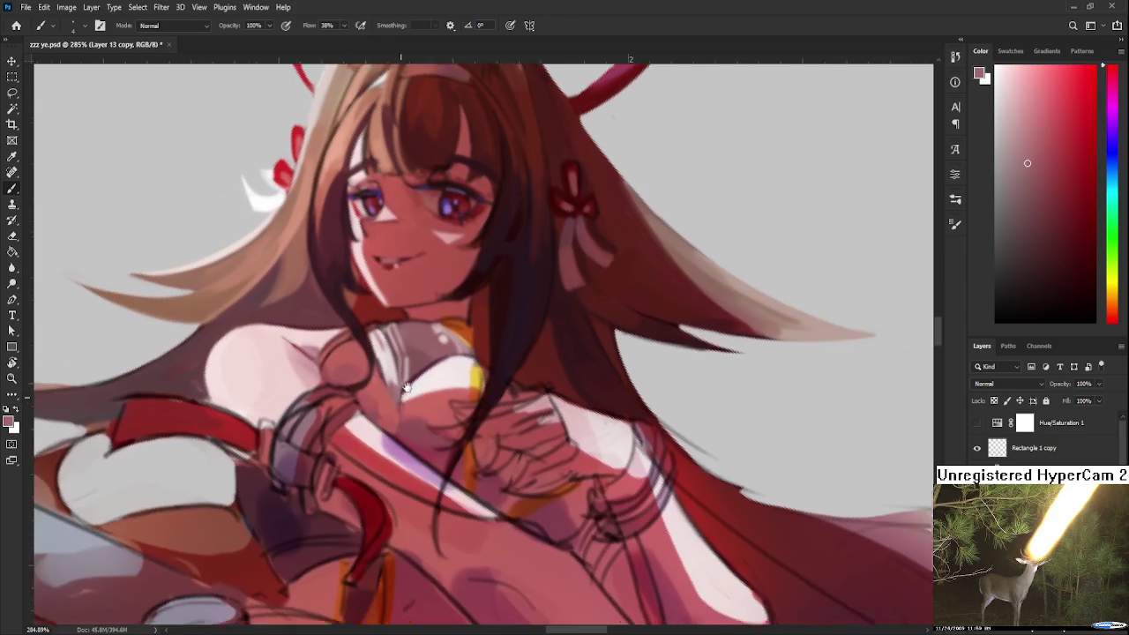
{"action": "left_click", "coordinate": [392, 385], "text": "alt"}
{"action": "left_click", "coordinate": [414, 360], "text": "alt"}
Paint faint darker mauve-pink shading on the chest just below the collar.
{"action": "left_click_drag", "start_coordinate": [416, 357], "coordinate": [416, 332]}
{"action": "left_click", "coordinate": [409, 338], "text": "alt"}
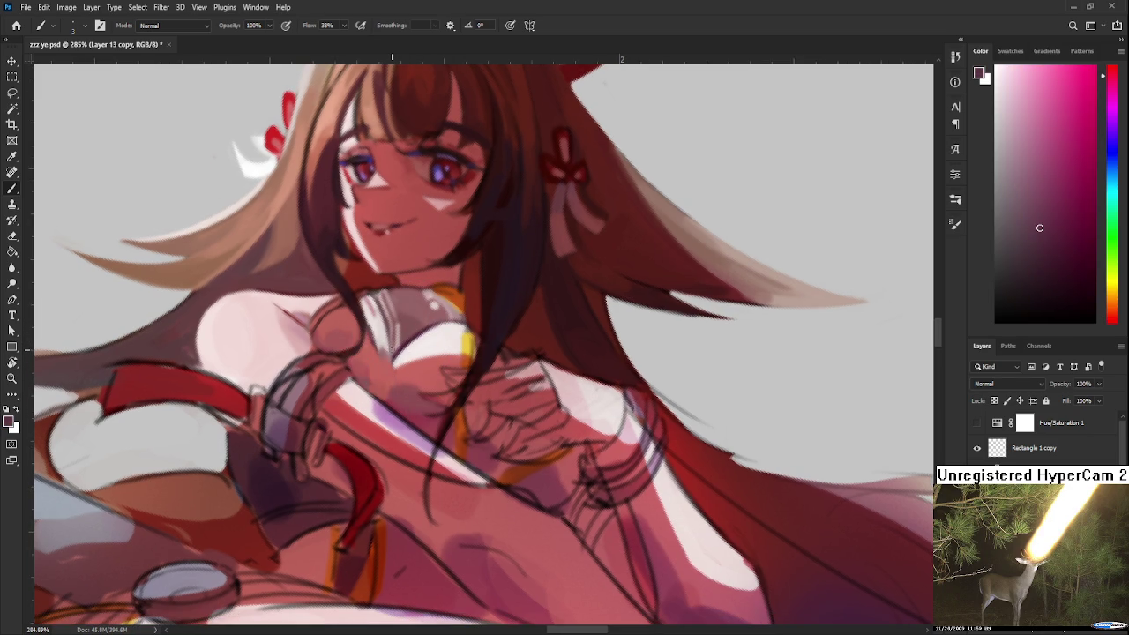
{"action": "left_click", "coordinate": [412, 353], "text": "alt"}
{"action": "left_click_drag", "start_coordinate": [389, 340], "coordinate": [420, 426]}
{"action": "key", "text": "r"}
{"action": "left_click_drag", "start_coordinate": [417, 422], "coordinate": [560, 411]}
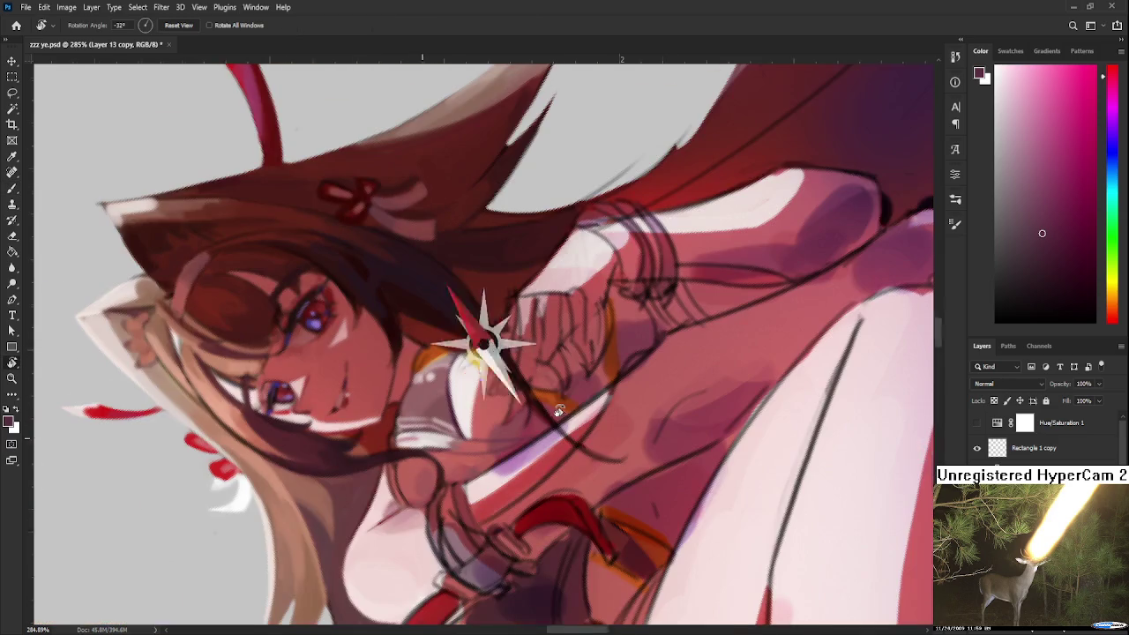
Zoom out, reset the view rotation upright, and zoom back in on the chest.
{"action": "scroll", "coordinate": [561, 411], "scroll_direction": "down", "scroll_amount": 3}
{"action": "scroll", "coordinate": [555, 423], "scroll_direction": "down", "scroll_amount": 3}
{"action": "scroll", "coordinate": [538, 458], "scroll_direction": "down", "scroll_amount": 2}
{"action": "key", "text": "Escape"}
{"action": "scroll", "coordinate": [516, 413], "scroll_direction": "up", "scroll_amount": 2}
{"action": "scroll", "coordinate": [507, 409], "scroll_direction": "up", "scroll_amount": 2}
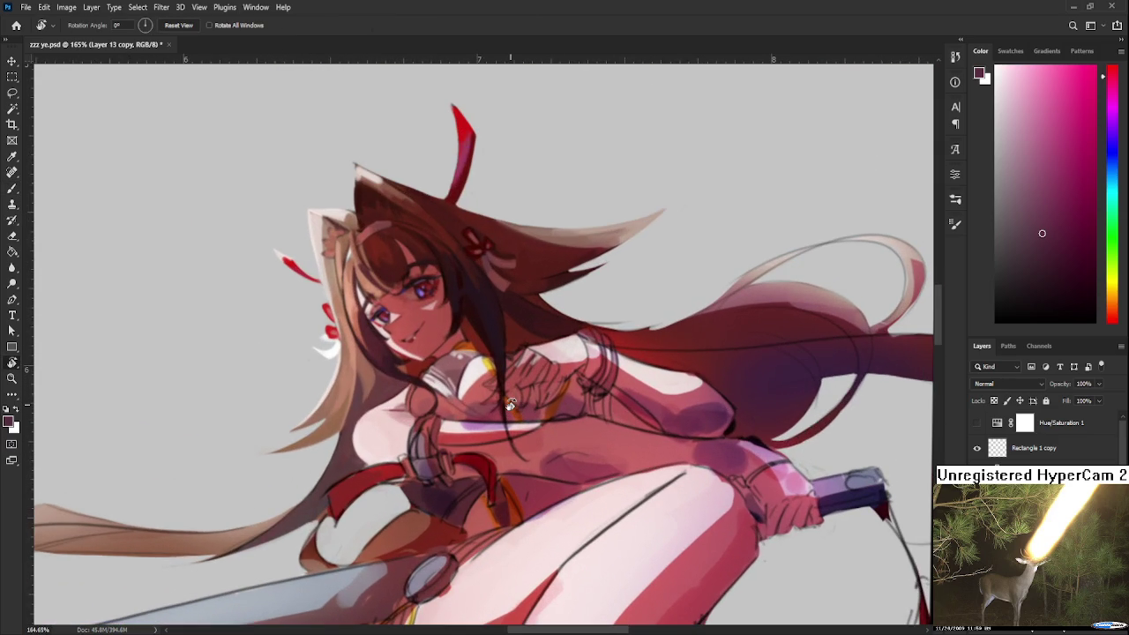
{"action": "scroll", "coordinate": [501, 407], "scroll_direction": "up", "scroll_amount": 2}
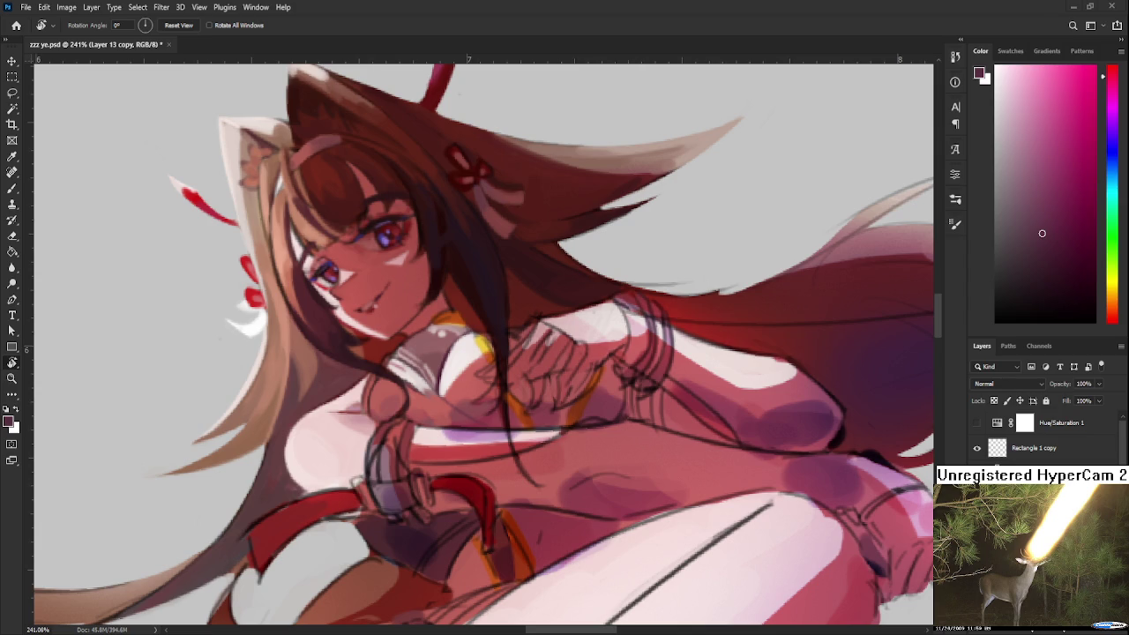
{"action": "left_click_drag", "start_coordinate": [494, 379], "coordinate": [471, 421]}
With the Brush, sample a pinkish mauve skin tone from the chest.
{"action": "key", "text": "b"}
{"action": "left_click", "coordinate": [432, 386], "text": "alt"}
{"action": "left_click", "coordinate": [428, 387], "text": "alt"}
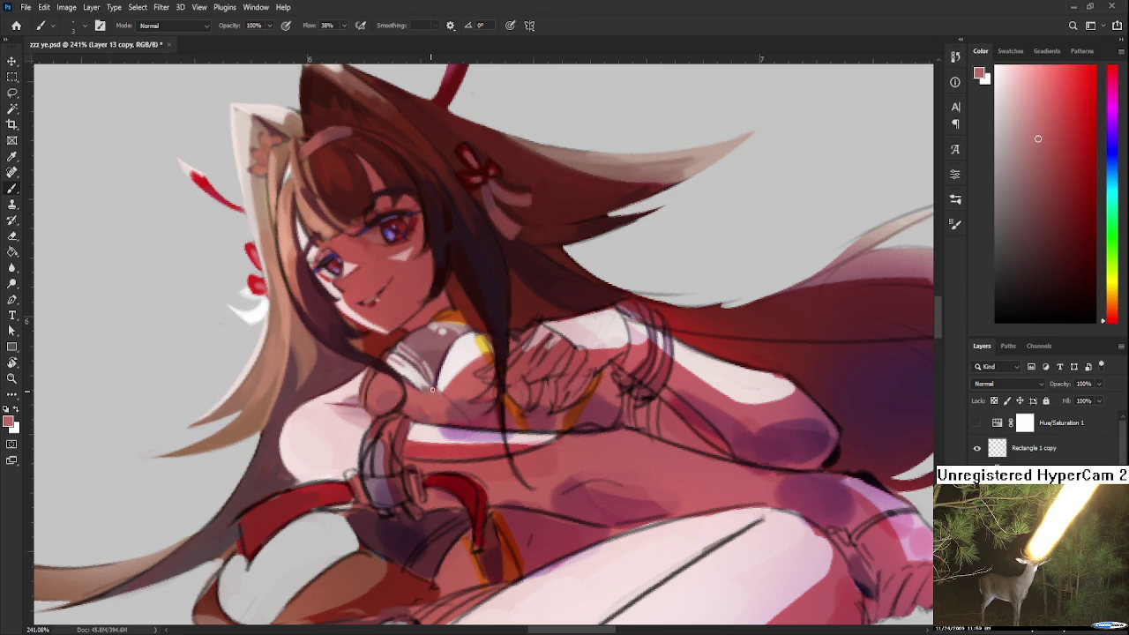
{"action": "left_click", "coordinate": [439, 389], "text": "alt"}
{"action": "scroll", "coordinate": [482, 391], "scroll_direction": "down", "scroll_amount": 5, "text": "alt"}
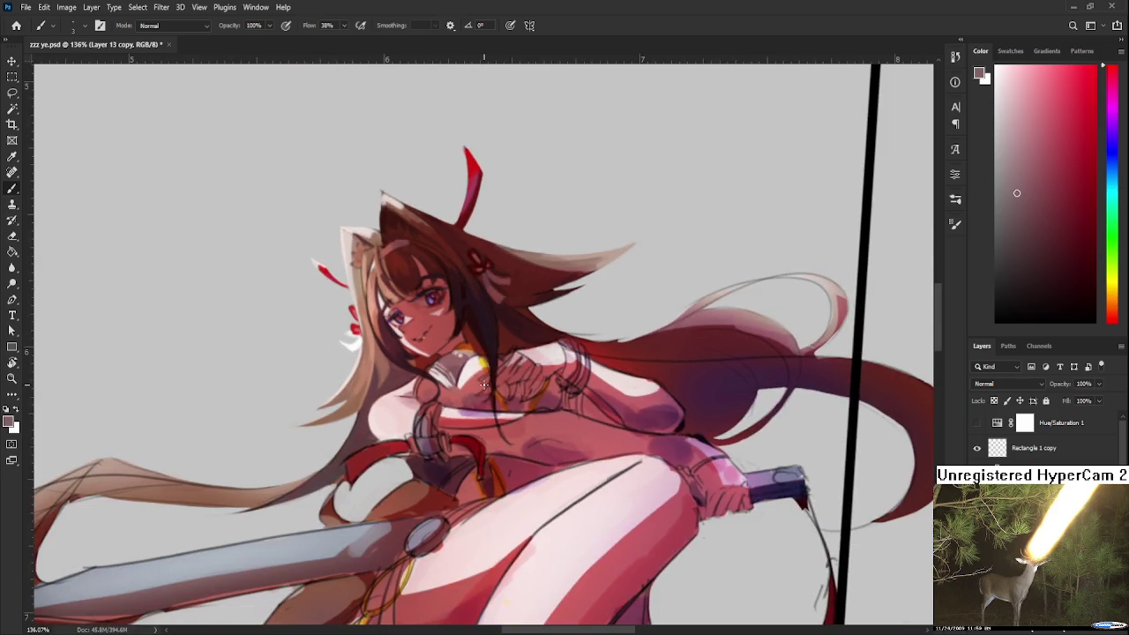
Tilt the canvas view and sample a dusty red from the chest and collar.
{"action": "scroll", "coordinate": [481, 391], "scroll_direction": "up", "scroll_amount": 8, "text": "alt"}
{"action": "key", "text": "r"}
{"action": "left_click_drag", "start_coordinate": [482, 376], "coordinate": [412, 429]}
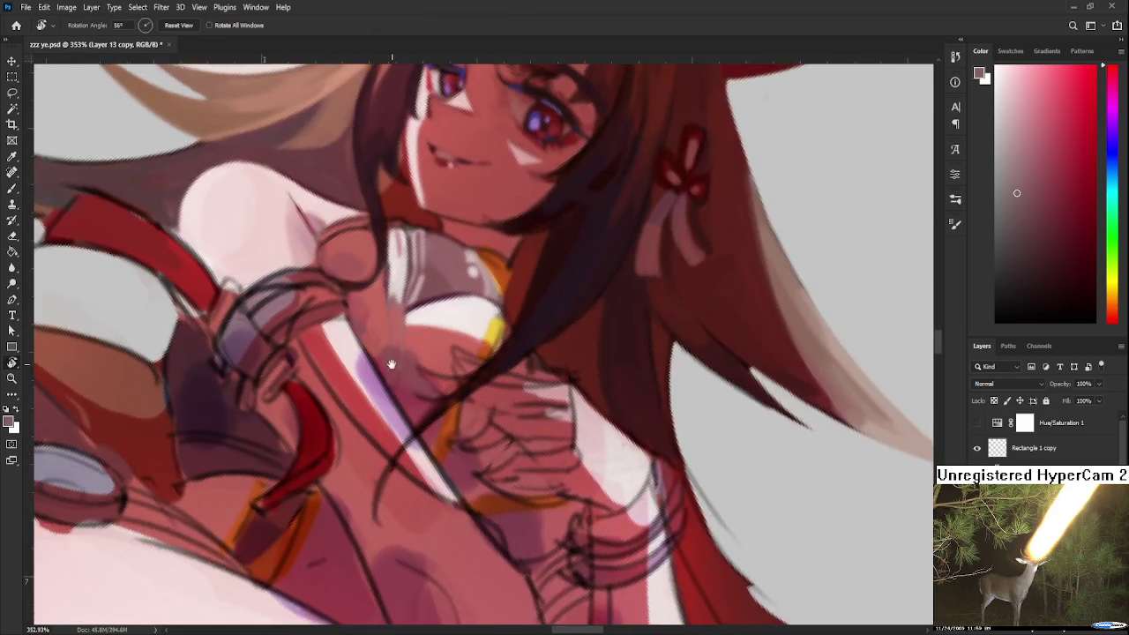
{"action": "left_click", "coordinate": [394, 466], "text": "alt"}
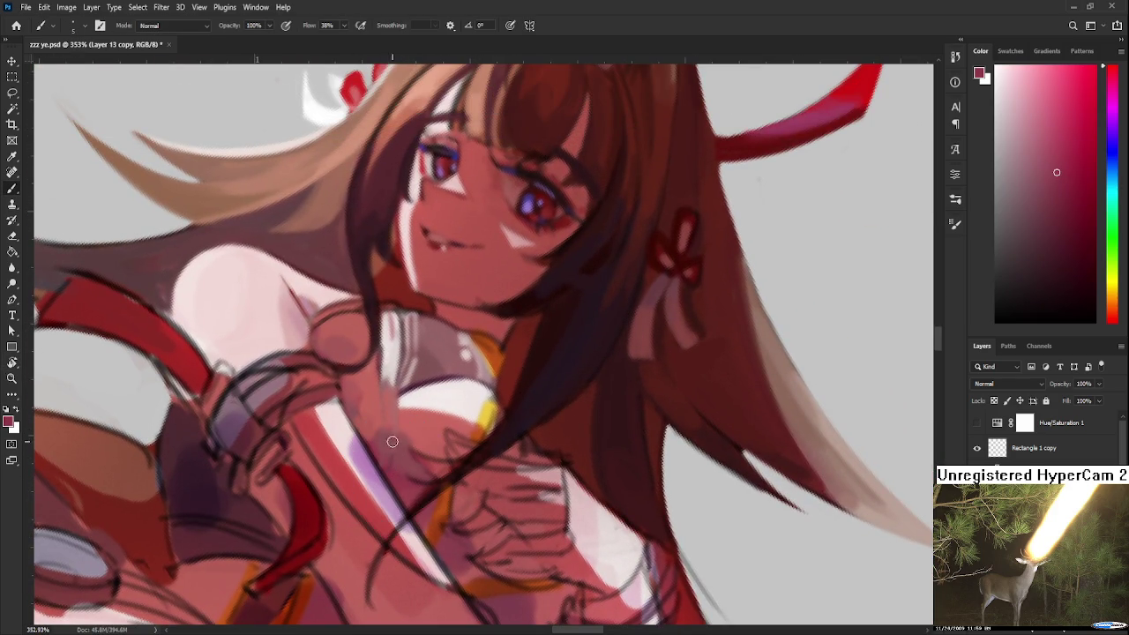
{"action": "left_click", "coordinate": [390, 424], "text": "alt"}
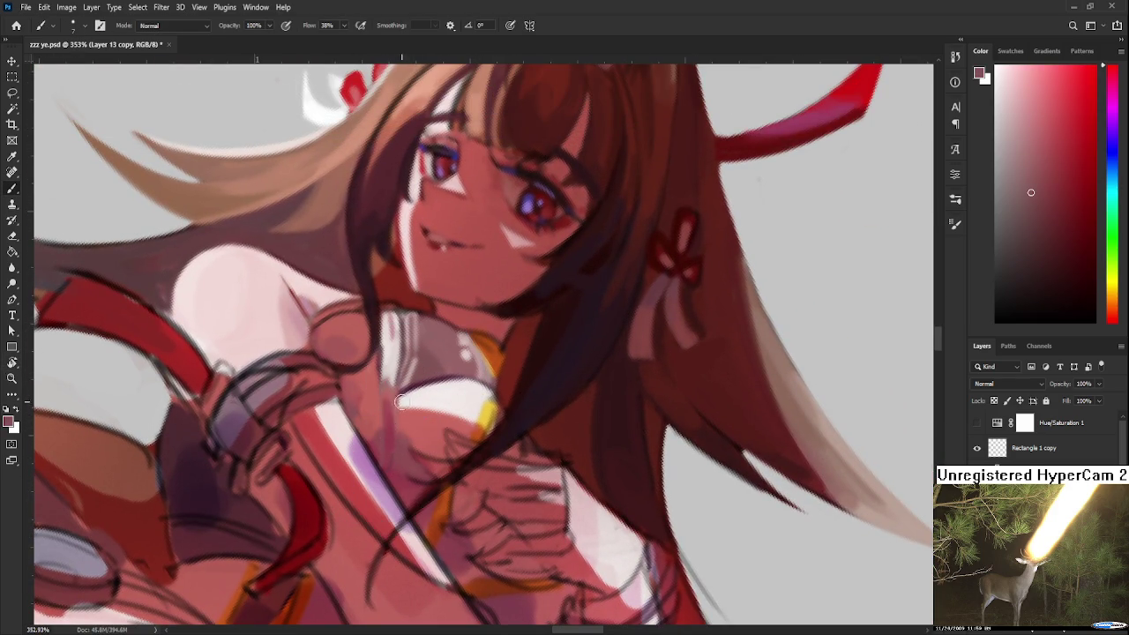
{"action": "left_click", "coordinate": [391, 415], "text": "alt"}
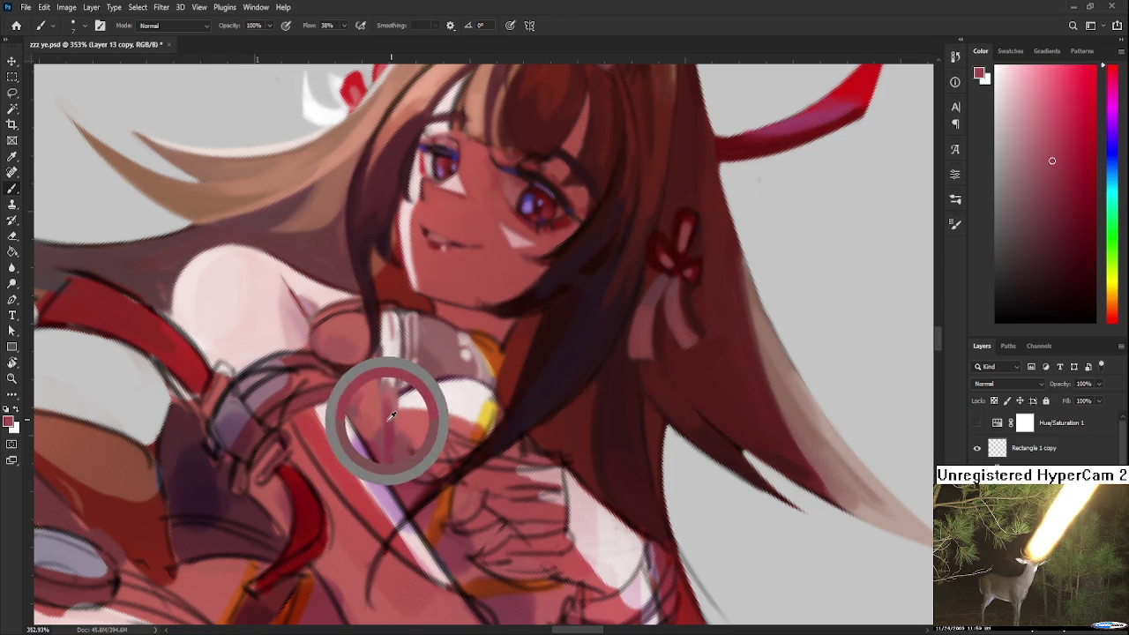
Sample lighter and darker collar tones and repaint the collar below the neck.
{"action": "scroll", "coordinate": [388, 438], "scroll_direction": "up", "scroll_amount": 3}
{"action": "scroll", "coordinate": [388, 438], "scroll_direction": "right", "scroll_amount": 3}
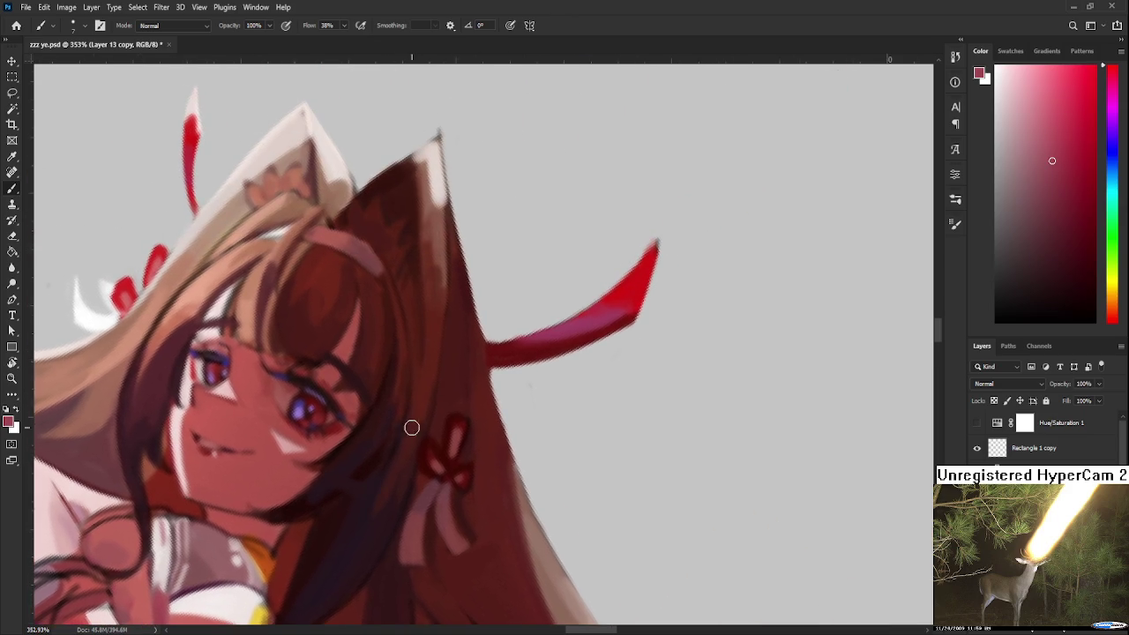
{"action": "left_click", "coordinate": [426, 529], "text": "alt"}
{"action": "scroll", "coordinate": [426, 529], "scroll_direction": "left", "scroll_amount": 4}
{"action": "scroll", "coordinate": [382, 429], "scroll_direction": "down", "scroll_amount": 5}
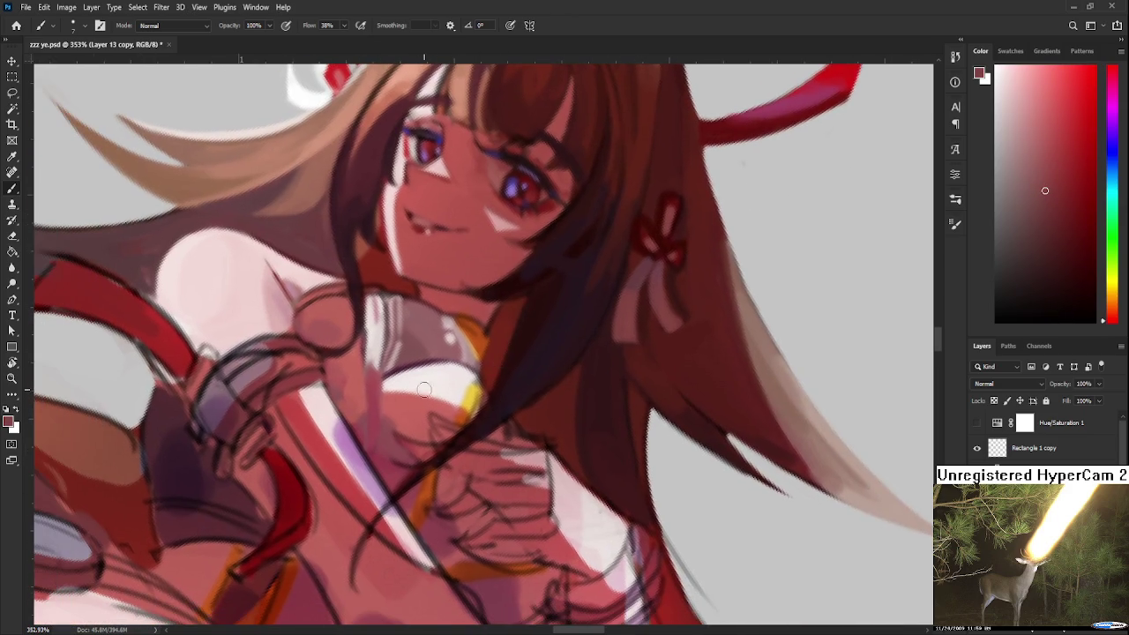
{"action": "scroll", "coordinate": [450, 369], "scroll_direction": "up", "scroll_amount": 3}
{"action": "scroll", "coordinate": [450, 368], "scroll_direction": "right", "scroll_amount": 4}
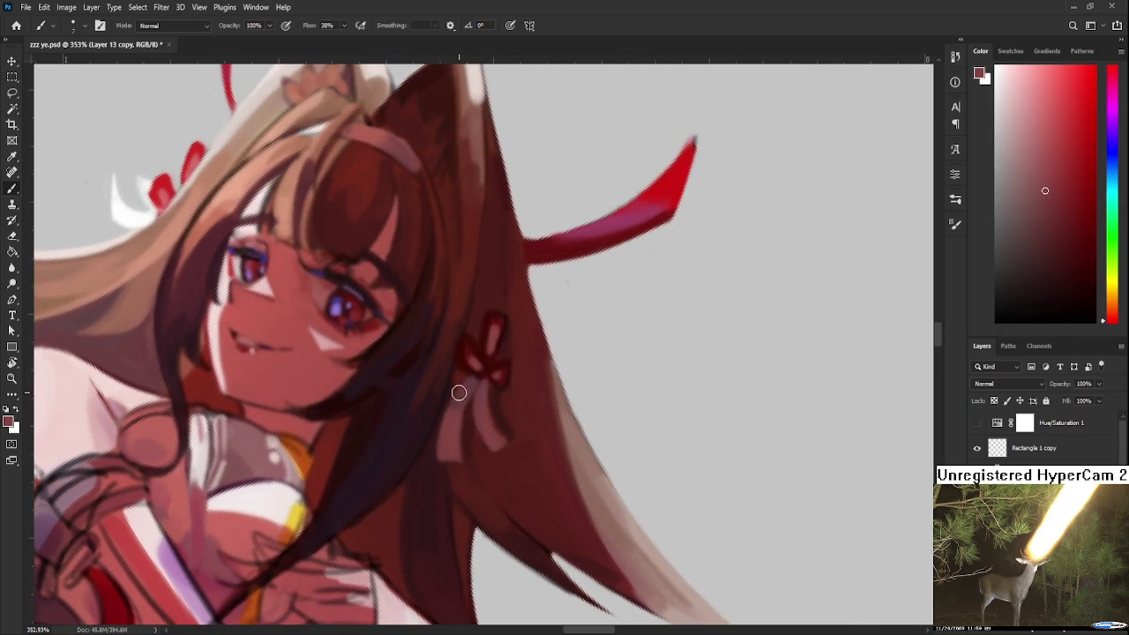
{"action": "scroll", "coordinate": [336, 441], "scroll_direction": "down", "scroll_amount": 3}
{"action": "scroll", "coordinate": [336, 441], "scroll_direction": "left", "scroll_amount": 4}
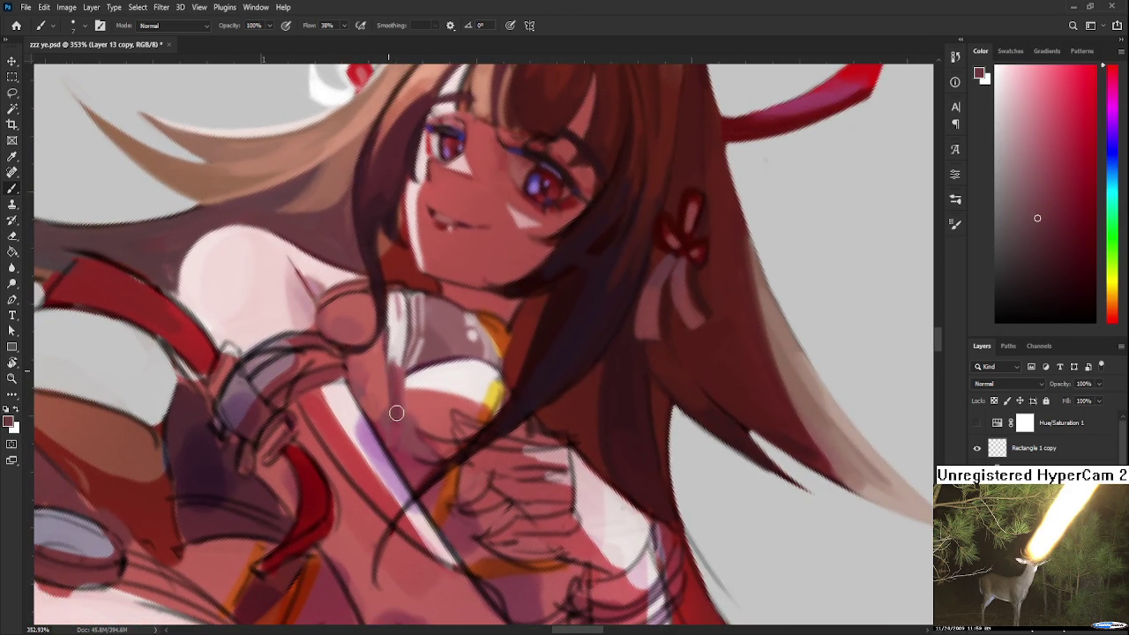
{"action": "left_click", "coordinate": [395, 359], "text": "alt"}
{"action": "left_click", "coordinate": [396, 379], "text": "alt"}
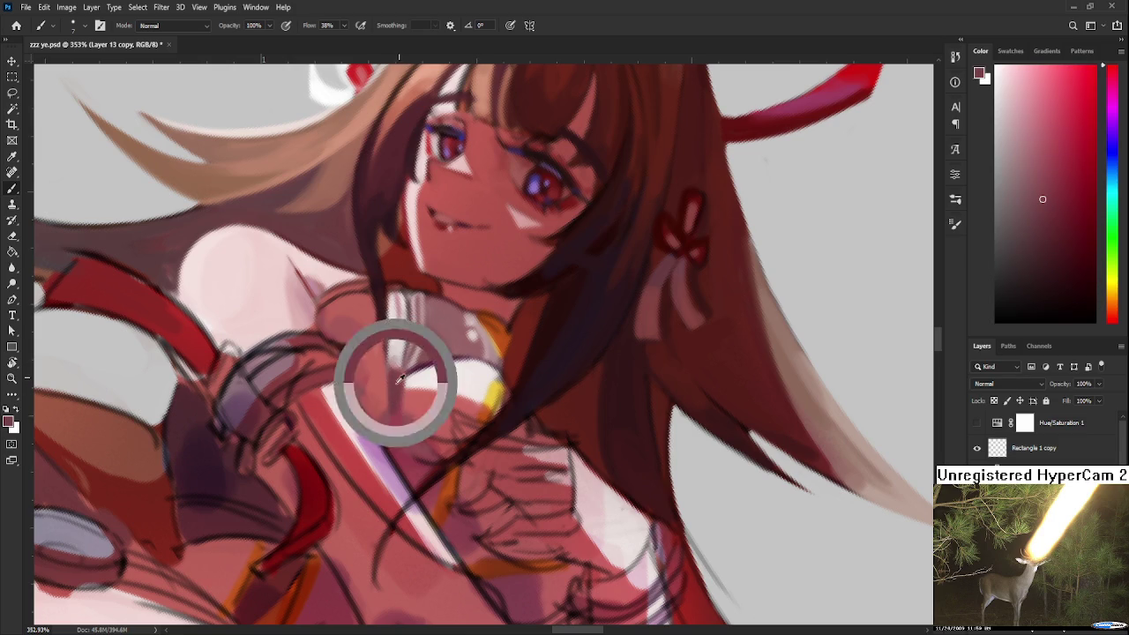
{"action": "left_click", "coordinate": [397, 425], "text": "alt"}
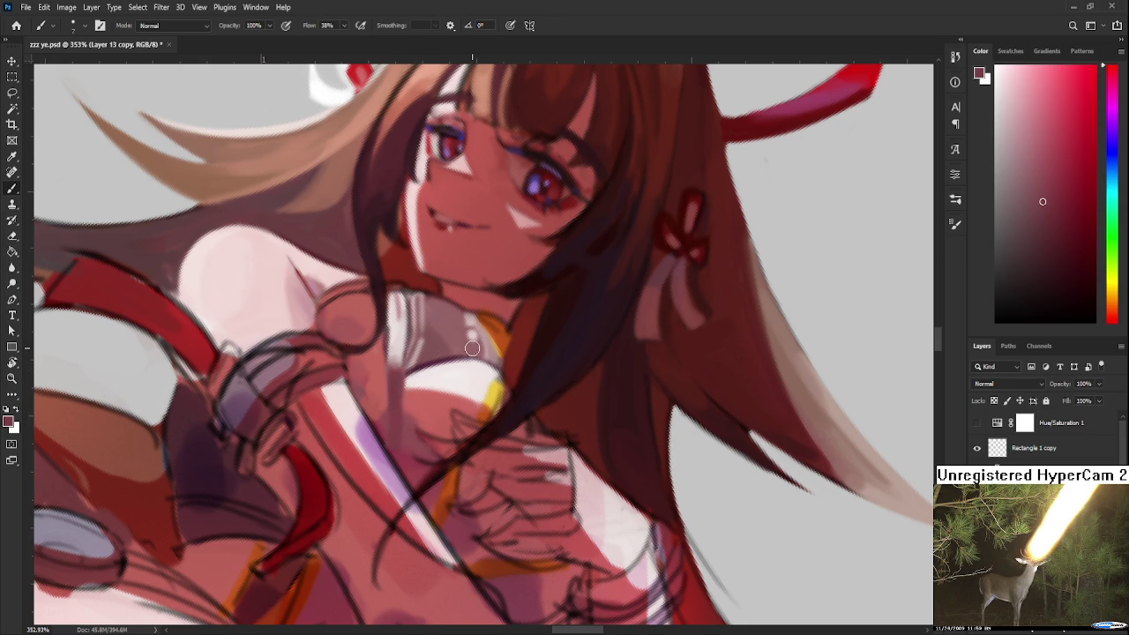
{"action": "left_click_drag", "start_coordinate": [495, 358], "coordinate": [372, 388]}
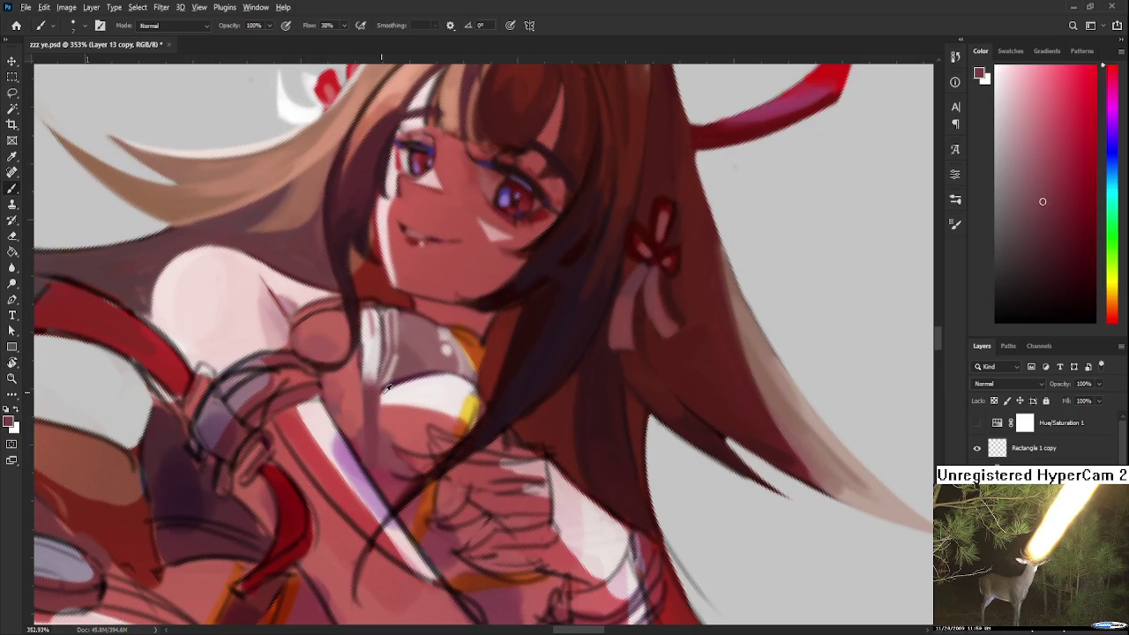
Shade the neck and collar with sampled pink, redder and darker shadow tones.
{"action": "left_click", "coordinate": [381, 371], "text": "alt"}
{"action": "left_click", "coordinate": [382, 399], "text": "alt"}
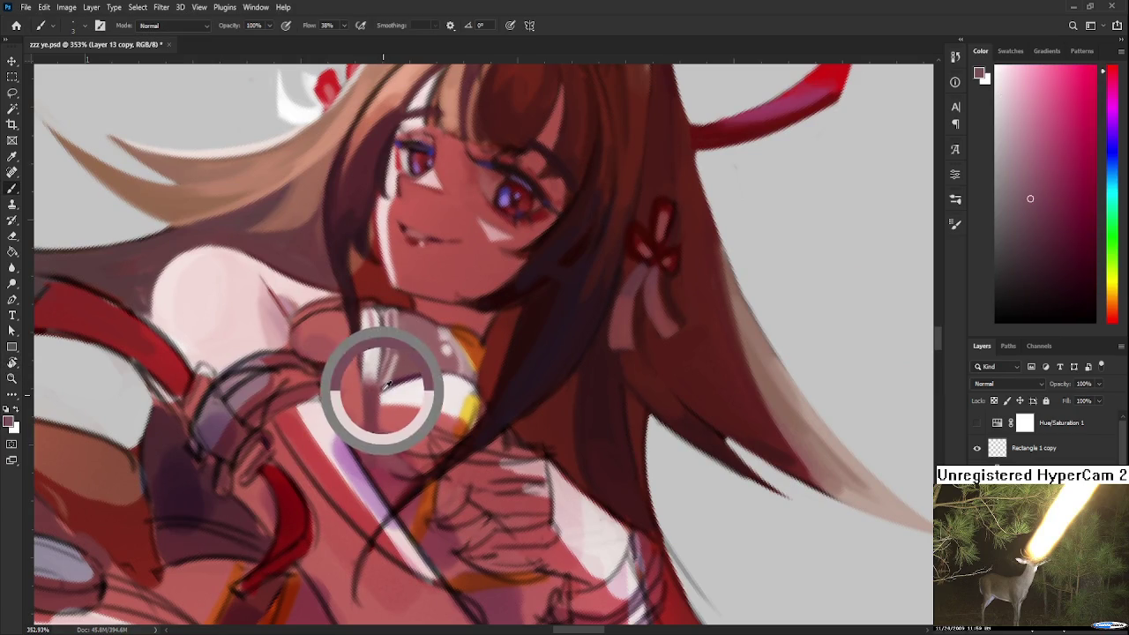
{"action": "left_click", "coordinate": [382, 399], "text": "alt"}
{"action": "left_click", "coordinate": [382, 394], "text": "alt"}
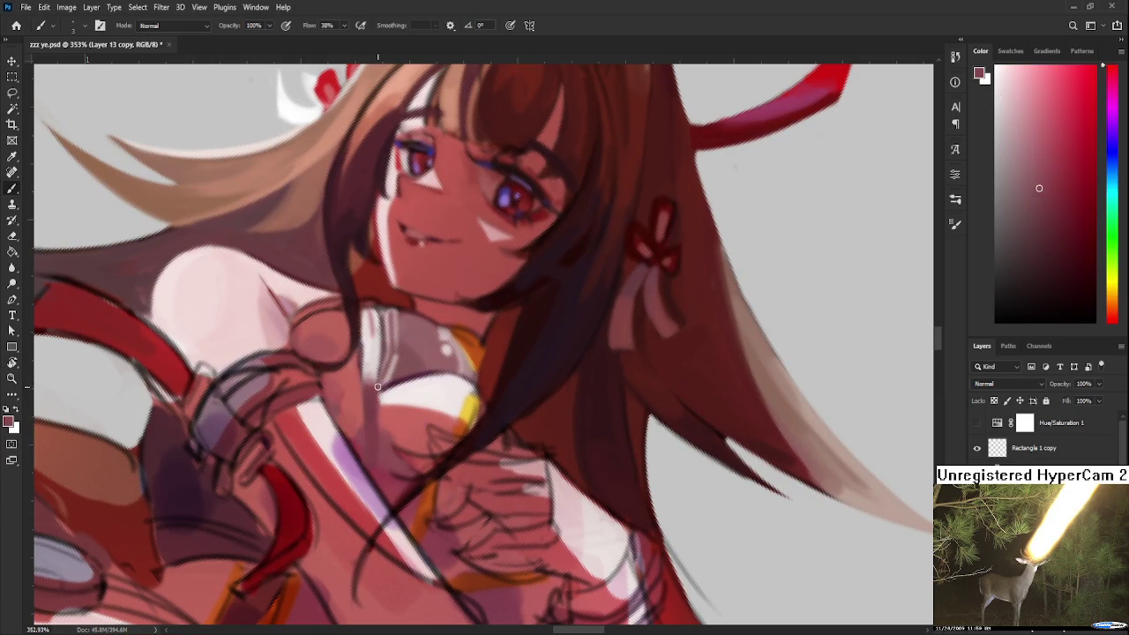
{"action": "left_click", "coordinate": [382, 395], "text": "alt"}
{"action": "left_click", "coordinate": [380, 396], "text": "alt"}
{"action": "left_click", "coordinate": [380, 398], "text": "alt"}
{"action": "left_click", "coordinate": [381, 414], "text": "alt"}
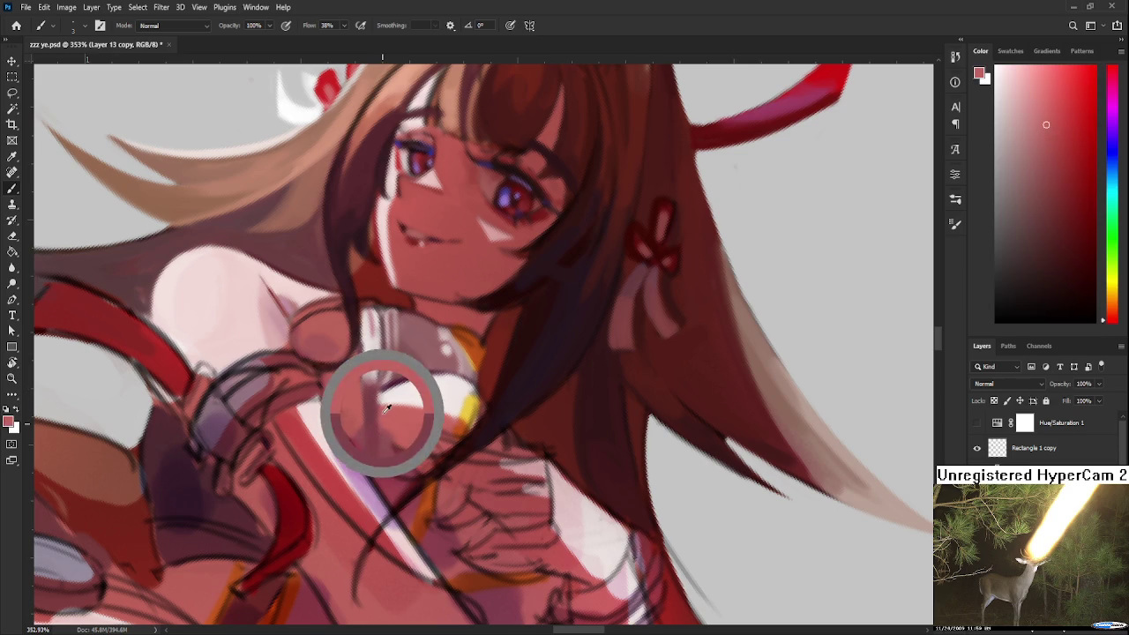
{"action": "left_click", "coordinate": [367, 389], "text": "alt"}
{"action": "left_click", "coordinate": [348, 398], "text": "alt"}
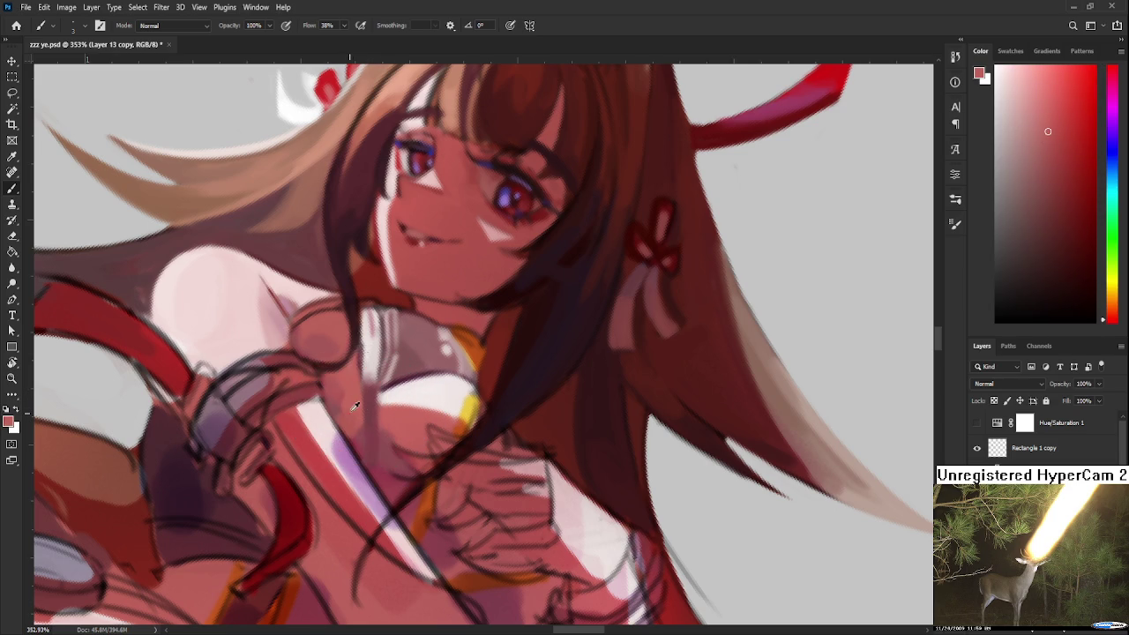
{"action": "left_click", "coordinate": [371, 406], "text": "alt"}
{"action": "left_click", "coordinate": [368, 401], "text": "alt"}
{"action": "left_click", "coordinate": [365, 403], "text": "alt"}
{"action": "left_click", "coordinate": [373, 394], "text": "alt"}
{"action": "left_click", "coordinate": [374, 401], "text": "alt"}
Sample pale pink from the collar and lighten it for highlights.
{"action": "left_click", "coordinate": [372, 372], "text": "alt"}
{"action": "left_click", "coordinate": [369, 386], "text": "alt"}
{"action": "left_click", "coordinate": [380, 374], "text": "alt"}
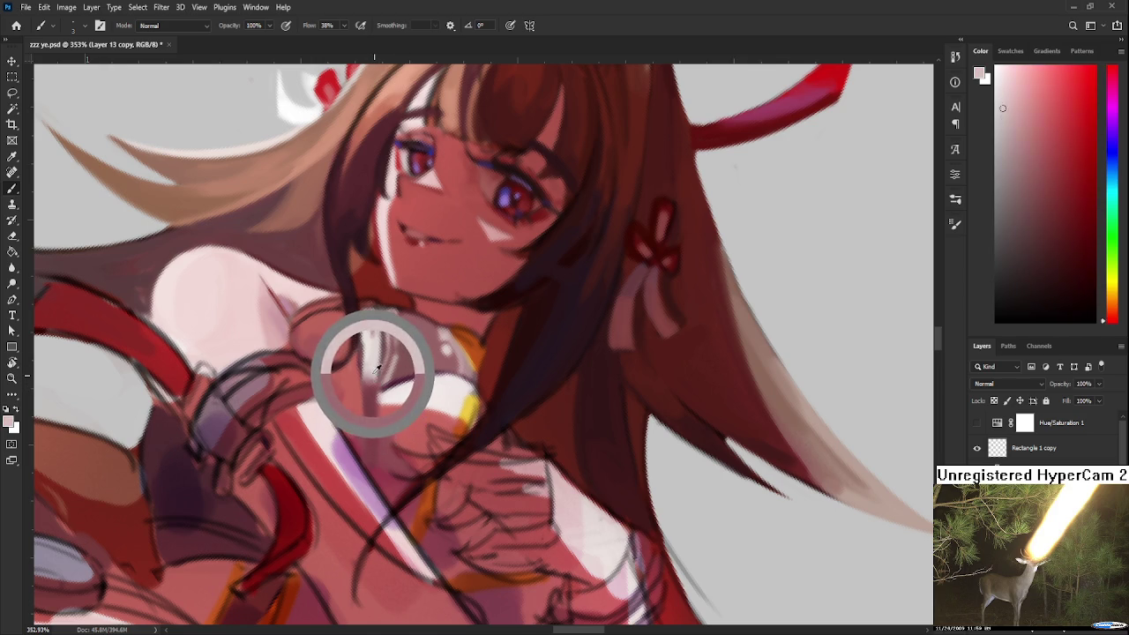
{"action": "left_click", "coordinate": [393, 337], "text": "alt"}
{"action": "left_click", "coordinate": [385, 344], "text": "alt"}
{"action": "left_click_drag", "start_coordinate": [385, 344], "coordinate": [407, 320]}
Rotate the canvas clockwise to 19° and zoom out.
{"action": "key", "text": "r"}
{"action": "left_click_drag", "start_coordinate": [394, 429], "coordinate": [546, 439]}
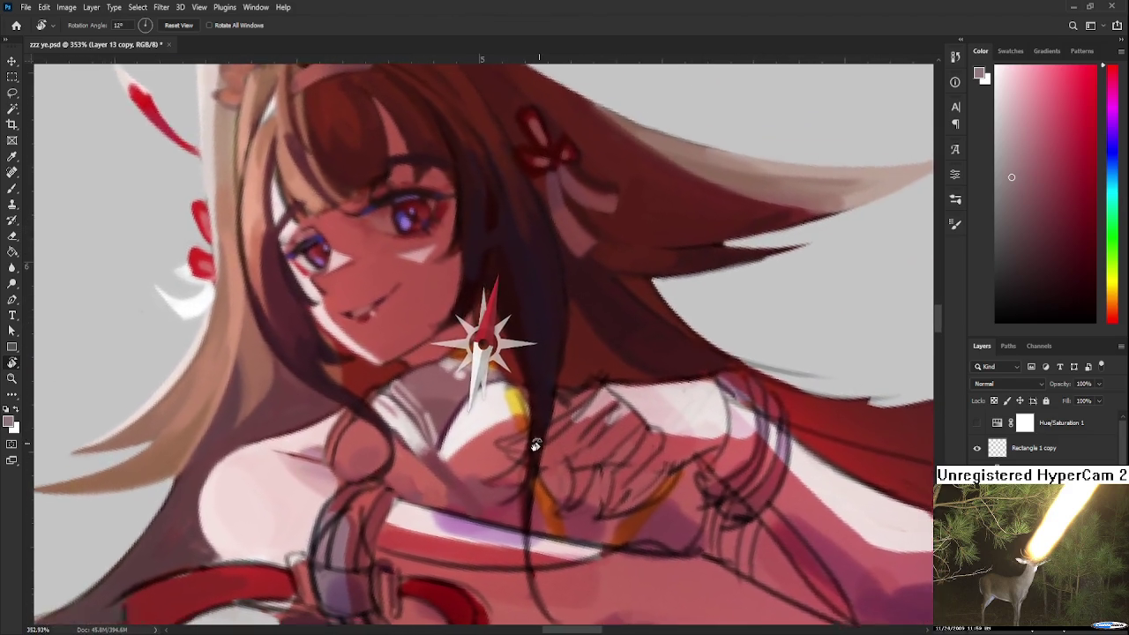
{"action": "left_click_drag", "start_coordinate": [547, 439], "coordinate": [516, 438]}
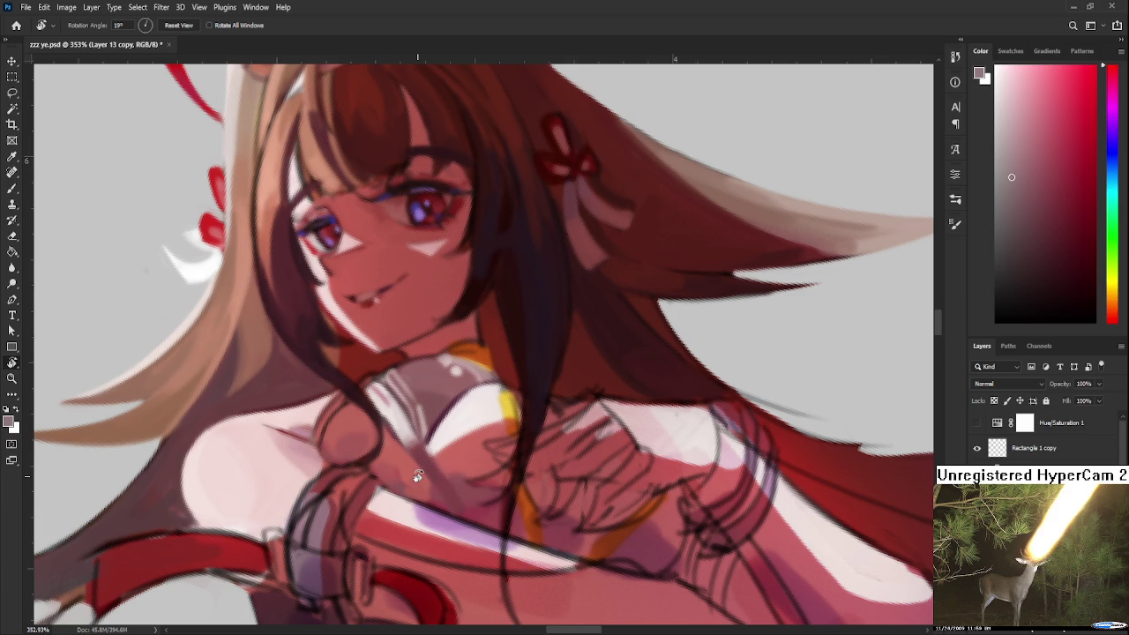
{"action": "scroll", "coordinate": [436, 429], "scroll_direction": "down", "scroll_amount": 2}
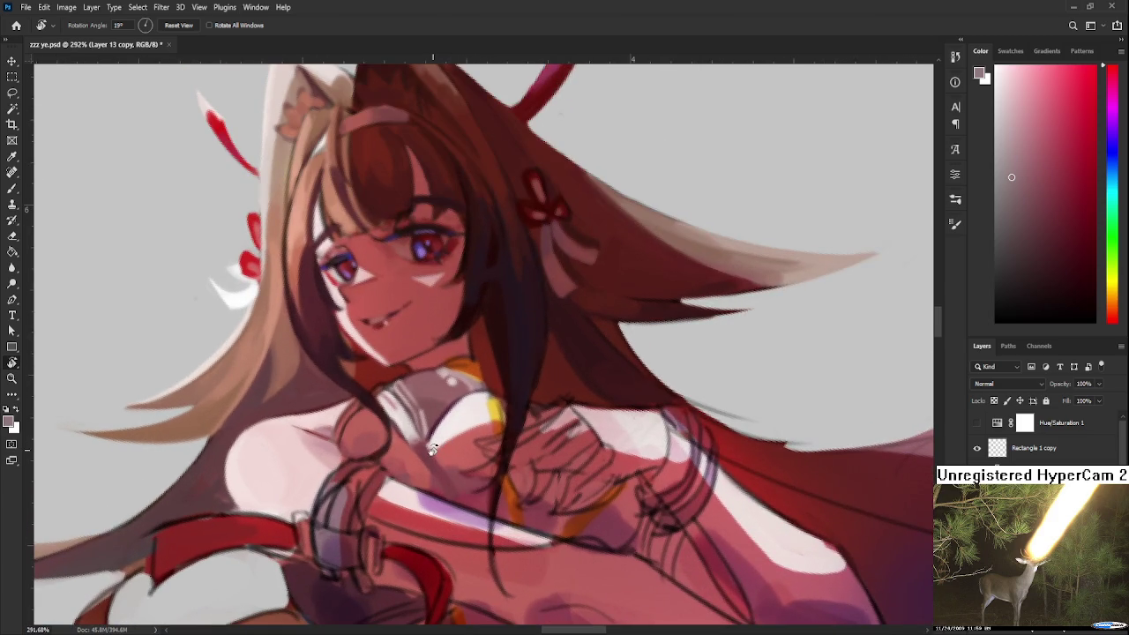
Rotate the canvas back and paint a dark red line along the collar edge.
{"action": "left_click_drag", "start_coordinate": [432, 450], "coordinate": [381, 379]}
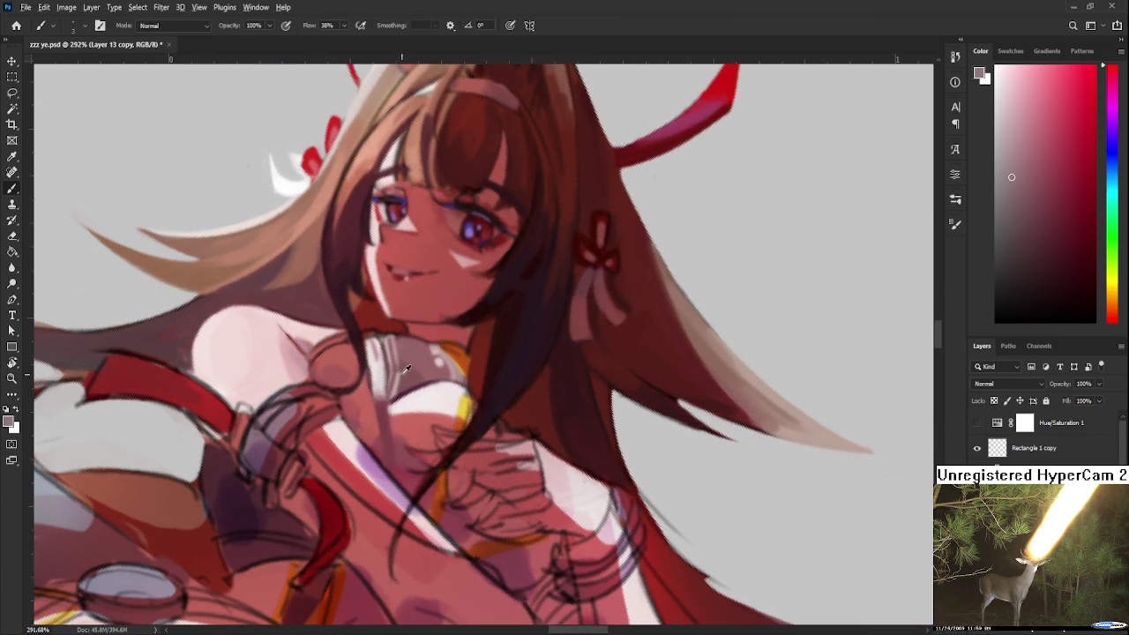
{"action": "left_click", "coordinate": [410, 366], "text": "alt"}
{"action": "left_click", "coordinate": [357, 326], "text": "alt"}
{"action": "left_click_drag", "start_coordinate": [372, 403], "coordinate": [382, 432]}
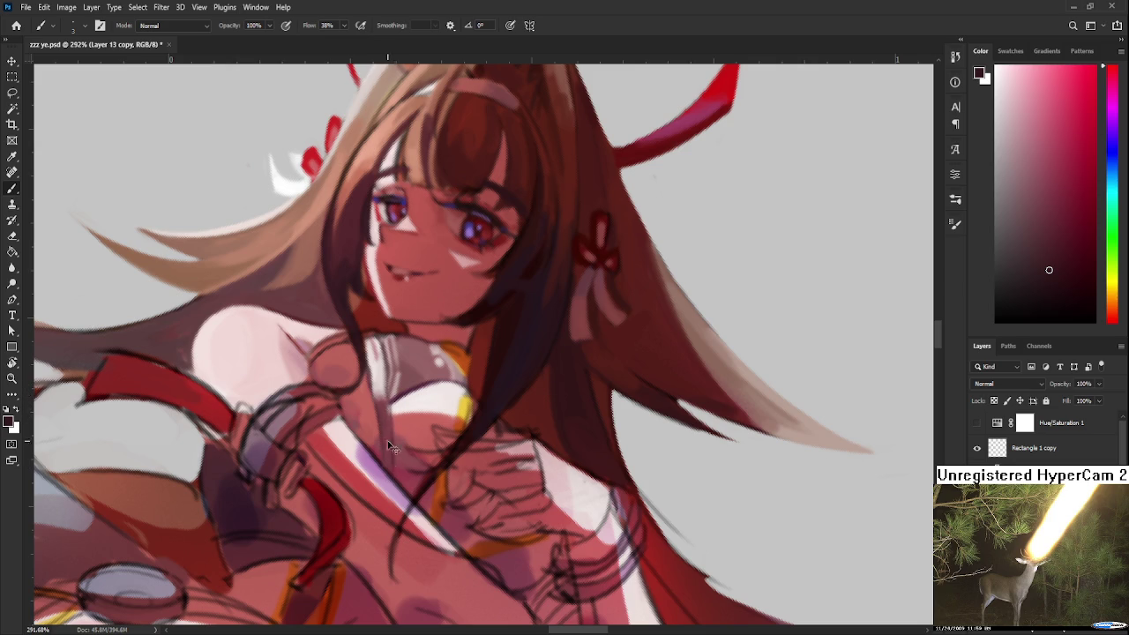
Sample light, darker and near-white pinks to add collar highlights.
{"action": "left_click", "coordinate": [388, 408], "text": "alt"}
{"action": "left_click", "coordinate": [389, 393], "text": "alt"}
{"action": "left_click", "coordinate": [386, 392], "text": "alt"}
{"action": "left_click", "coordinate": [386, 393], "text": "alt"}
{"action": "left_click", "coordinate": [376, 389], "text": "alt"}
{"action": "left_click", "coordinate": [368, 396], "text": "alt"}
{"action": "left_click", "coordinate": [375, 379], "text": "alt"}
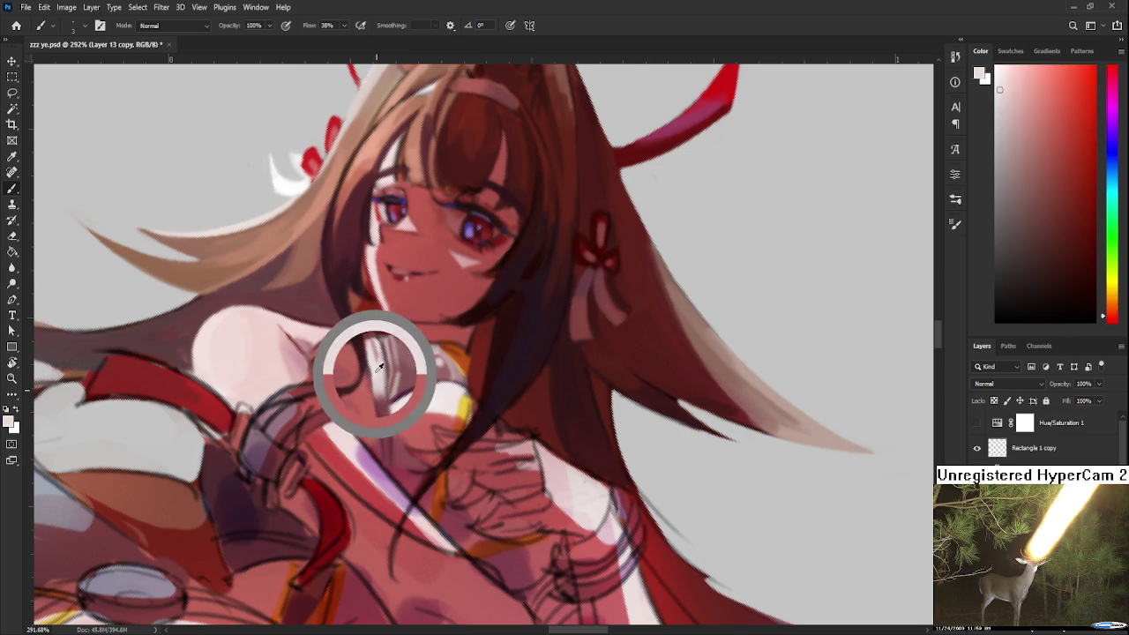
{"action": "left_click", "coordinate": [386, 378], "text": "alt"}
{"action": "left_click", "coordinate": [390, 365], "text": "alt"}
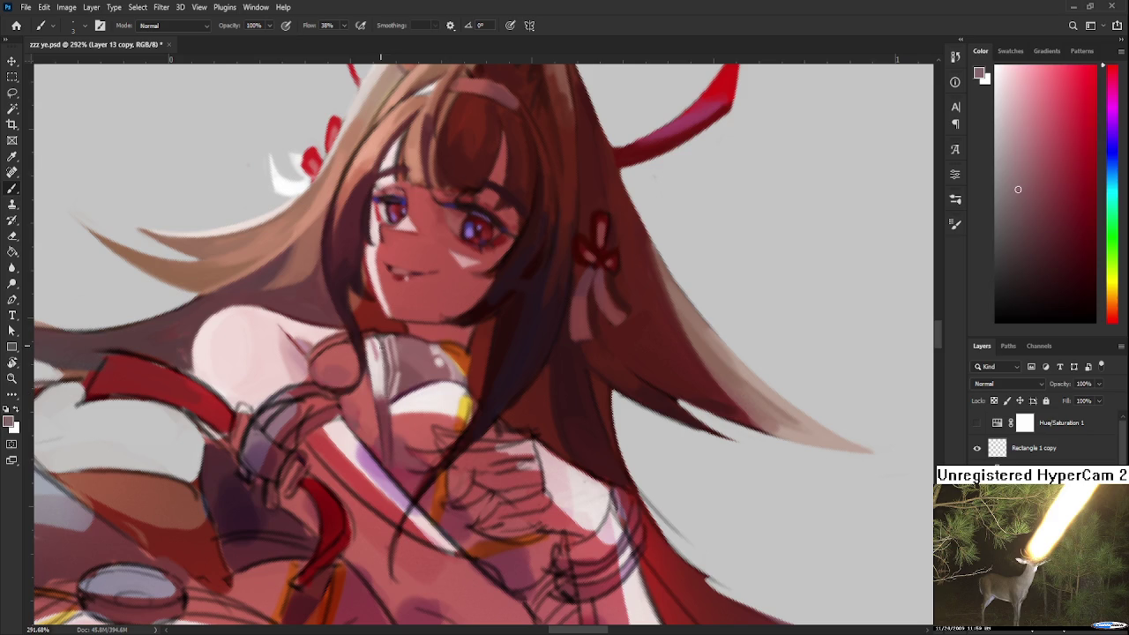
{"action": "left_click", "coordinate": [386, 378], "text": "alt"}
Alternate dark dusty red and light pink to shade the collar under the chin.
{"action": "left_click", "coordinate": [382, 399], "text": "alt"}
{"action": "left_click", "coordinate": [384, 392], "text": "alt"}
{"action": "left_click", "coordinate": [387, 419], "text": "alt"}
{"action": "left_click", "coordinate": [382, 399], "text": "alt"}
{"action": "left_click", "coordinate": [382, 401], "text": "alt"}
{"action": "left_click", "coordinate": [379, 375], "text": "alt"}
{"action": "left_click", "coordinate": [382, 388], "text": "alt"}
Tilt the canvas to a new angle and sample light and dark pinks from the chest.
{"action": "key", "text": "r"}
{"action": "mouse_move", "coordinate": [383, 403]}
{"action": "left_mouse_down"}
{"action": "mouse_move", "coordinate": [445, 463]}
{"action": "mouse_move", "coordinate": [472, 437]}
{"action": "left_mouse_up"}
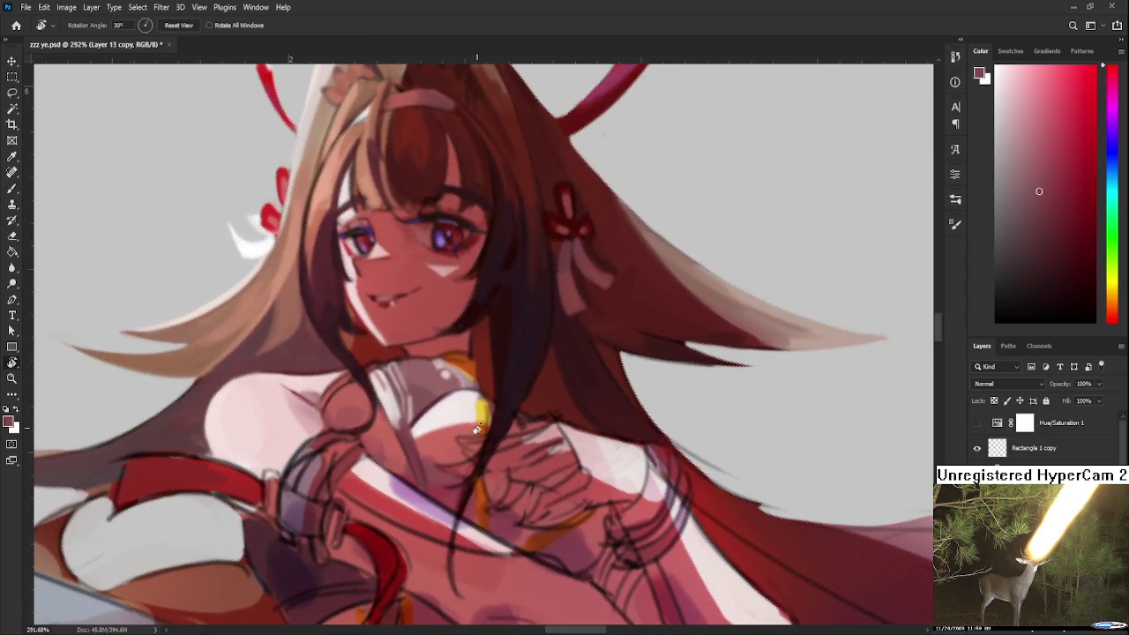
{"action": "key", "text": "b"}
{"action": "left_click", "coordinate": [397, 389], "text": "alt"}
{"action": "left_click", "coordinate": [391, 388], "text": "alt"}
{"action": "left_click", "coordinate": [394, 385], "text": "alt"}
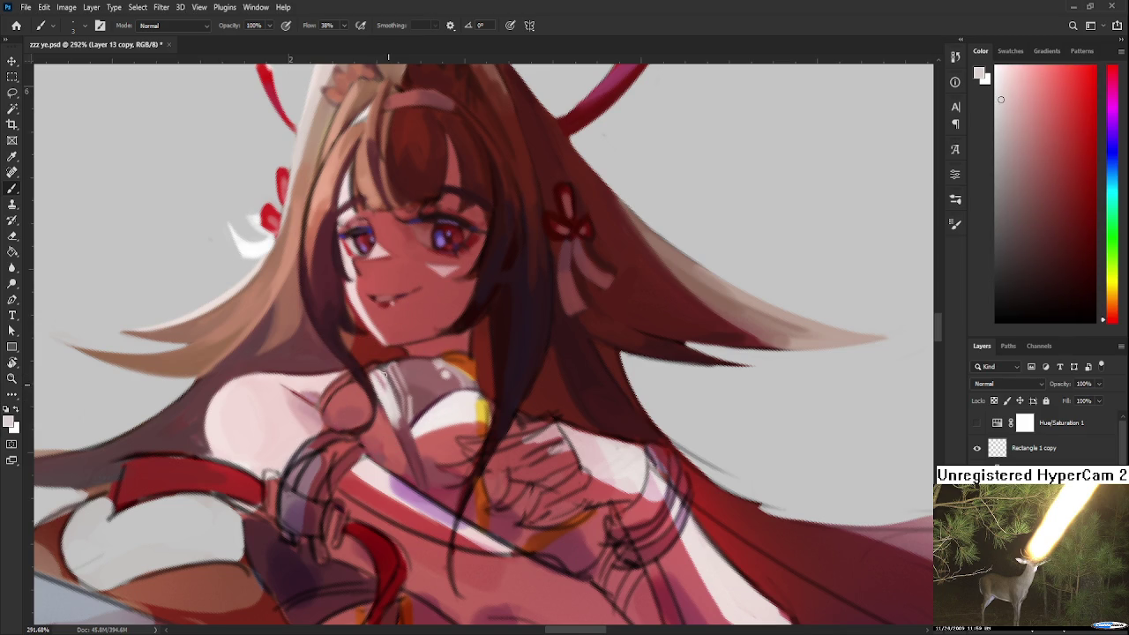
{"action": "left_click", "coordinate": [421, 410], "text": "alt"}
{"action": "left_click_drag", "start_coordinate": [429, 404], "coordinate": [405, 426]}
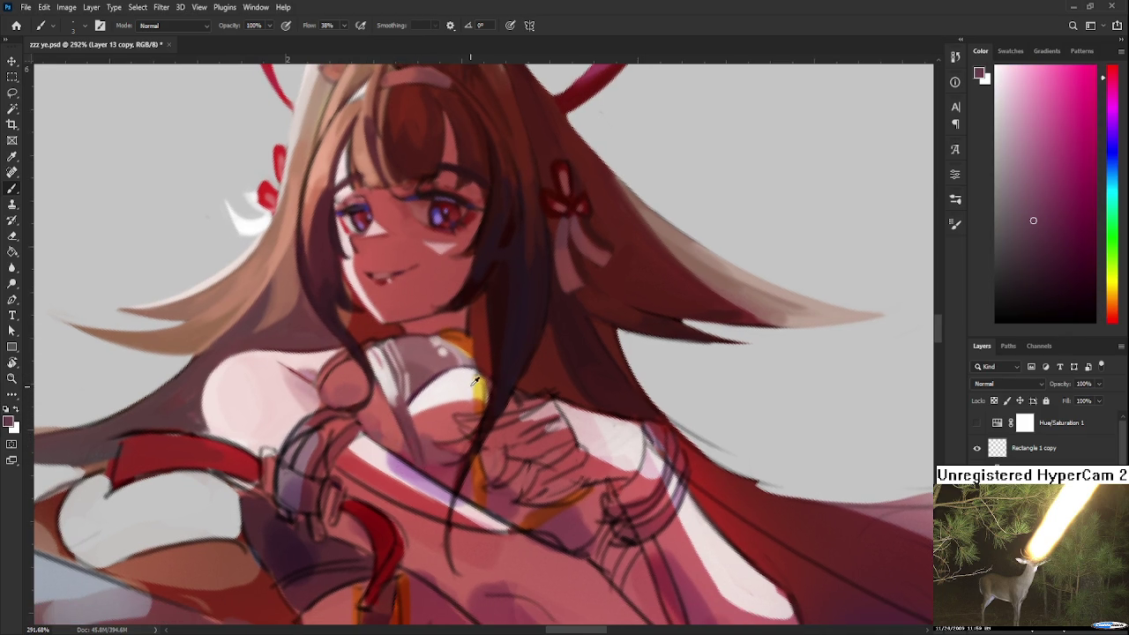
Darken a sampled chest pink to a deep maroon in the Color panel for shading.
{"action": "left_click", "coordinate": [428, 381], "text": "alt"}
{"action": "left_click_drag", "start_coordinate": [1016, 217], "coordinate": [1037, 218]}
{"action": "left_click", "coordinate": [429, 381], "text": "alt"}
{"action": "left_click_drag", "start_coordinate": [1034, 230], "coordinate": [1057, 259]}
Sample mid and light pinks near the collar, ending on a pale near-white highlight tone.
{"action": "left_click", "coordinate": [395, 396], "text": "alt"}
{"action": "left_click", "coordinate": [397, 397], "text": "alt"}
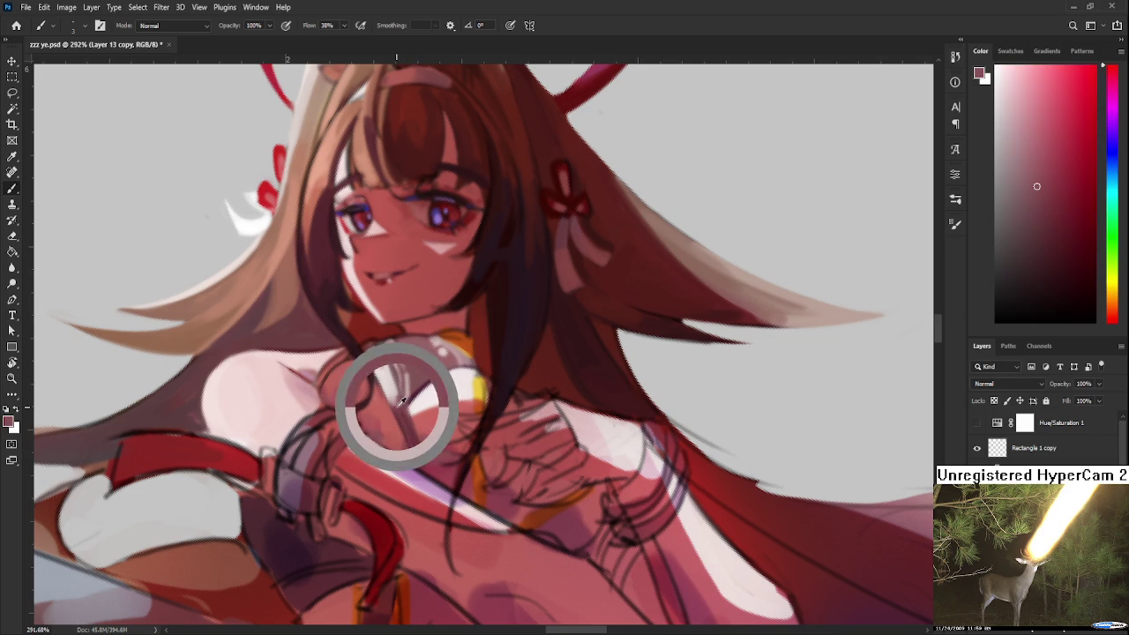
{"action": "left_click", "coordinate": [393, 398], "text": "alt"}
{"action": "left_click", "coordinate": [393, 398], "text": "alt"}
{"action": "left_click", "coordinate": [390, 397], "text": "alt"}
{"action": "left_click", "coordinate": [391, 397], "text": "alt"}
{"action": "left_click", "coordinate": [395, 400], "text": "alt"}
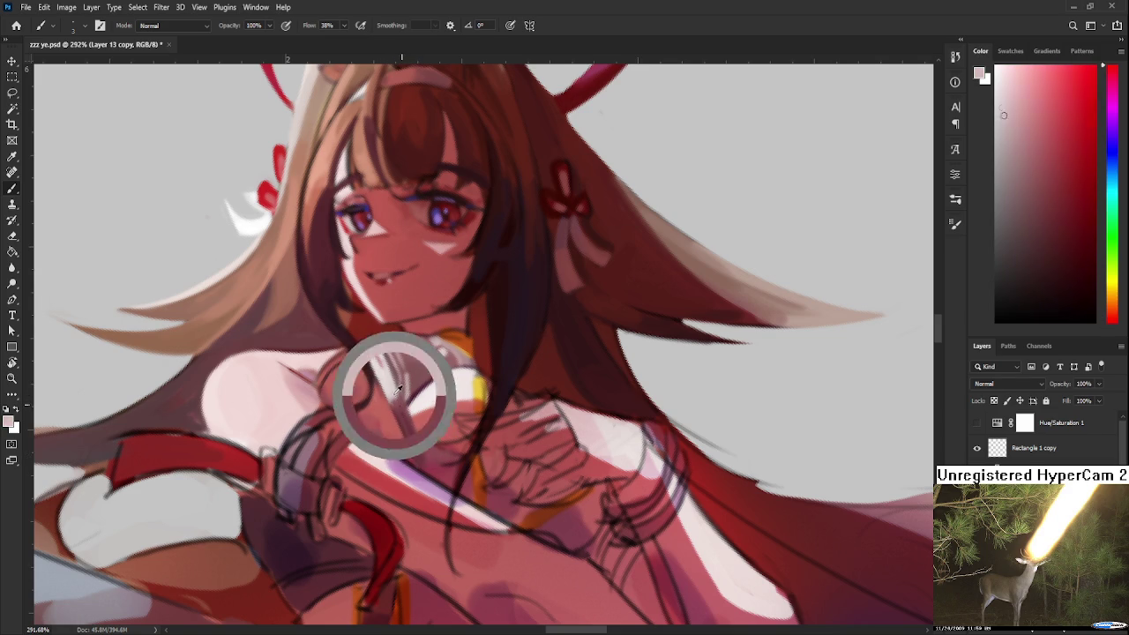
{"action": "left_click", "coordinate": [392, 380], "text": "alt"}
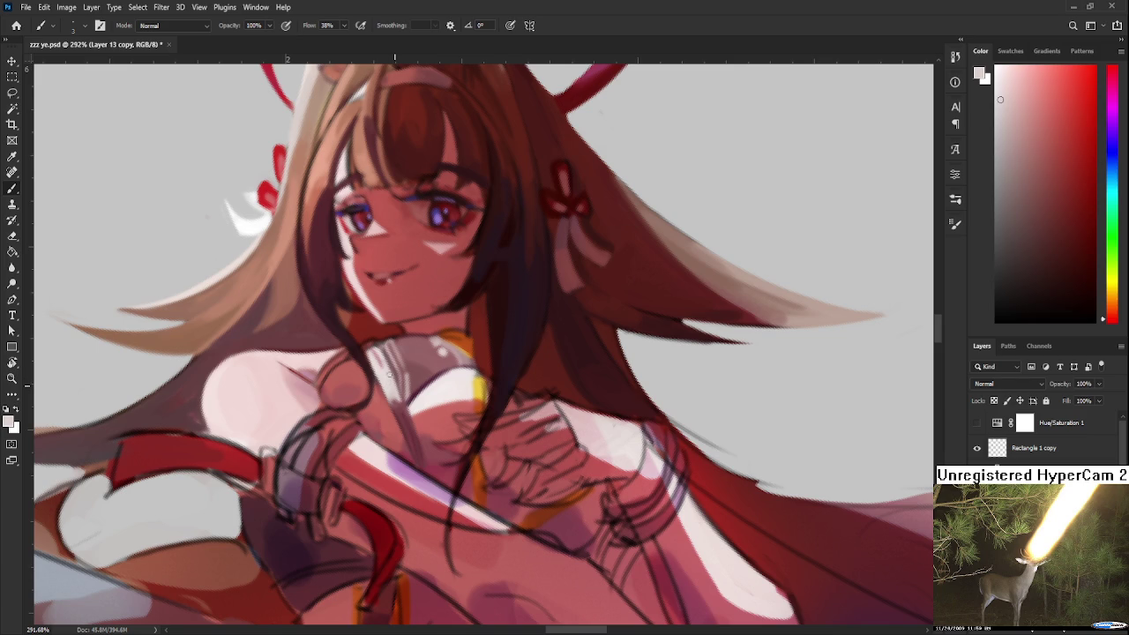
{"action": "left_click_drag", "start_coordinate": [390, 379], "coordinate": [413, 394]}
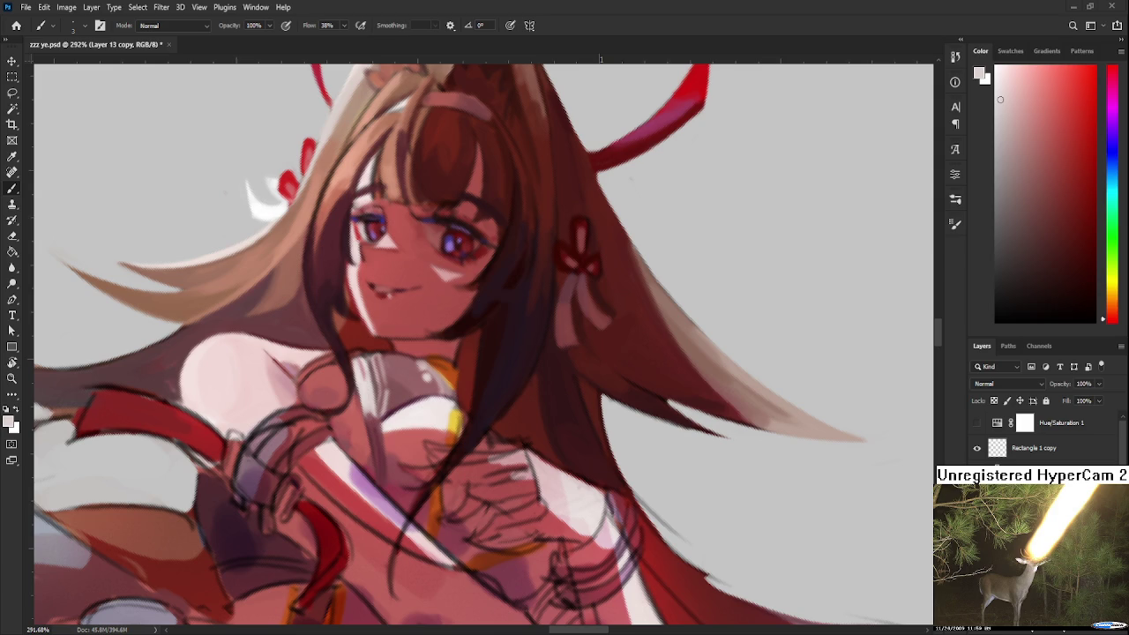
Tilt the view and sample reddish-pink skin tones from the chest area.
{"action": "left_click_drag", "start_coordinate": [390, 447], "coordinate": [384, 419]}
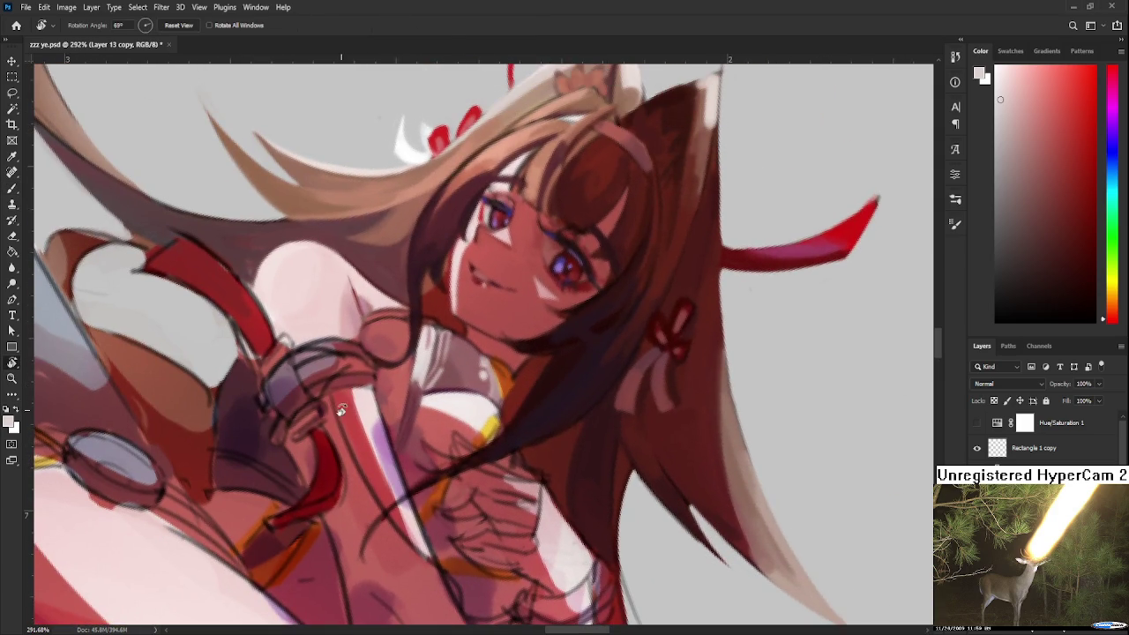
{"action": "left_click", "coordinate": [384, 419], "text": "alt"}
{"action": "left_click", "coordinate": [421, 370], "text": "alt"}
{"action": "left_click", "coordinate": [417, 379], "text": "alt"}
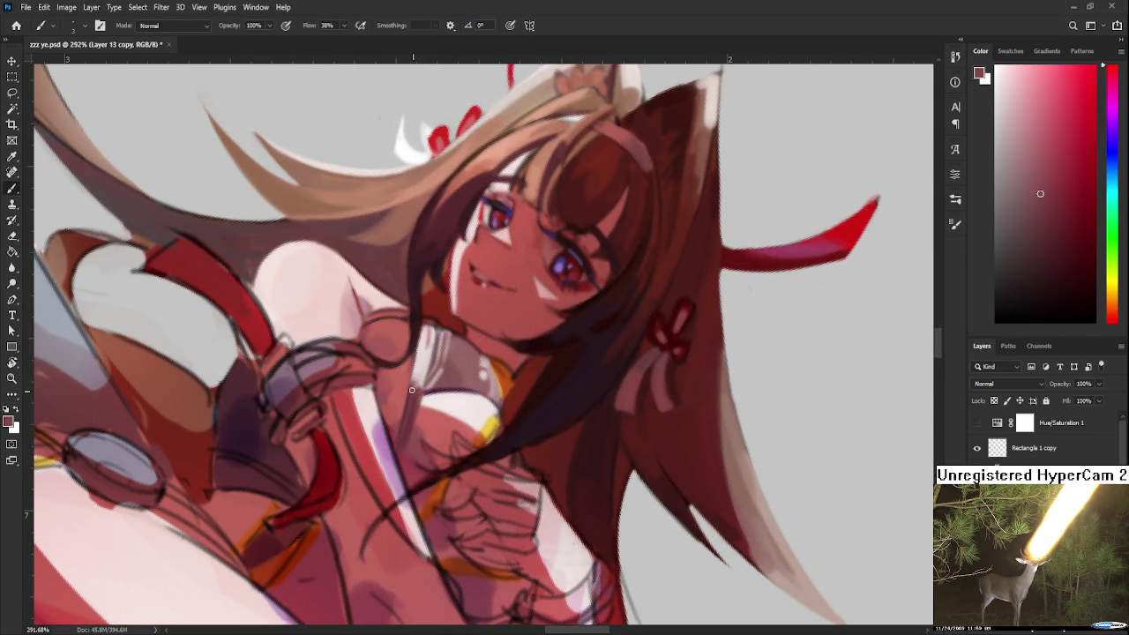
{"action": "left_click", "coordinate": [417, 379], "text": "alt"}
{"action": "left_click", "coordinate": [412, 377], "text": "alt"}
{"action": "left_click", "coordinate": [411, 388], "text": "alt"}
{"action": "left_click", "coordinate": [411, 388], "text": "alt"}
Rotate and zoom the view, toggling Layer 13 copy off and on to compare the figure.
{"action": "key", "text": "r"}
{"action": "mouse_move", "coordinate": [410, 388]}
{"action": "left_mouse_down"}
{"action": "mouse_move", "coordinate": [540, 410]}
{"action": "mouse_move", "coordinate": [525, 471]}
{"action": "mouse_move", "coordinate": [529, 462]}
{"action": "left_mouse_up"}
{"action": "scroll", "coordinate": [541, 410], "scroll_direction": "down", "scroll_amount": 5}
{"action": "scroll", "coordinate": [541, 410], "scroll_direction": "down", "scroll_amount": 3}
{"action": "scroll", "coordinate": [540, 410], "scroll_direction": "down", "scroll_amount": 2}
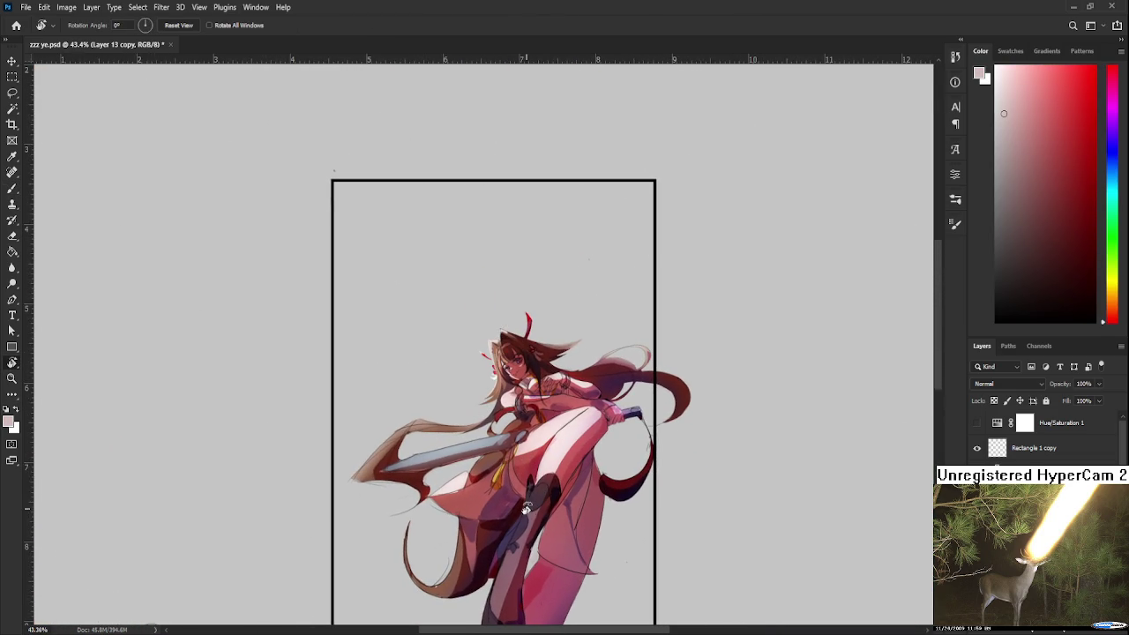
{"action": "scroll", "coordinate": [529, 463], "scroll_direction": "down", "scroll_amount": 2}
{"action": "scroll", "coordinate": [533, 433], "scroll_direction": "up", "scroll_amount": 3}
{"action": "scroll", "coordinate": [537, 394], "scroll_direction": "down", "scroll_amount": 2}
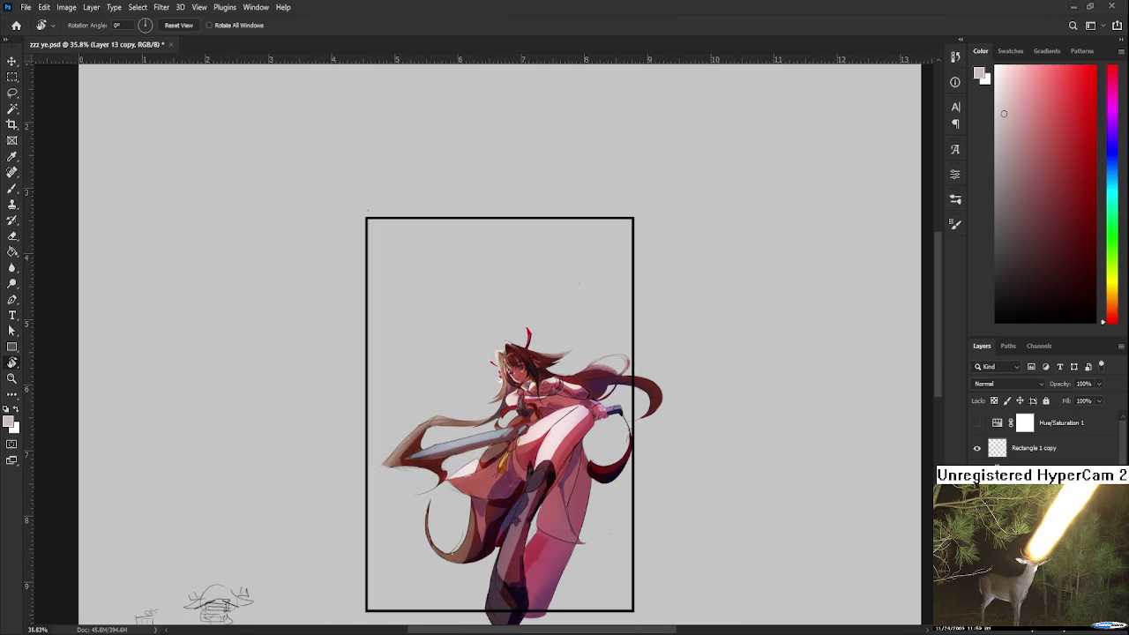
{"action": "scroll", "coordinate": [1049, 437], "scroll_direction": "down", "scroll_amount": 3}
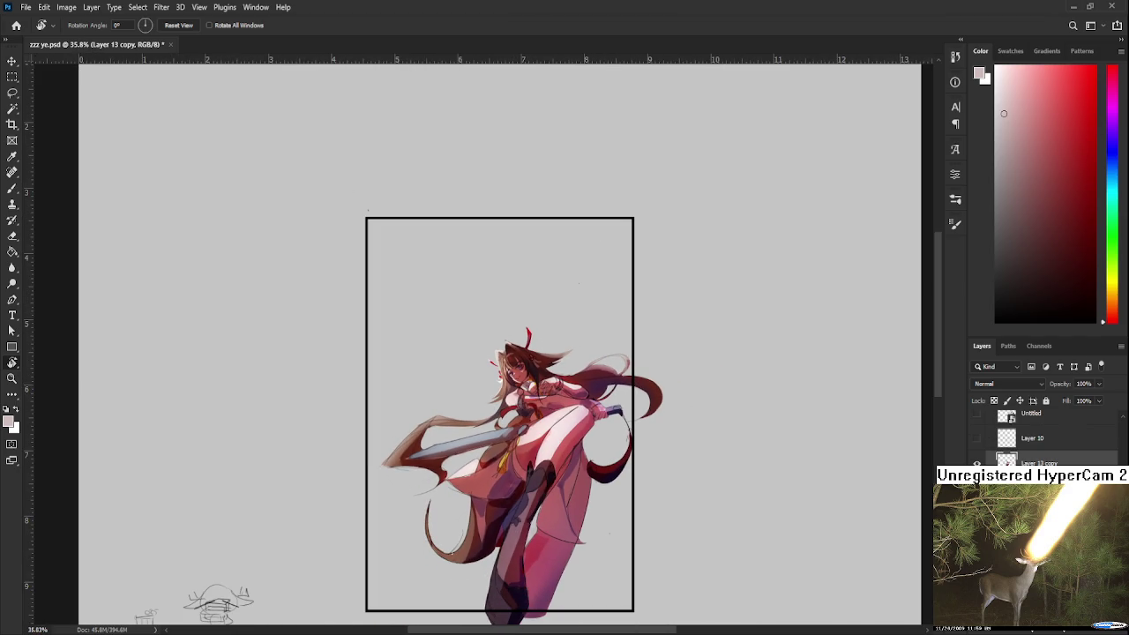
{"action": "scroll", "coordinate": [1050, 437], "scroll_direction": "up", "scroll_amount": 1}
{"action": "left_click", "coordinate": [976, 462]}
{"action": "left_click", "coordinate": [976, 463]}
{"action": "scroll", "coordinate": [1049, 436], "scroll_direction": "down", "scroll_amount": 1}
{"action": "scroll", "coordinate": [1049, 436], "scroll_direction": "up", "scroll_amount": 1}
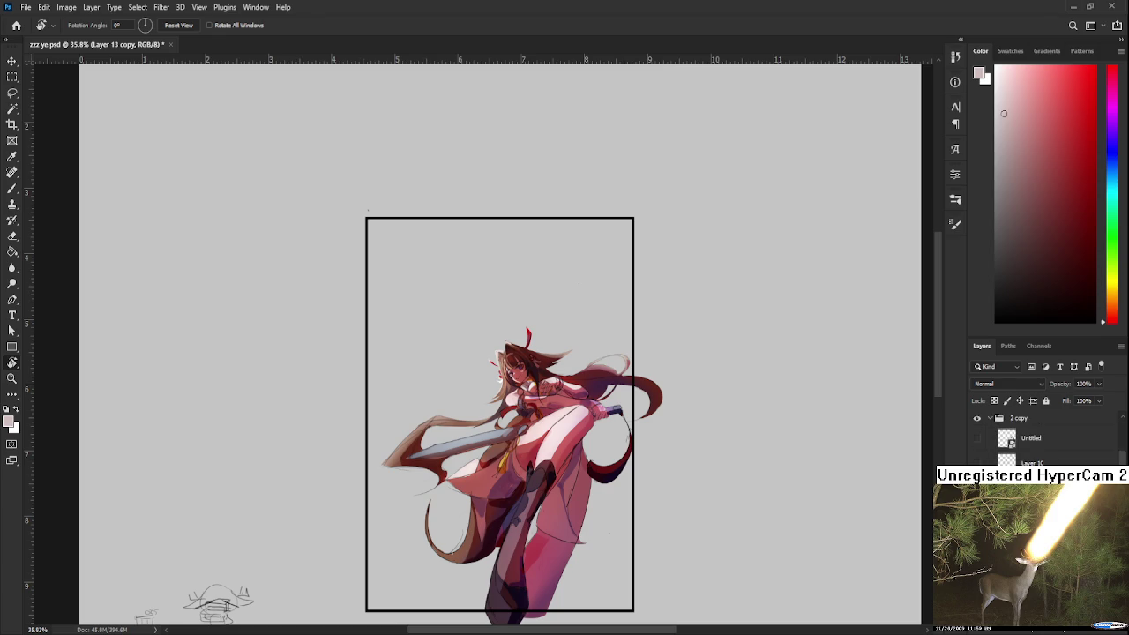
{"action": "scroll", "coordinate": [1045, 436], "scroll_direction": "down", "scroll_amount": 1}
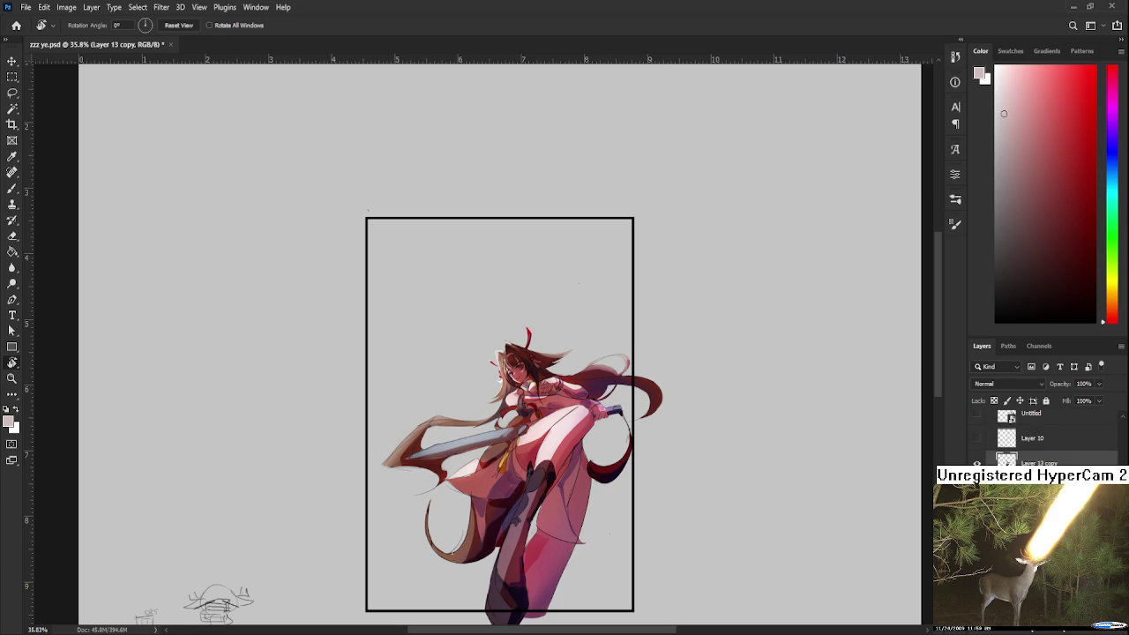
{"action": "left_click", "coordinate": [976, 461]}
{"action": "left_click", "coordinate": [976, 461]}
{"action": "scroll", "coordinate": [983, 450], "scroll_direction": "down", "scroll_amount": 1}
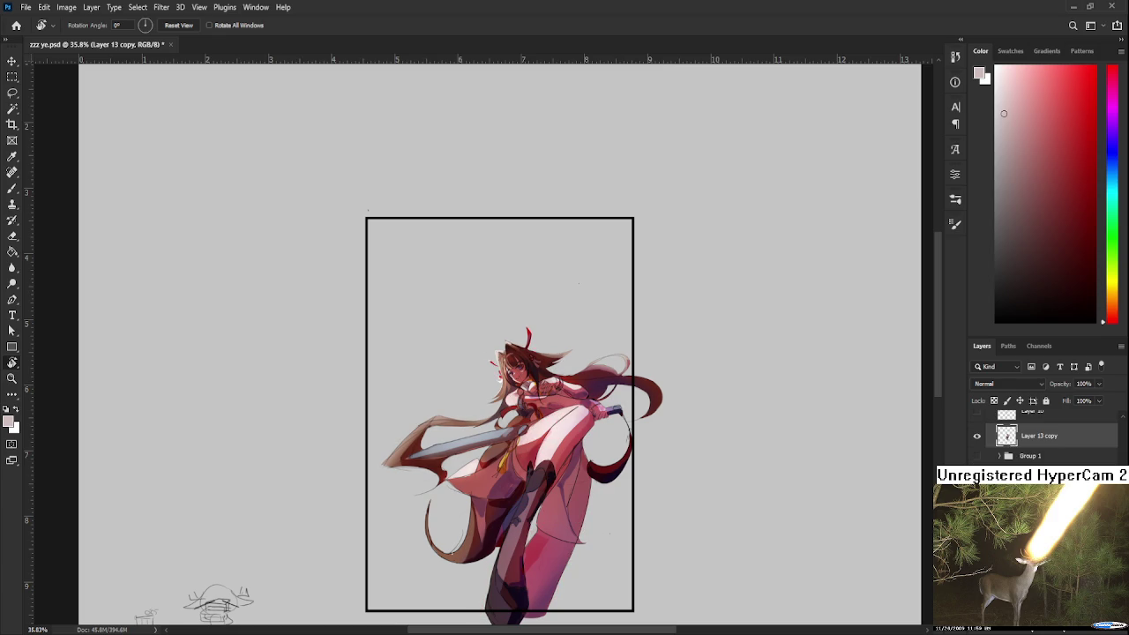
Briefly show the pencil sketch layers behind the figure, then hide them again.
{"action": "left_click", "coordinate": [976, 412]}
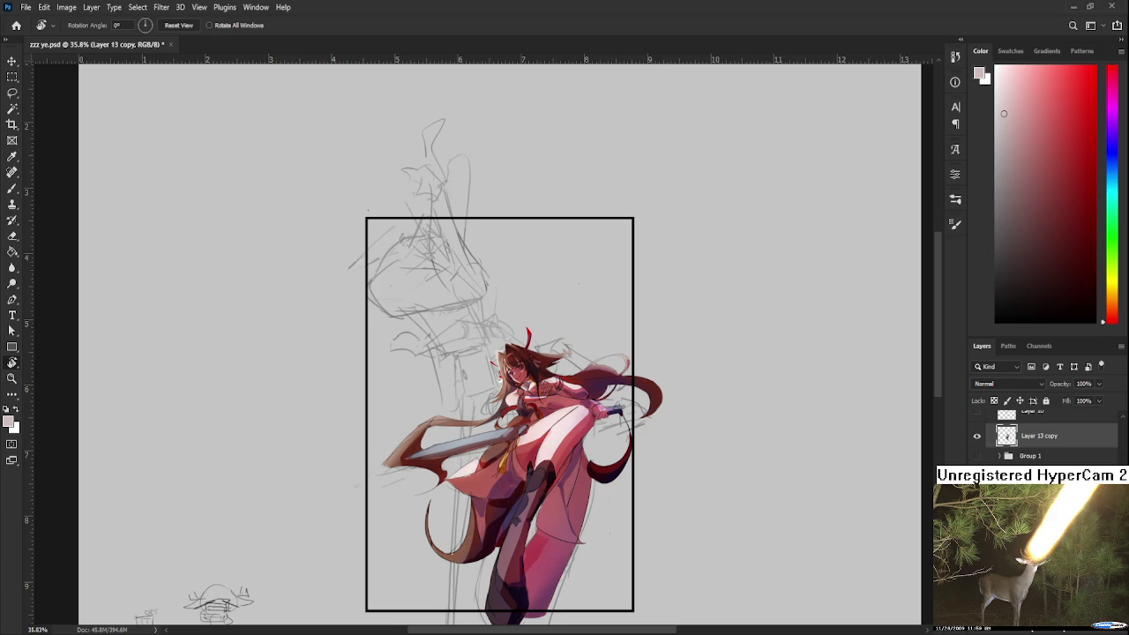
{"action": "left_click", "coordinate": [976, 481]}
{"action": "left_click", "coordinate": [976, 498]}
{"action": "left_click", "coordinate": [976, 498]}
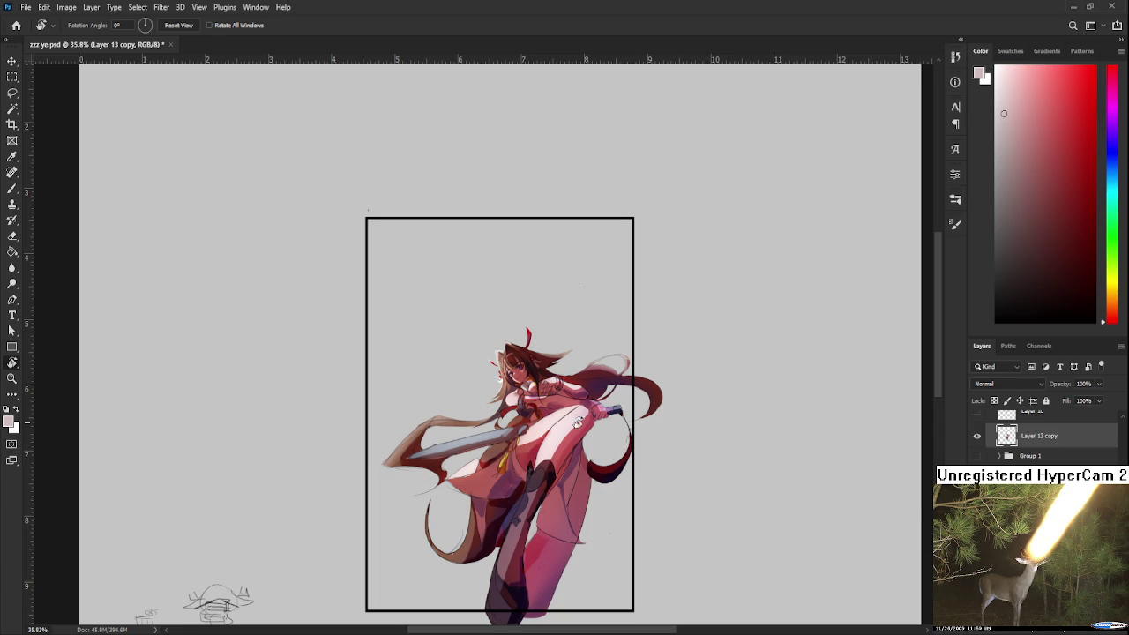
Turn the view so the figure stands upright and sample dark red from the chest.
{"action": "scroll", "coordinate": [555, 429], "scroll_direction": "up", "scroll_amount": 2}
{"action": "scroll", "coordinate": [555, 430], "scroll_direction": "up", "scroll_amount": 3}
{"action": "scroll", "coordinate": [555, 429], "scroll_direction": "up", "scroll_amount": 3}
{"action": "scroll", "coordinate": [555, 429], "scroll_direction": "up", "scroll_amount": 2}
{"action": "left_click_drag", "start_coordinate": [555, 429], "coordinate": [494, 415]}
{"action": "scroll", "coordinate": [405, 437], "scroll_direction": "up", "scroll_amount": 2}
{"action": "left_click", "coordinate": [414, 422], "text": "alt"}
{"action": "left_click", "coordinate": [419, 446], "text": "alt"}
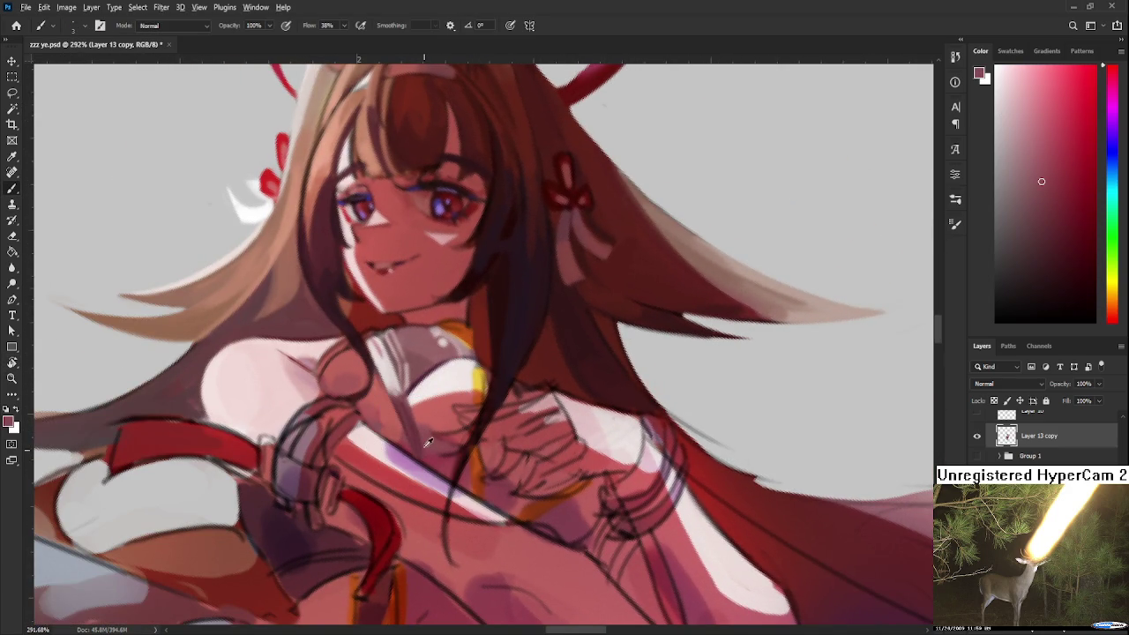
{"action": "left_click", "coordinate": [423, 434], "text": "alt"}
Rotate the view to about 80 degrees and sample skin tones near the shoulder.
{"action": "mouse_move", "coordinate": [453, 393]}
{"action": "left_mouse_down"}
{"action": "mouse_move", "coordinate": [443, 414]}
{"action": "mouse_move", "coordinate": [506, 430]}
{"action": "left_mouse_up"}
{"action": "key", "text": "r"}
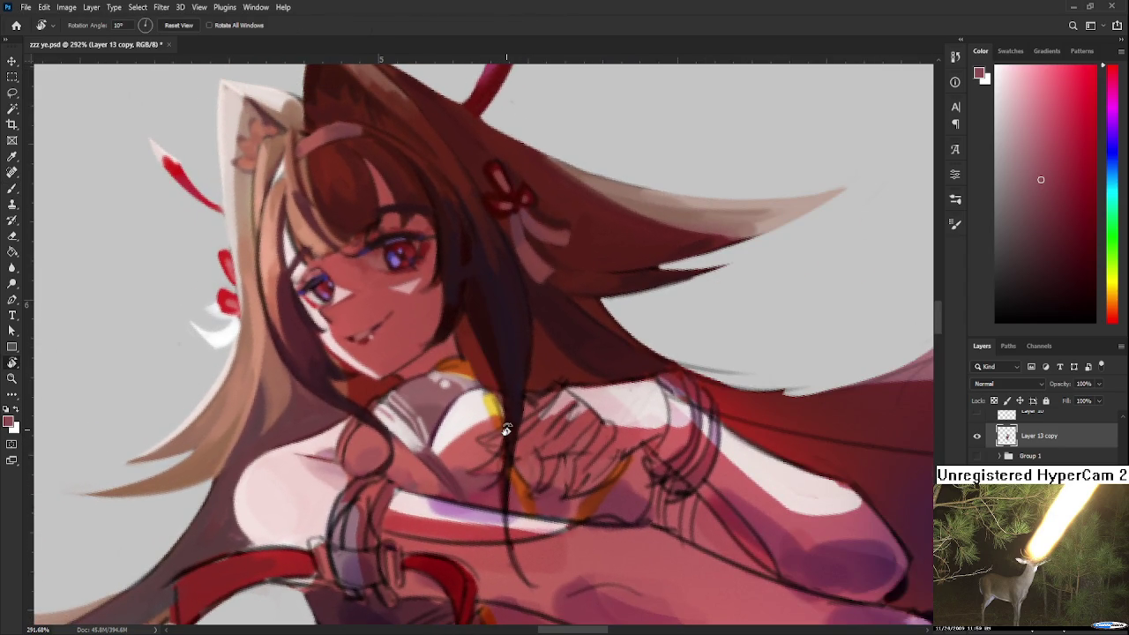
{"action": "scroll", "coordinate": [506, 429], "scroll_direction": "down", "scroll_amount": 3}
{"action": "scroll", "coordinate": [506, 429], "scroll_direction": "down", "scroll_amount": 2}
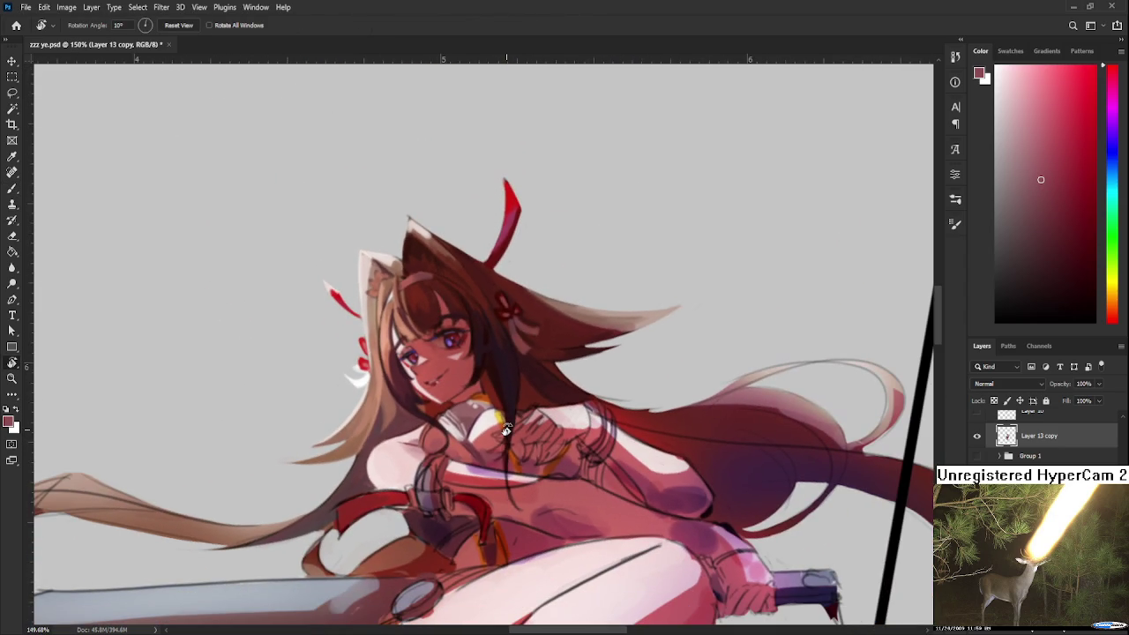
{"action": "scroll", "coordinate": [499, 435], "scroll_direction": "up", "scroll_amount": 1}
{"action": "scroll", "coordinate": [489, 443], "scroll_direction": "up", "scroll_amount": 2}
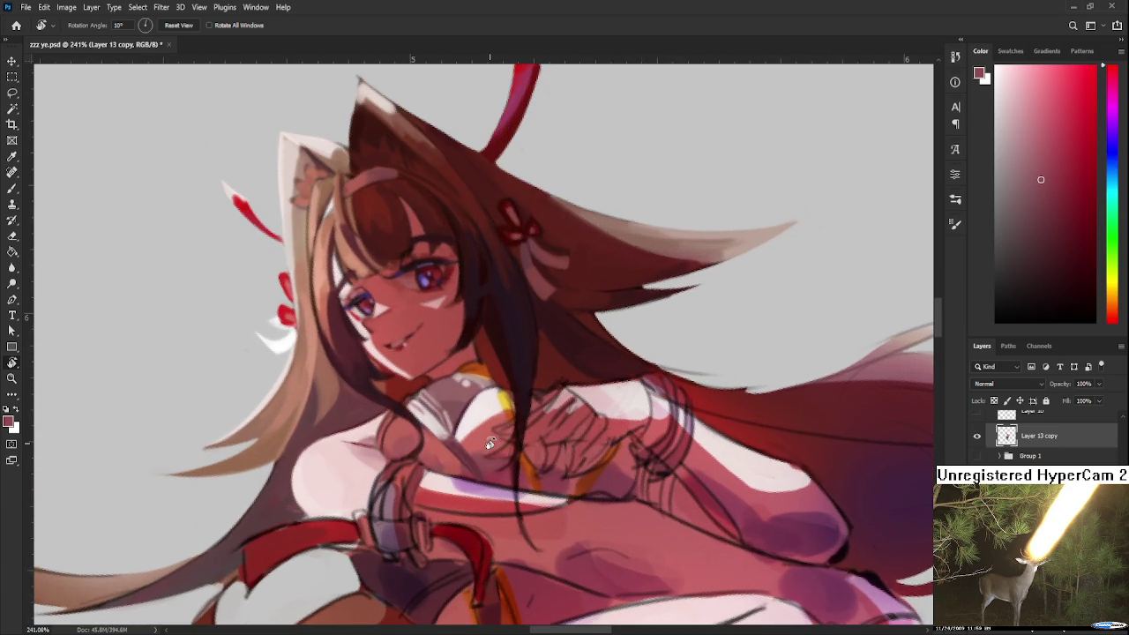
{"action": "left_click_drag", "start_coordinate": [489, 444], "coordinate": [400, 388]}
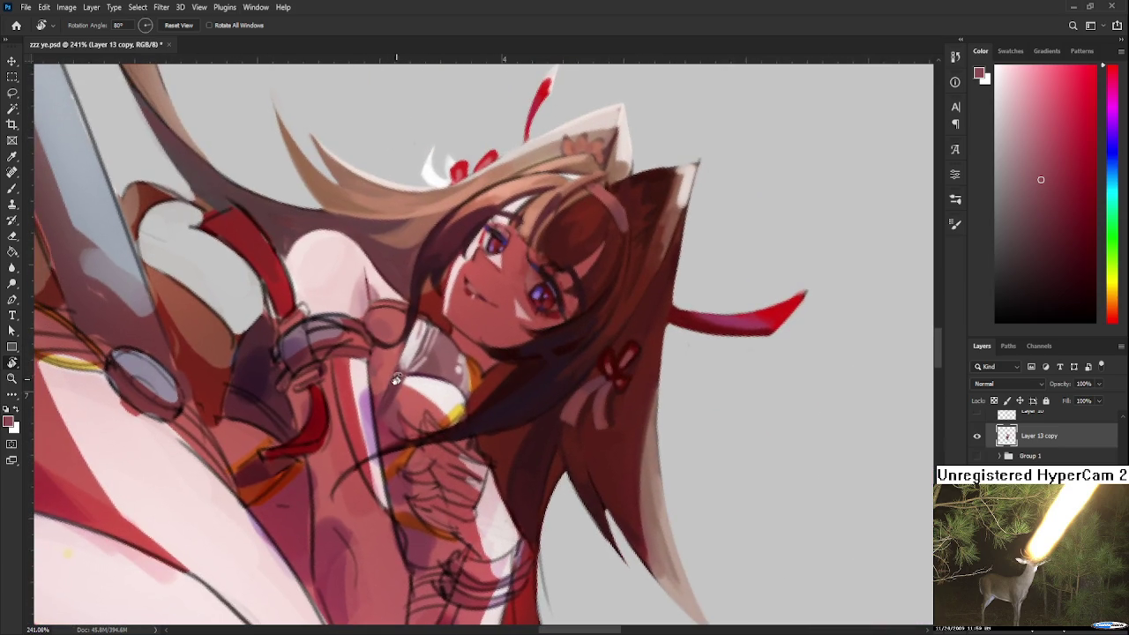
{"action": "key", "text": "b"}
{"action": "left_click", "coordinate": [403, 392], "text": "alt"}
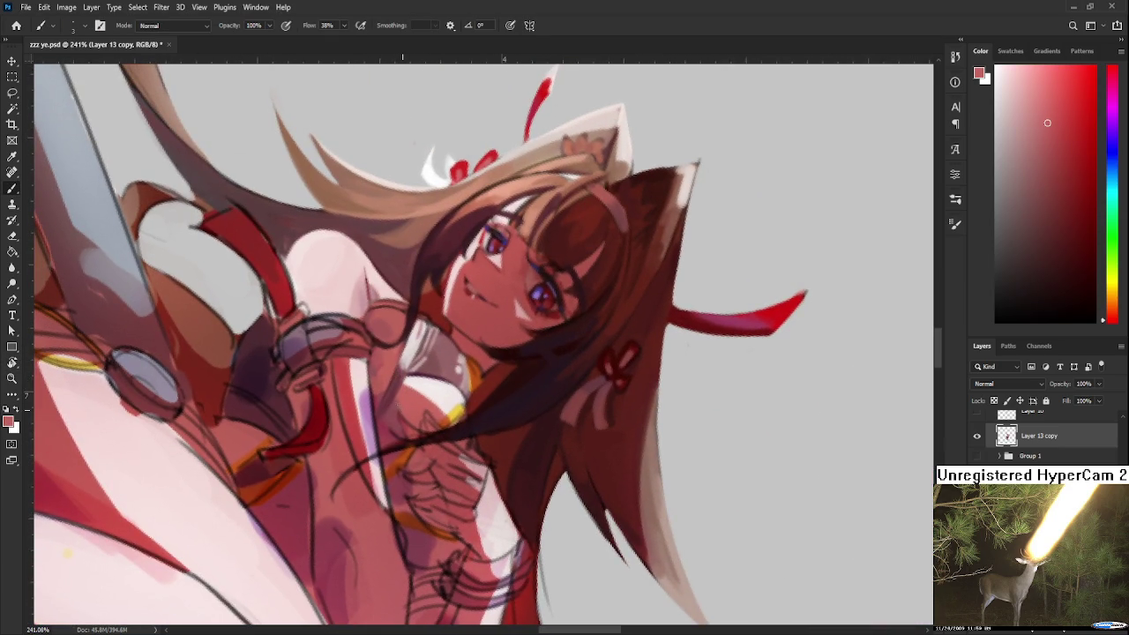
{"action": "left_click", "coordinate": [402, 404], "text": "alt"}
{"action": "left_click", "coordinate": [389, 388], "text": "alt"}
{"action": "left_click", "coordinate": [381, 384], "text": "alt"}
{"action": "left_click", "coordinate": [380, 367], "text": "alt"}
{"action": "left_click", "coordinate": [373, 370], "text": "alt"}
Compare lighter, darker and deeper skin shades sampled around the shoulder.
{"action": "left_click", "coordinate": [377, 370], "text": "alt"}
{"action": "left_click", "coordinate": [384, 373], "text": "alt"}
{"action": "left_click", "coordinate": [372, 371], "text": "alt"}
{"action": "left_click", "coordinate": [372, 370], "text": "alt"}
{"action": "left_click", "coordinate": [388, 366], "text": "alt"}
{"action": "left_click", "coordinate": [366, 366], "text": "alt"}
{"action": "left_click", "coordinate": [371, 367], "text": "alt"}
{"action": "left_click", "coordinate": [380, 366], "text": "alt"}
{"action": "left_click", "coordinate": [380, 382], "text": "alt"}
{"action": "left_click", "coordinate": [384, 362], "text": "alt"}
{"action": "left_click", "coordinate": [381, 349], "text": "alt"}
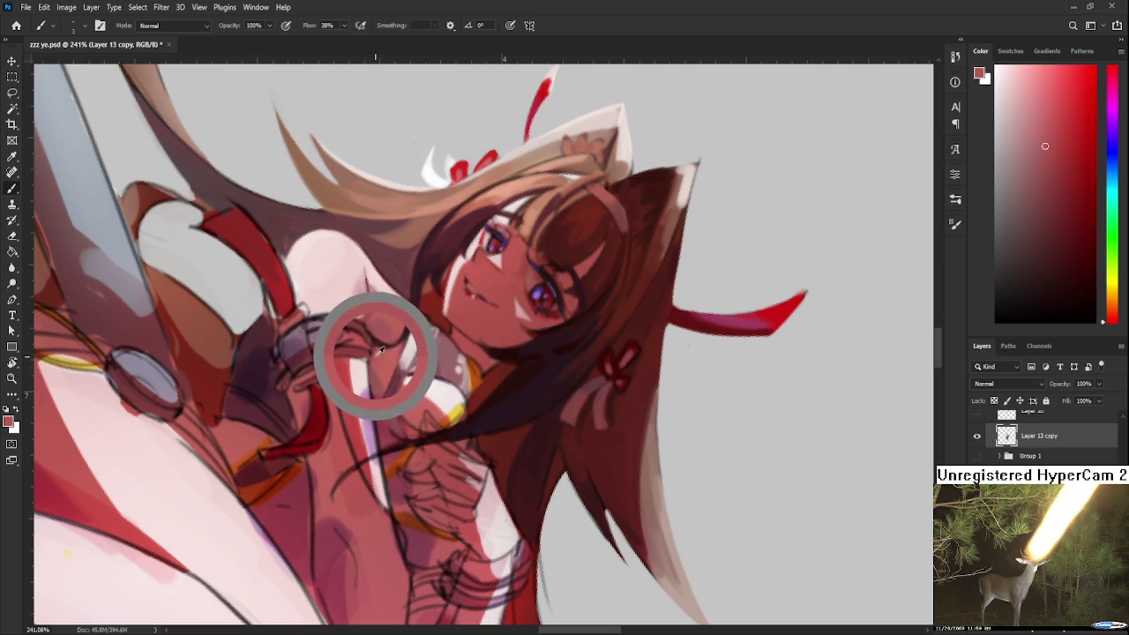
{"action": "left_click", "coordinate": [374, 356], "text": "alt"}
{"action": "left_click", "coordinate": [382, 362], "text": "alt"}
Rotate the view to 90 degrees, sample a darker rose-red skin shade, then tilt to about 36 degrees.
{"action": "left_click", "coordinate": [385, 365], "text": "alt"}
{"action": "key", "text": "r"}
{"action": "left_click_drag", "start_coordinate": [386, 365], "coordinate": [535, 374]}
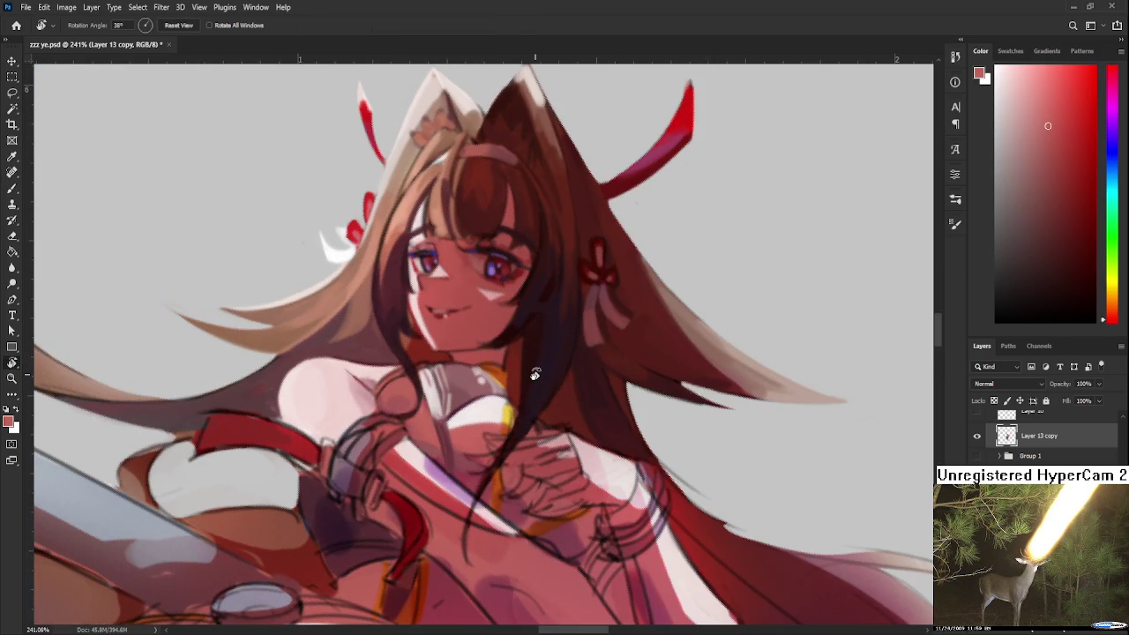
{"action": "scroll", "coordinate": [535, 374], "scroll_direction": "down", "scroll_amount": 5}
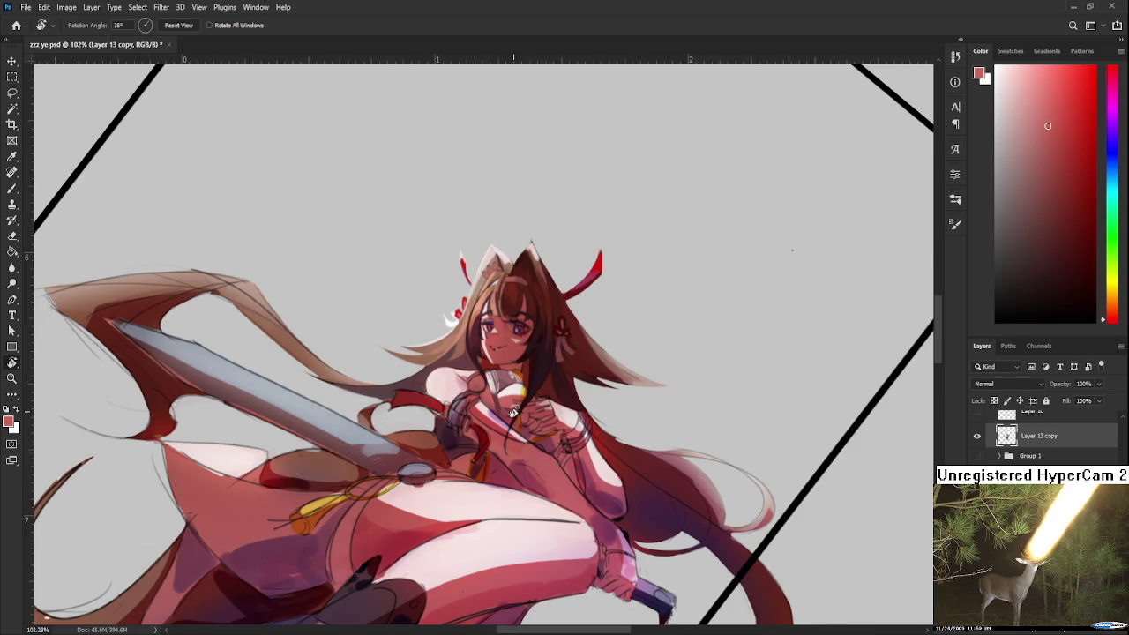
{"action": "scroll", "coordinate": [514, 412], "scroll_direction": "up", "scroll_amount": 5}
{"action": "scroll", "coordinate": [514, 411], "scroll_direction": "up", "scroll_amount": 2}
{"action": "left_click_drag", "start_coordinate": [509, 435], "coordinate": [439, 407]}
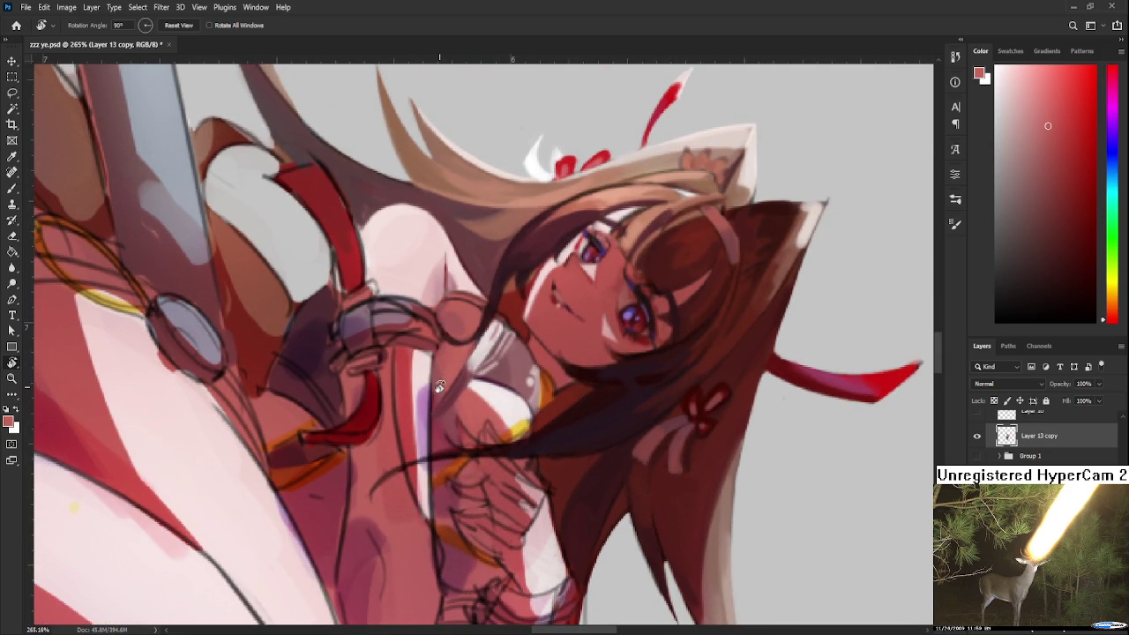
{"action": "key", "text": "b"}
{"action": "left_click", "coordinate": [436, 386], "text": "alt"}
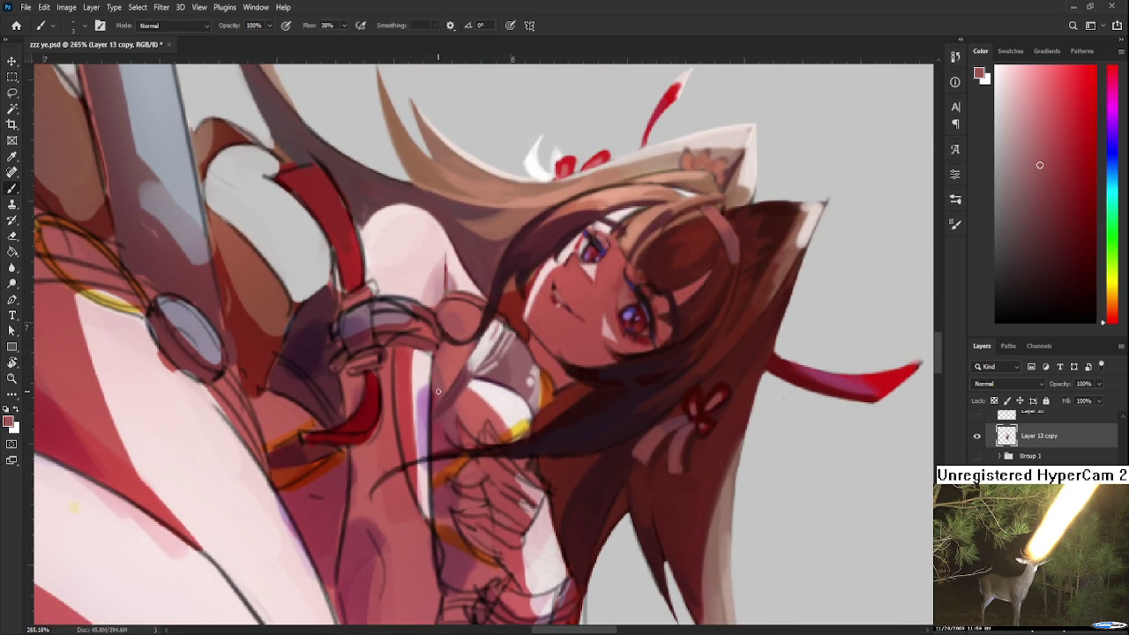
{"action": "left_click", "coordinate": [441, 388], "text": "alt"}
{"action": "key", "text": "r"}
{"action": "mouse_move", "coordinate": [501, 416]}
{"action": "left_mouse_down"}
{"action": "mouse_move", "coordinate": [510, 421]}
{"action": "mouse_move", "coordinate": [425, 407]}
{"action": "left_mouse_up"}
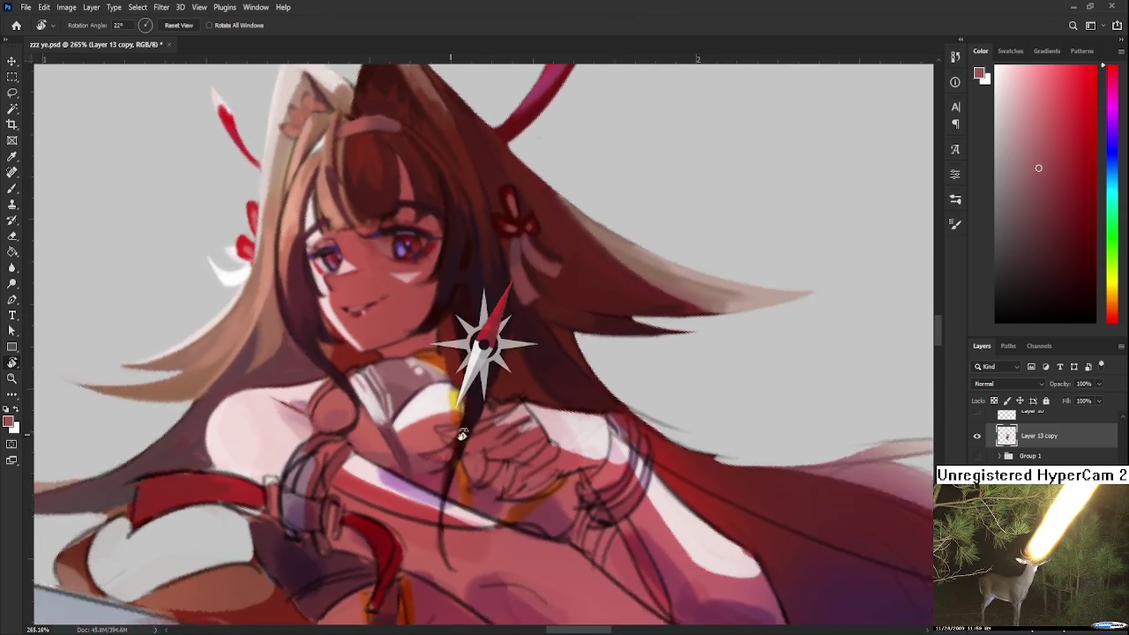
Sample pinks, a saturated red-pink, light cream and golden yellow from the chest.
{"action": "key", "text": "b"}
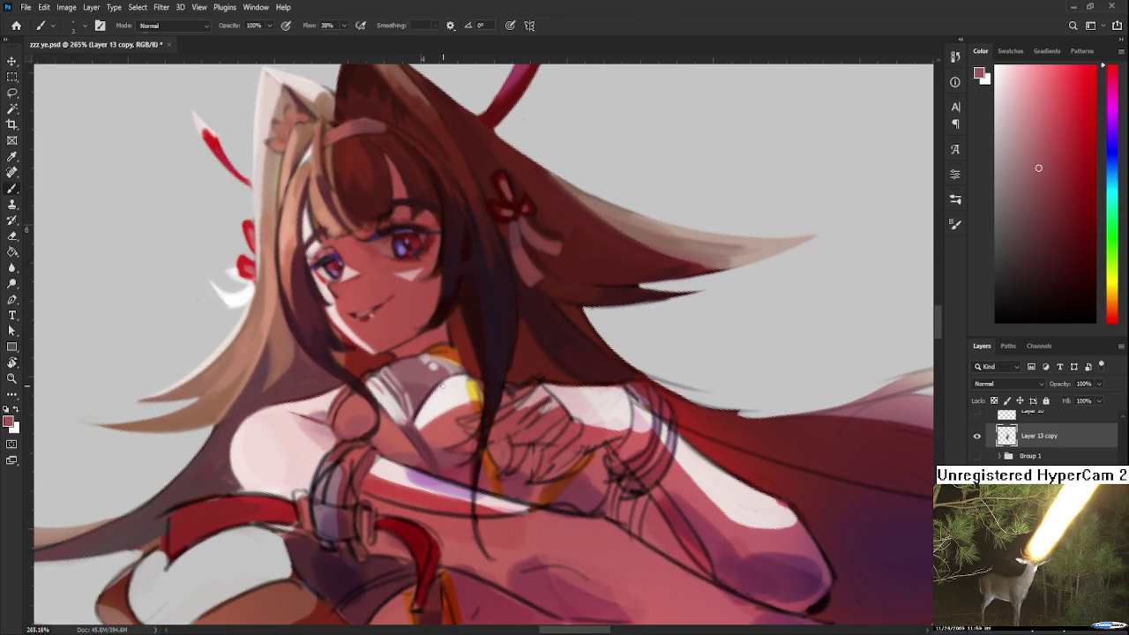
{"action": "left_click", "coordinate": [441, 399], "text": "alt"}
{"action": "left_click", "coordinate": [448, 411], "text": "alt"}
{"action": "left_click", "coordinate": [462, 415], "text": "alt"}
{"action": "left_click", "coordinate": [435, 415], "text": "alt"}
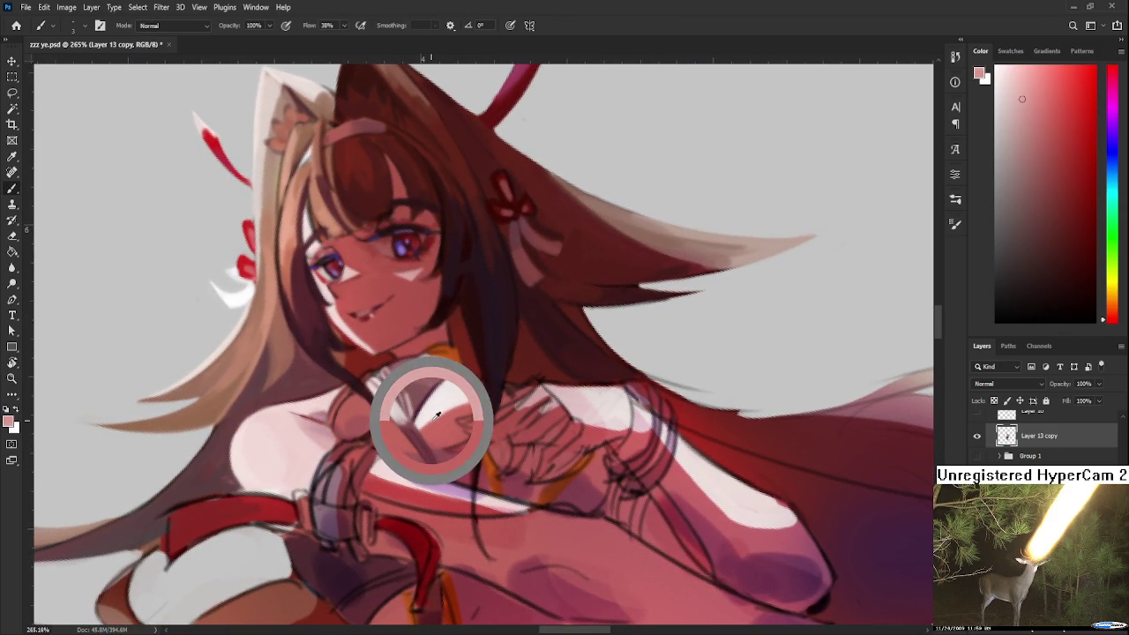
{"action": "left_click", "coordinate": [436, 415], "text": "alt"}
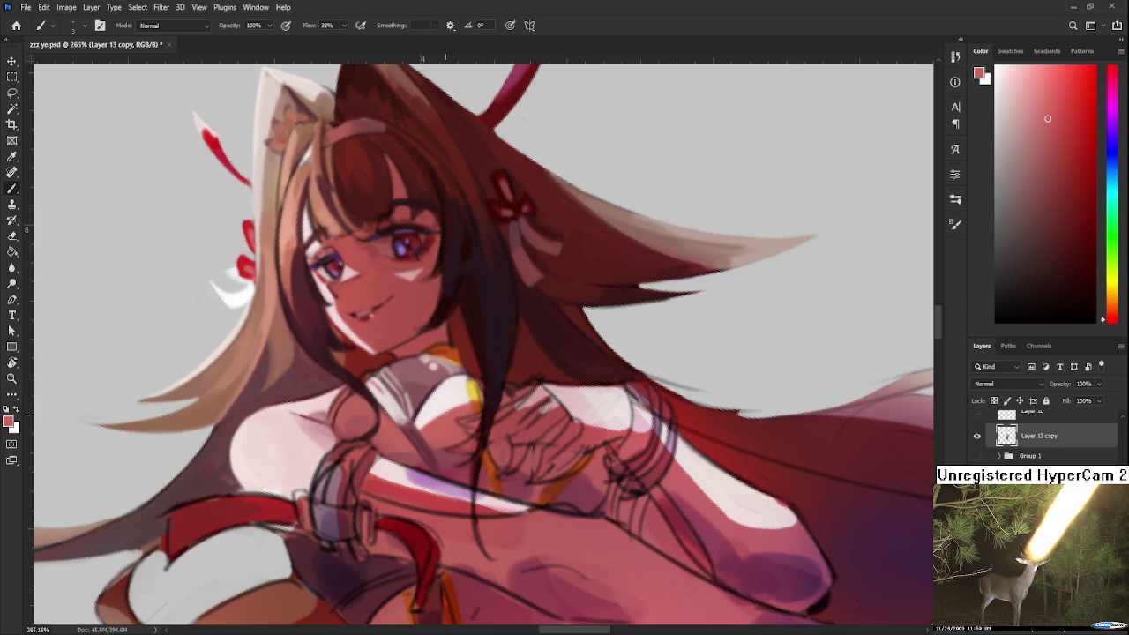
{"action": "left_click", "coordinate": [464, 386], "text": "alt"}
{"action": "left_click", "coordinate": [472, 390], "text": "alt"}
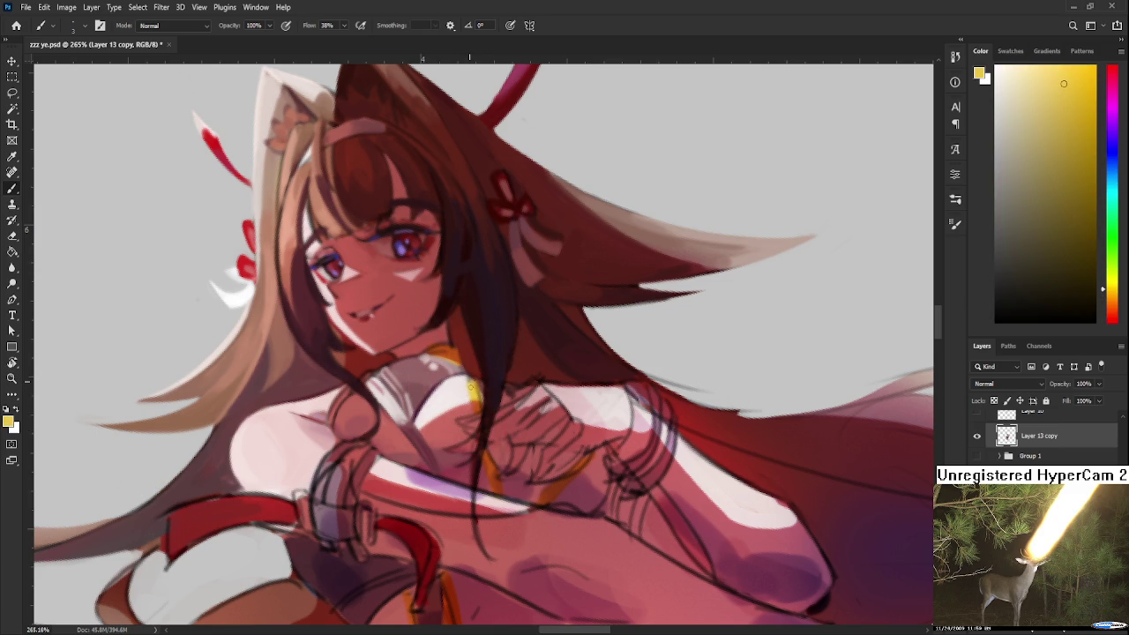
{"action": "left_click", "coordinate": [466, 384], "text": "alt"}
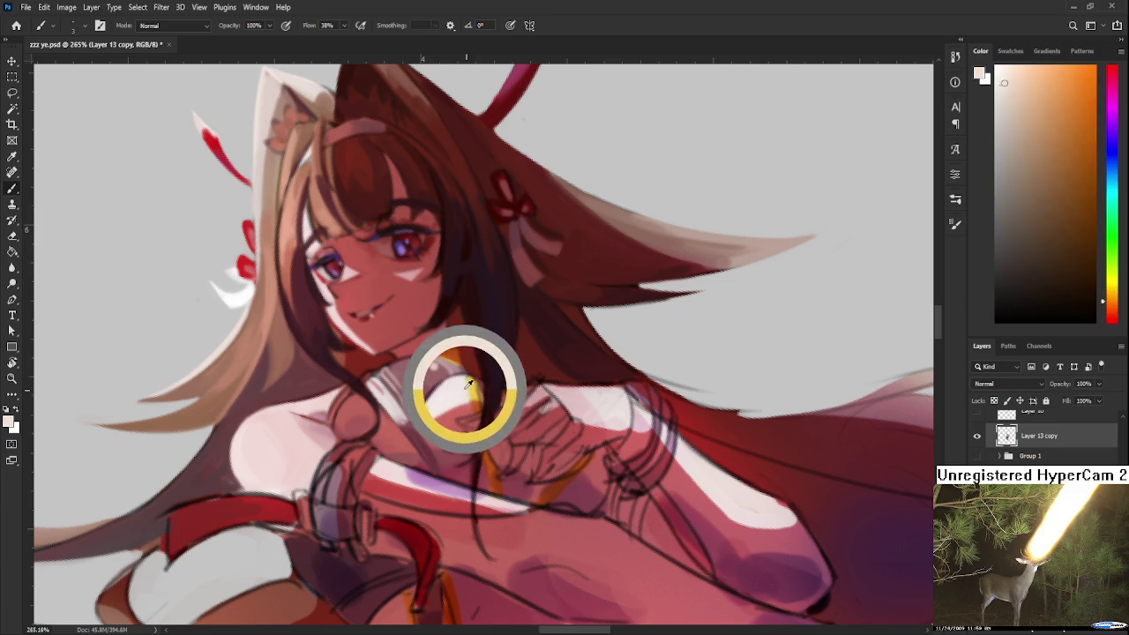
{"action": "left_click", "coordinate": [468, 385], "text": "alt"}
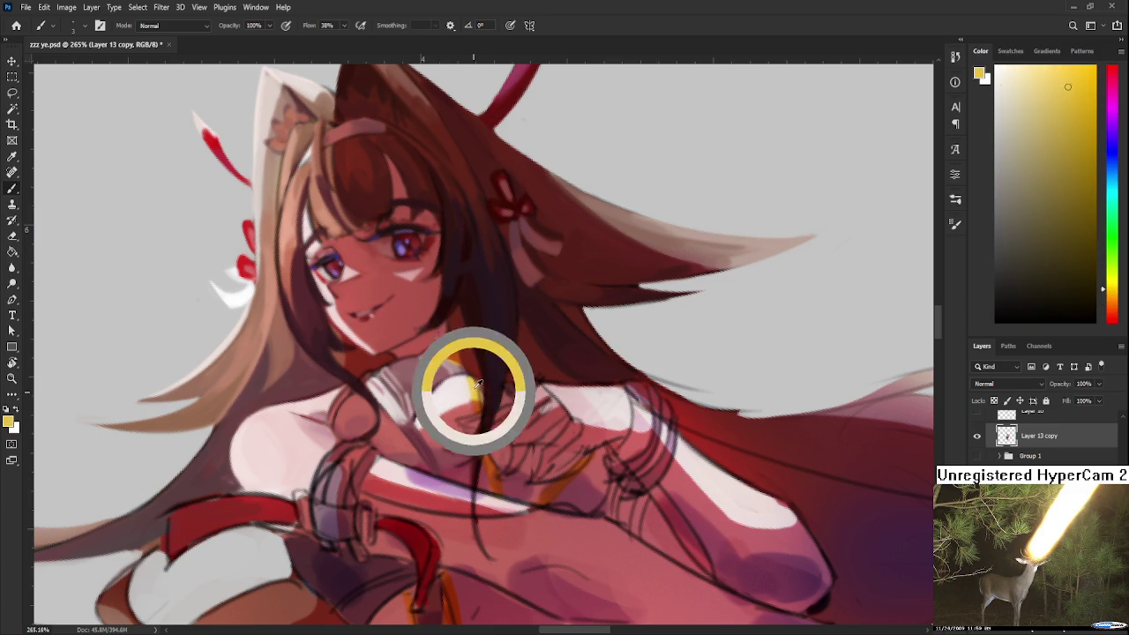
Compare pinkish red, the golden yellow accent and pale pinkish white from the artwork.
{"action": "left_click", "coordinate": [469, 392], "text": "alt"}
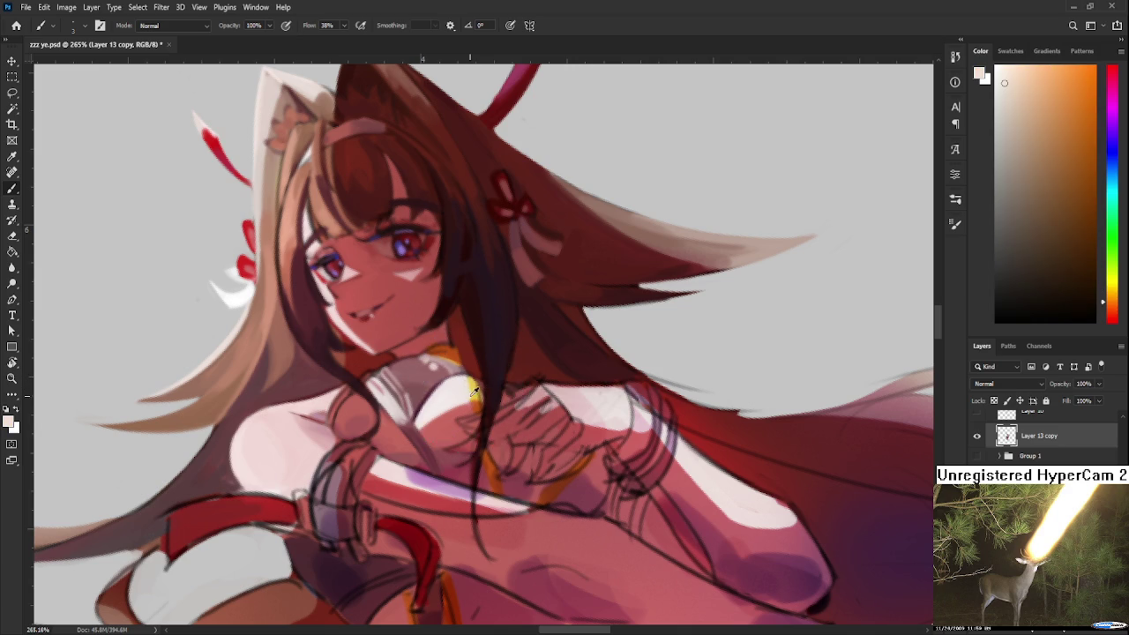
{"action": "left_click", "coordinate": [471, 411], "text": "alt"}
{"action": "left_click", "coordinate": [470, 388], "text": "alt"}
{"action": "left_click", "coordinate": [476, 406], "text": "alt"}
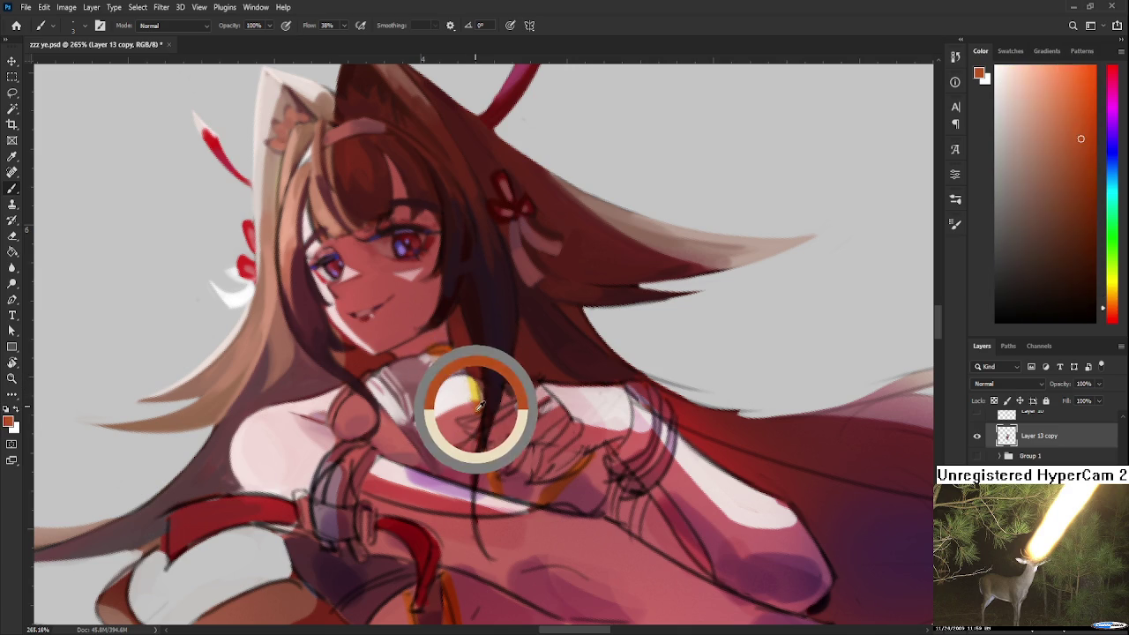
{"action": "left_click", "coordinate": [474, 388], "text": "alt"}
{"action": "left_click", "coordinate": [477, 390], "text": "alt"}
{"action": "left_click", "coordinate": [430, 392], "text": "alt"}
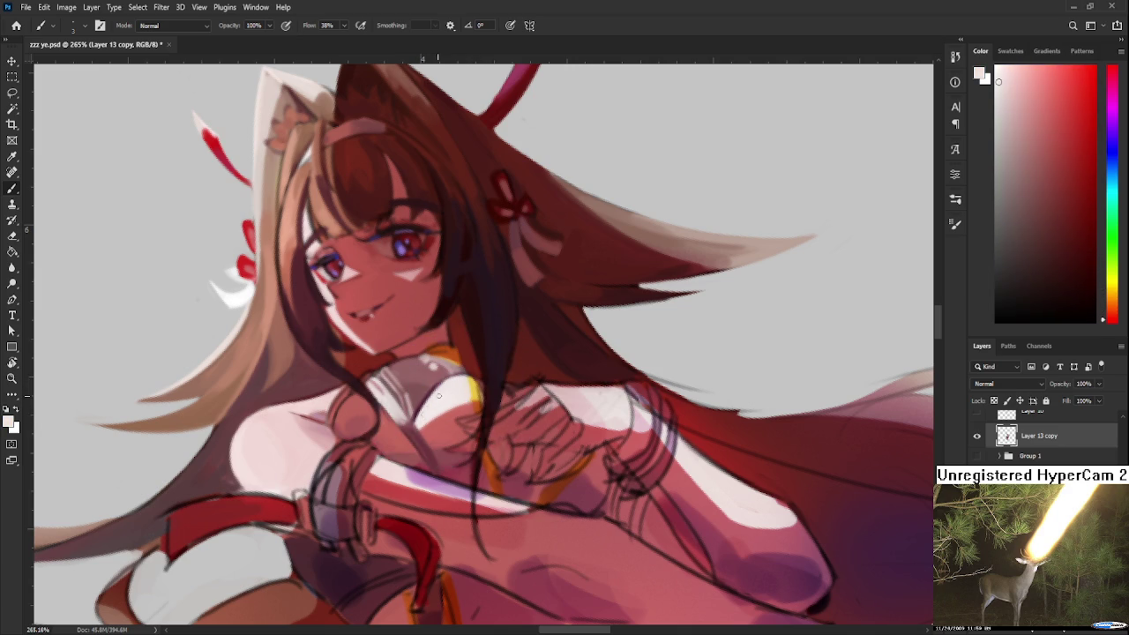
Sample the figure's skin and adjust it to a slightly lighter salmon pink.
{"action": "left_click_drag", "start_coordinate": [447, 395], "coordinate": [434, 373]}
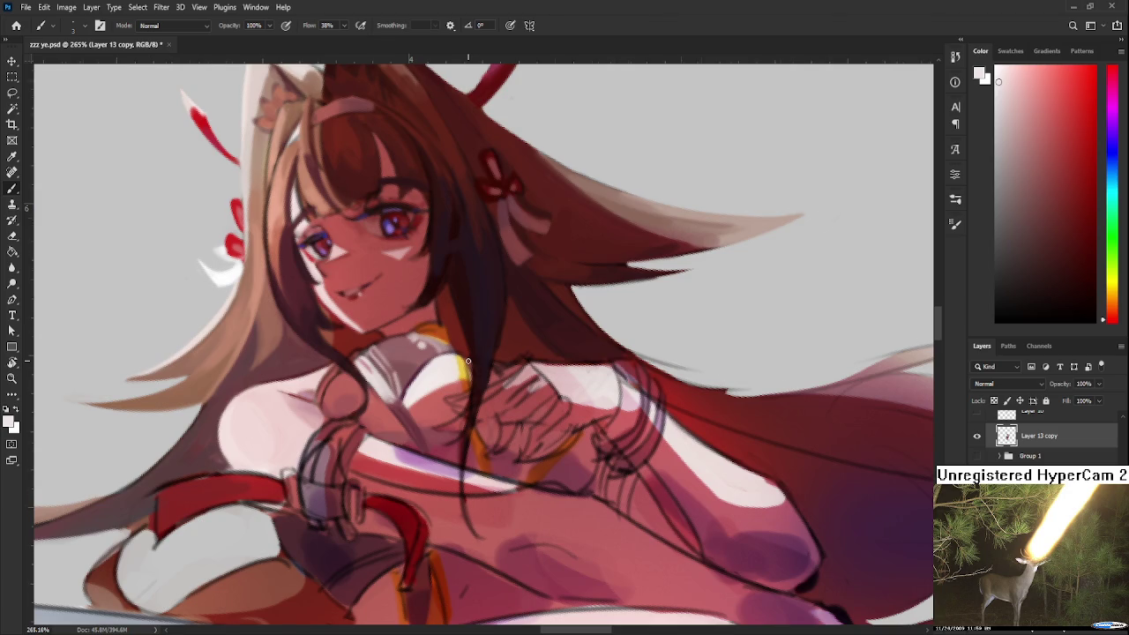
{"action": "scroll", "coordinate": [468, 361], "scroll_direction": "down", "scroll_amount": 3}
{"action": "scroll", "coordinate": [476, 370], "scroll_direction": "down", "scroll_amount": 2}
{"action": "scroll", "coordinate": [494, 393], "scroll_direction": "down", "scroll_amount": 2}
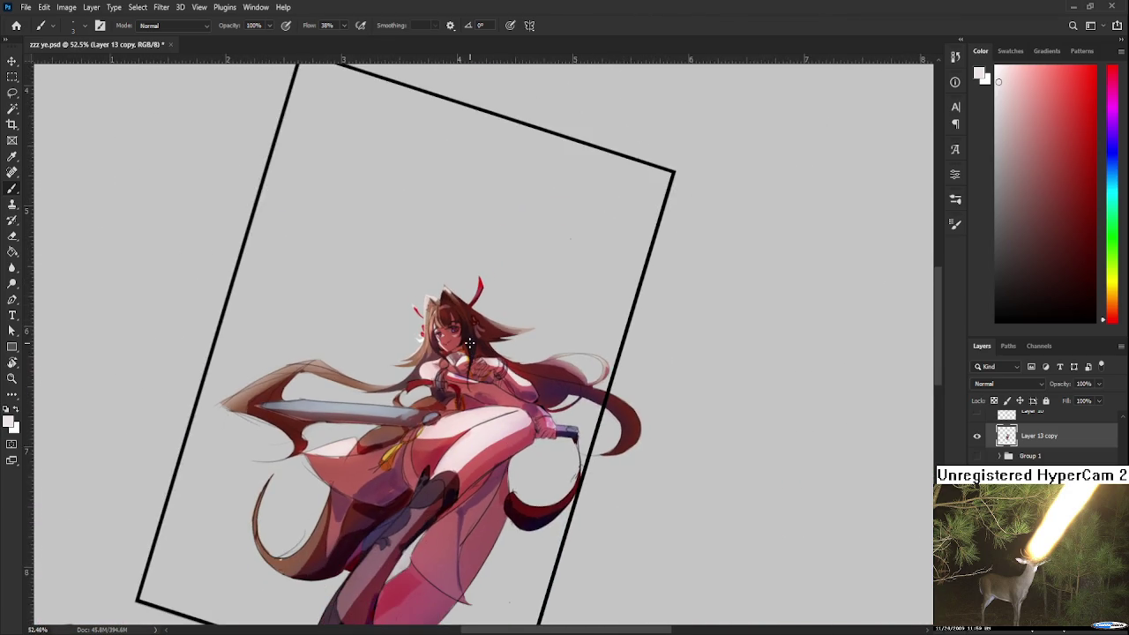
{"action": "scroll", "coordinate": [471, 349], "scroll_direction": "up", "scroll_amount": 2}
{"action": "scroll", "coordinate": [459, 362], "scroll_direction": "up", "scroll_amount": 2}
{"action": "scroll", "coordinate": [445, 379], "scroll_direction": "up", "scroll_amount": 1}
{"action": "scroll", "coordinate": [402, 395], "scroll_direction": "up", "scroll_amount": 1}
{"action": "left_click", "coordinate": [406, 401], "text": "alt"}
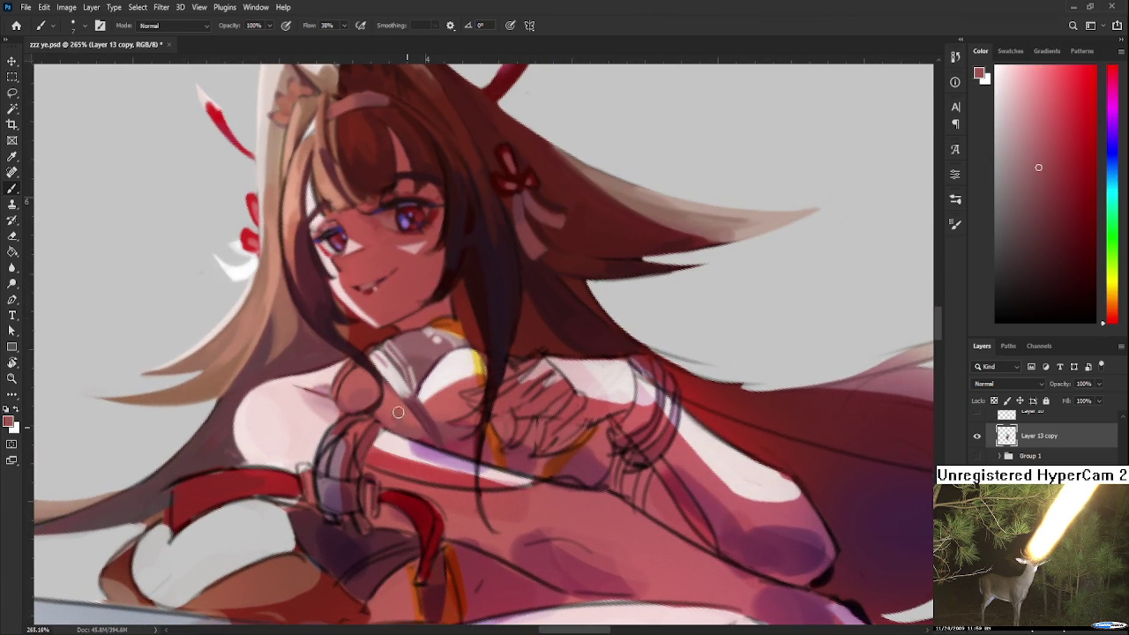
{"action": "left_click", "coordinate": [408, 418], "text": "alt"}
{"action": "left_click_drag", "start_coordinate": [408, 418], "coordinate": [413, 425]}
{"action": "left_click", "coordinate": [391, 417], "text": "alt"}
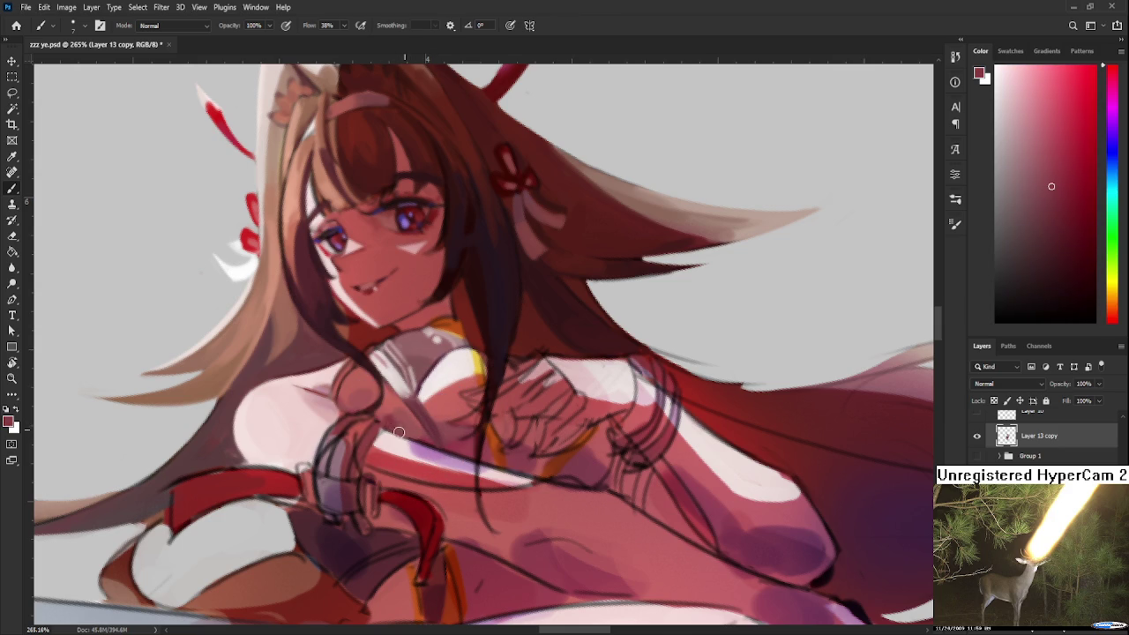
{"action": "left_click", "coordinate": [389, 406], "text": "alt"}
Zoom out and reset the canvas rotation so the figure stands upright.
{"action": "scroll", "coordinate": [529, 444], "scroll_direction": "down", "scroll_amount": 1}
{"action": "scroll", "coordinate": [529, 432], "scroll_direction": "down", "scroll_amount": 1}
{"action": "scroll", "coordinate": [497, 340], "scroll_direction": "down", "scroll_amount": 1}
{"action": "scroll", "coordinate": [496, 342], "scroll_direction": "down", "scroll_amount": 2}
{"action": "scroll", "coordinate": [492, 351], "scroll_direction": "down", "scroll_amount": 1}
{"action": "scroll", "coordinate": [487, 399], "scroll_direction": "down", "scroll_amount": 1}
{"action": "key", "text": "r"}
{"action": "key", "text": "Escape"}
Mirror the canvas horizontally to check the swordswoman's pose, then flip it back.
{"action": "scroll", "coordinate": [476, 371], "scroll_direction": "up", "scroll_amount": 1}
{"action": "scroll", "coordinate": [445, 335], "scroll_direction": "up", "scroll_amount": 1}
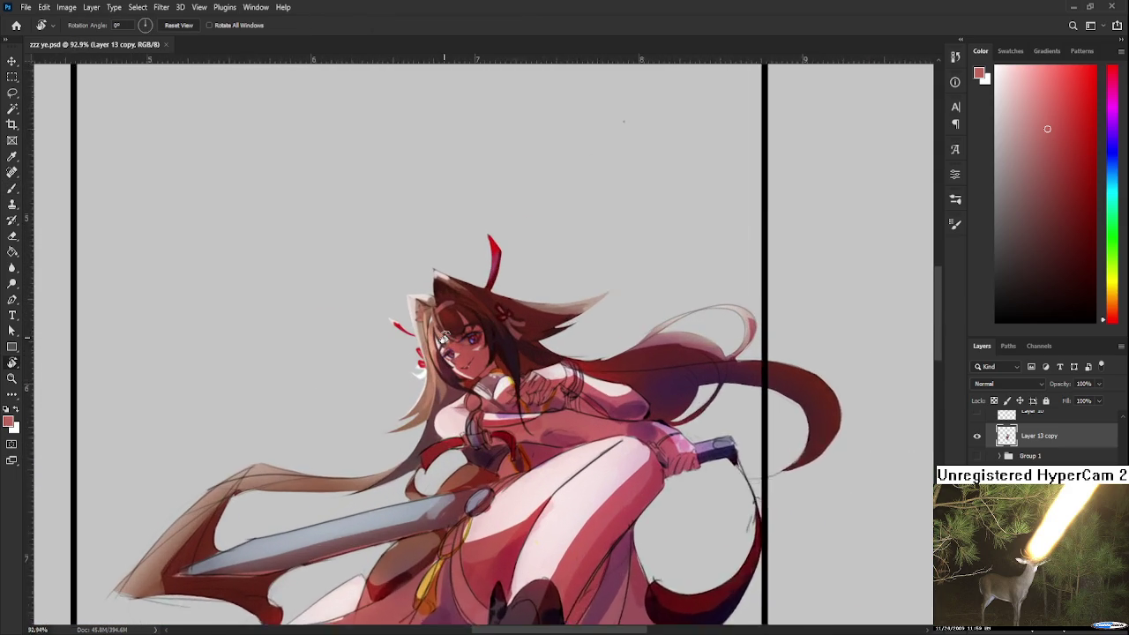
{"action": "scroll", "coordinate": [448, 333], "scroll_direction": "down", "scroll_amount": 1}
{"action": "scroll", "coordinate": [450, 332], "scroll_direction": "down", "scroll_amount": 1}
{"action": "scroll", "coordinate": [467, 349], "scroll_direction": "down", "scroll_amount": 1}
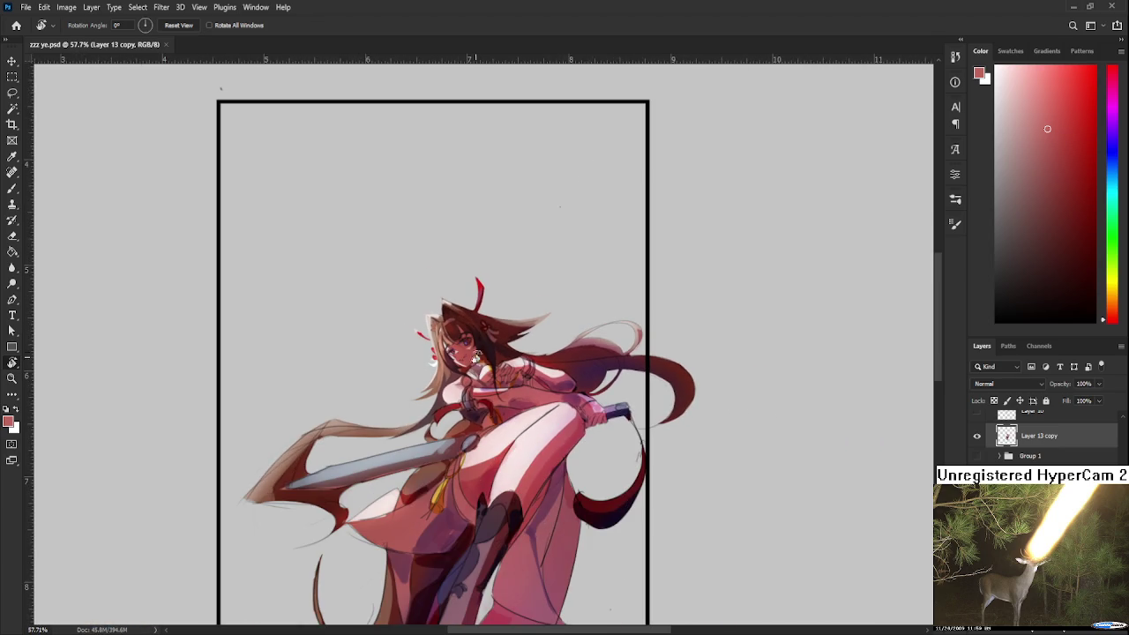
{"action": "scroll", "coordinate": [485, 360], "scroll_direction": "up", "scroll_amount": 1}
{"action": "scroll", "coordinate": [484, 370], "scroll_direction": "up", "scroll_amount": 1}
{"action": "scroll", "coordinate": [484, 397], "scroll_direction": "up", "scroll_amount": 1}
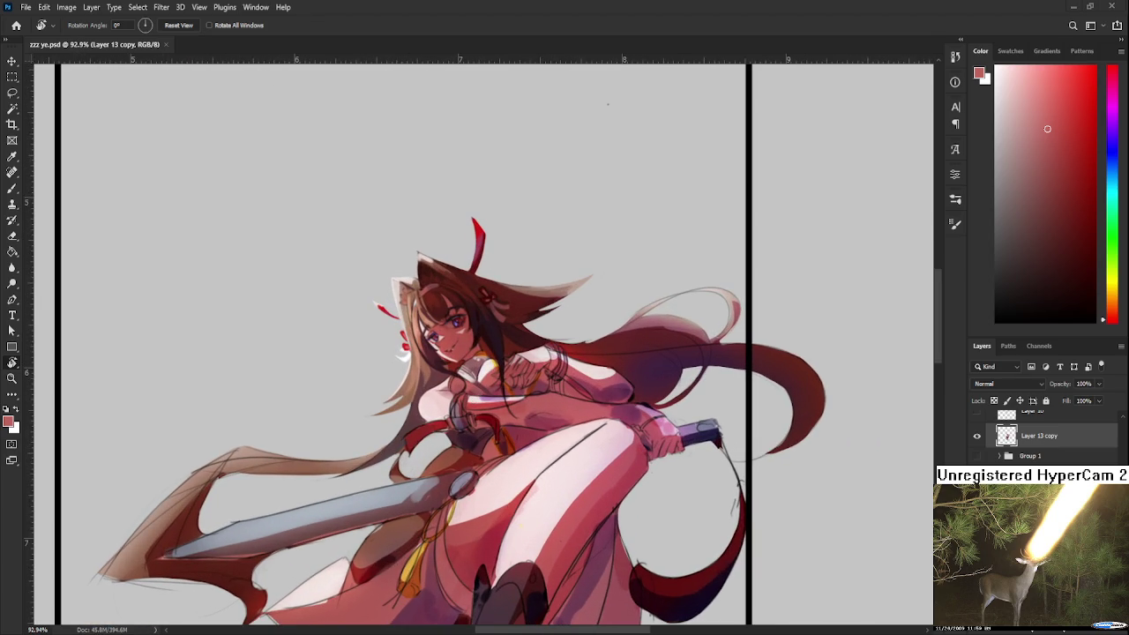
{"action": "scroll", "coordinate": [450, 416], "scroll_direction": "up", "scroll_amount": 1}
{"action": "scroll", "coordinate": [449, 397], "scroll_direction": "down", "scroll_amount": 1}
{"action": "scroll", "coordinate": [452, 401], "scroll_direction": "down", "scroll_amount": 1}
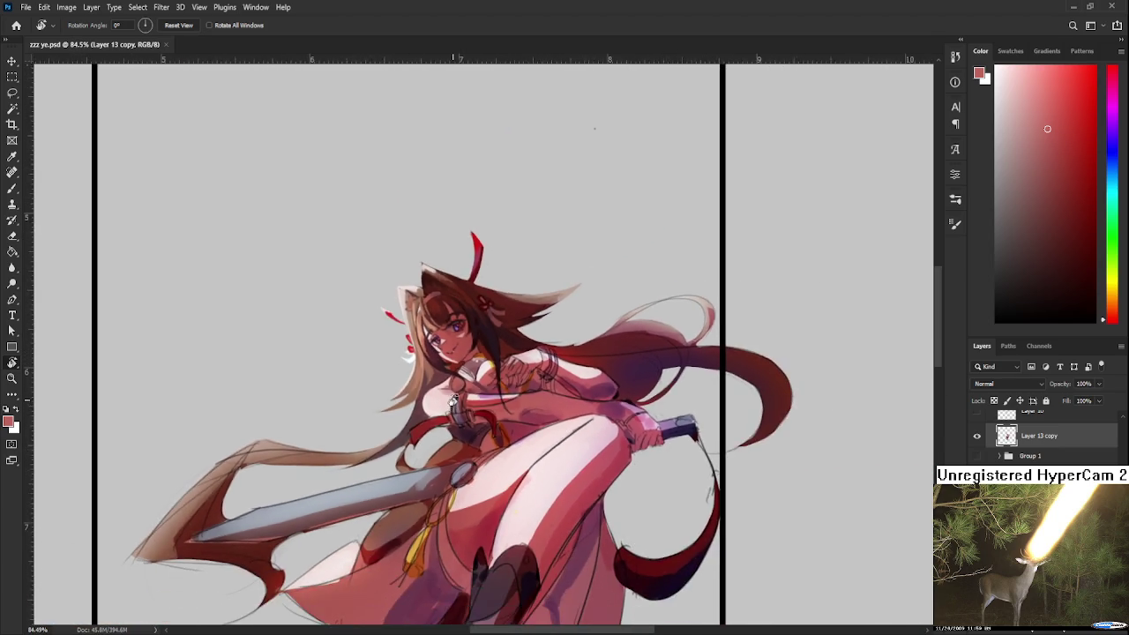
{"action": "scroll", "coordinate": [453, 402], "scroll_direction": "down", "scroll_amount": 3}
{"action": "scroll", "coordinate": [462, 418], "scroll_direction": "down", "scroll_amount": 1}
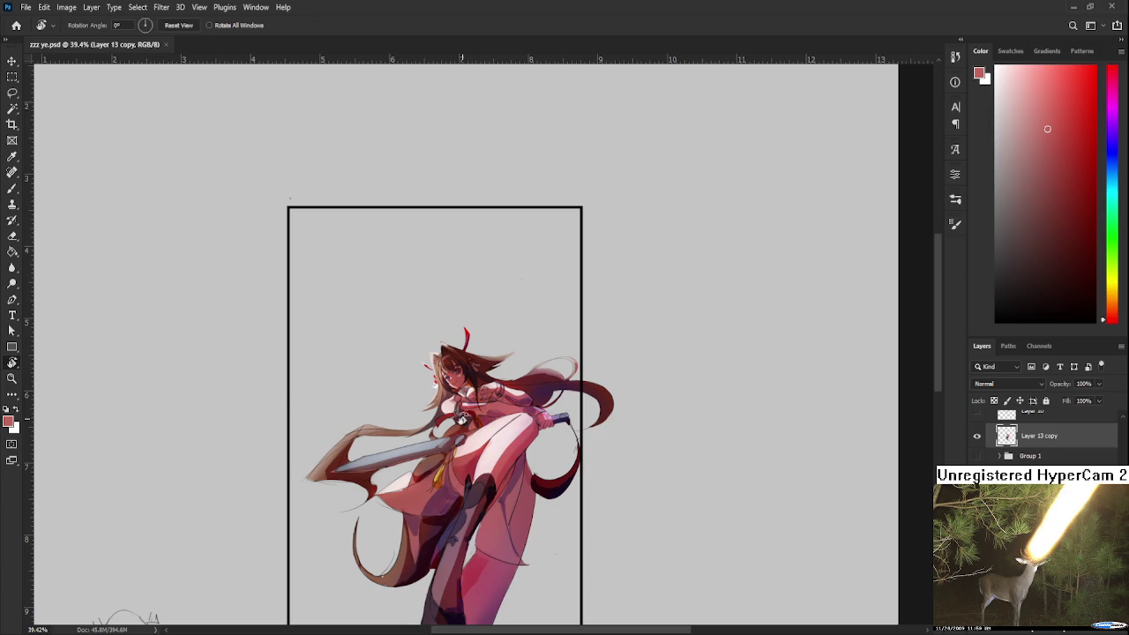
{"action": "key", "text": "shift+h"}
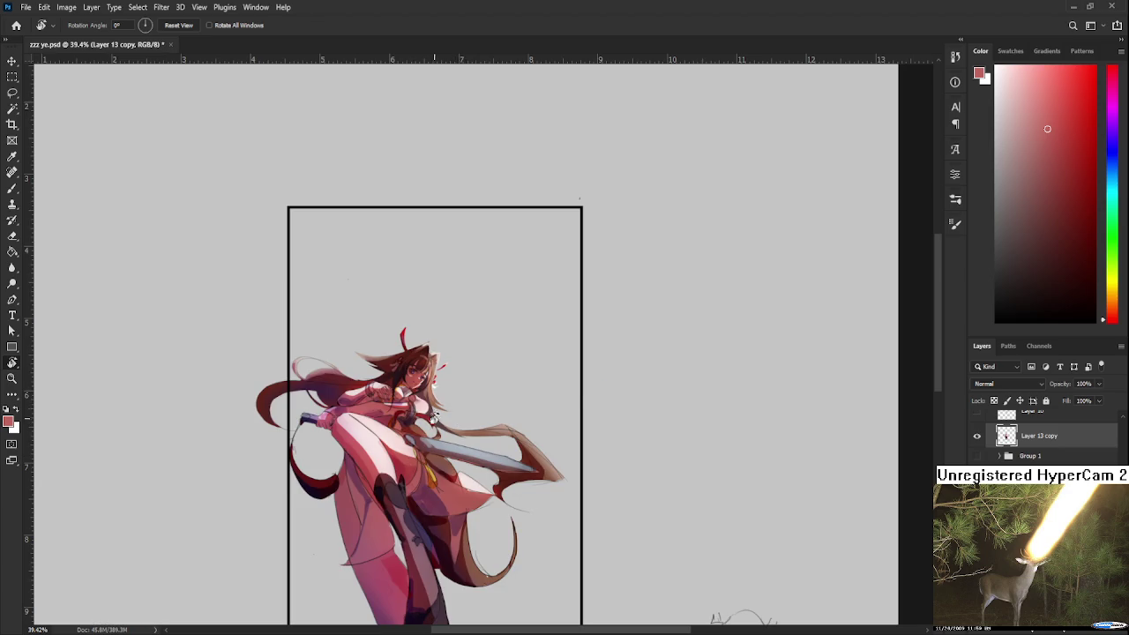
{"action": "key", "text": "shift+h"}
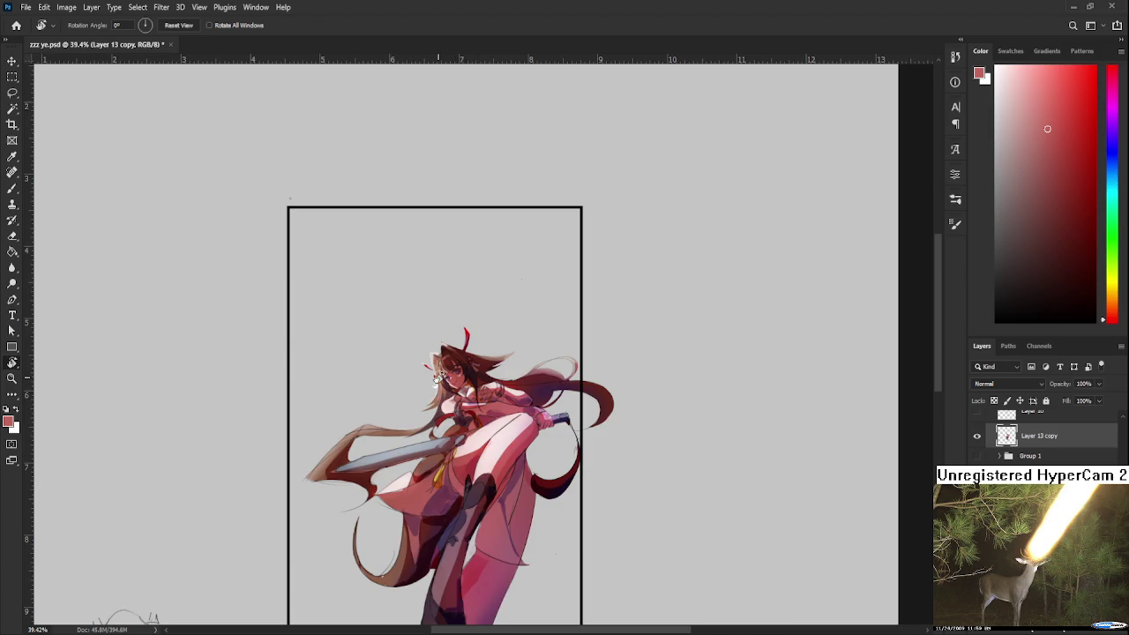
Zoom in on the face and hands and pick a deep wine red for painting.
{"action": "scroll", "coordinate": [436, 405], "scroll_direction": "up", "scroll_amount": 2}
{"action": "scroll", "coordinate": [460, 401], "scroll_direction": "up", "scroll_amount": 2}
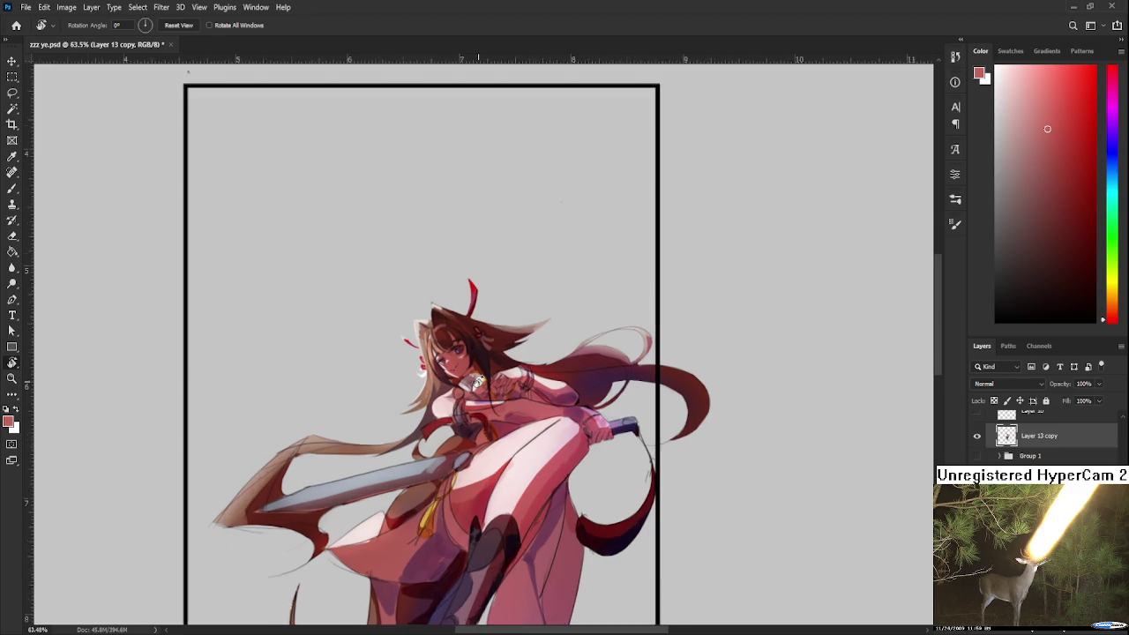
{"action": "scroll", "coordinate": [462, 392], "scroll_direction": "up", "scroll_amount": 2}
{"action": "scroll", "coordinate": [464, 384], "scroll_direction": "up", "scroll_amount": 1}
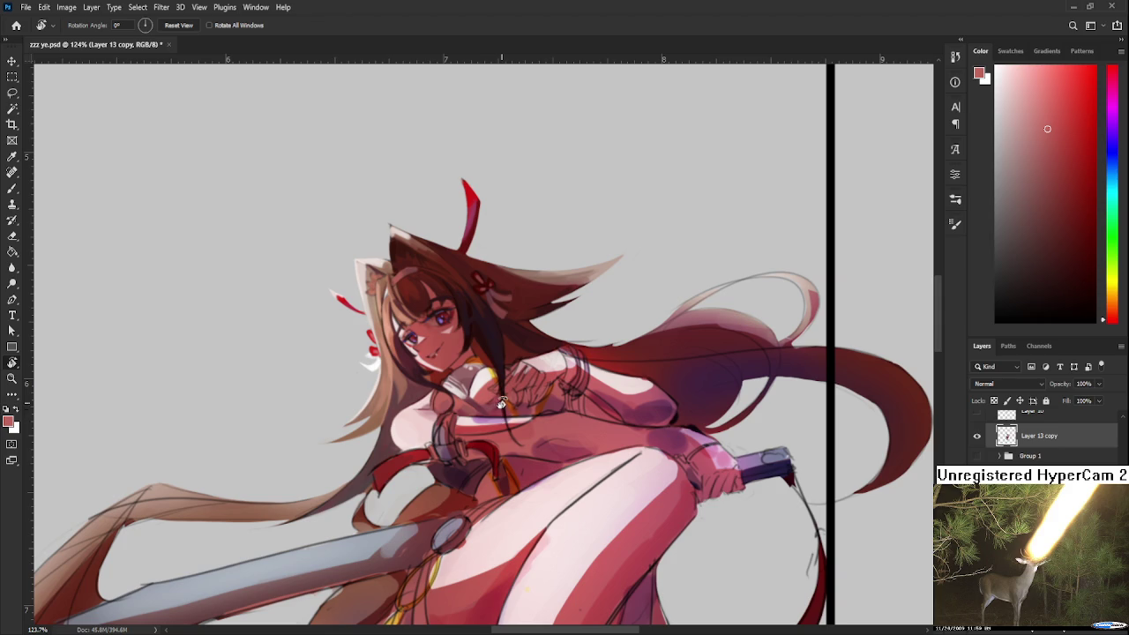
{"action": "mouse_move", "coordinate": [503, 406]}
{"action": "left_mouse_down"}
{"action": "mouse_move", "coordinate": [421, 434]}
{"action": "mouse_move", "coordinate": [454, 398]}
{"action": "left_mouse_up"}
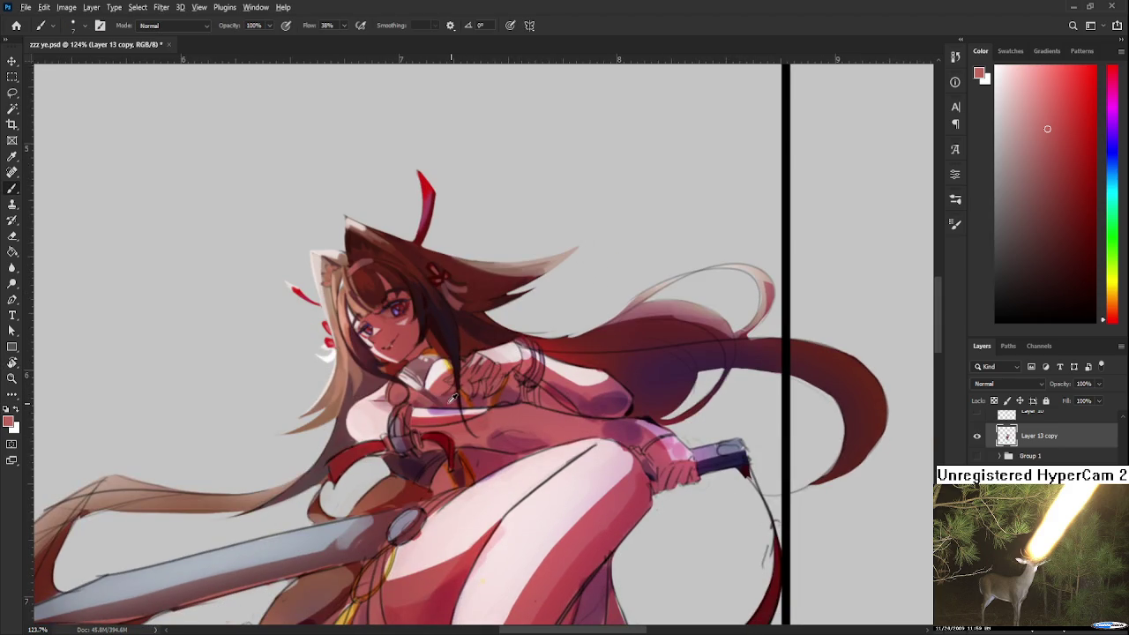
{"action": "left_click", "coordinate": [454, 398], "text": "alt"}
Sample reds near the chest and choose a deeper maroon in the Color panel.
{"action": "left_click", "coordinate": [443, 337], "text": "alt"}
{"action": "scroll", "coordinate": [431, 320], "scroll_direction": "up", "scroll_amount": 3}
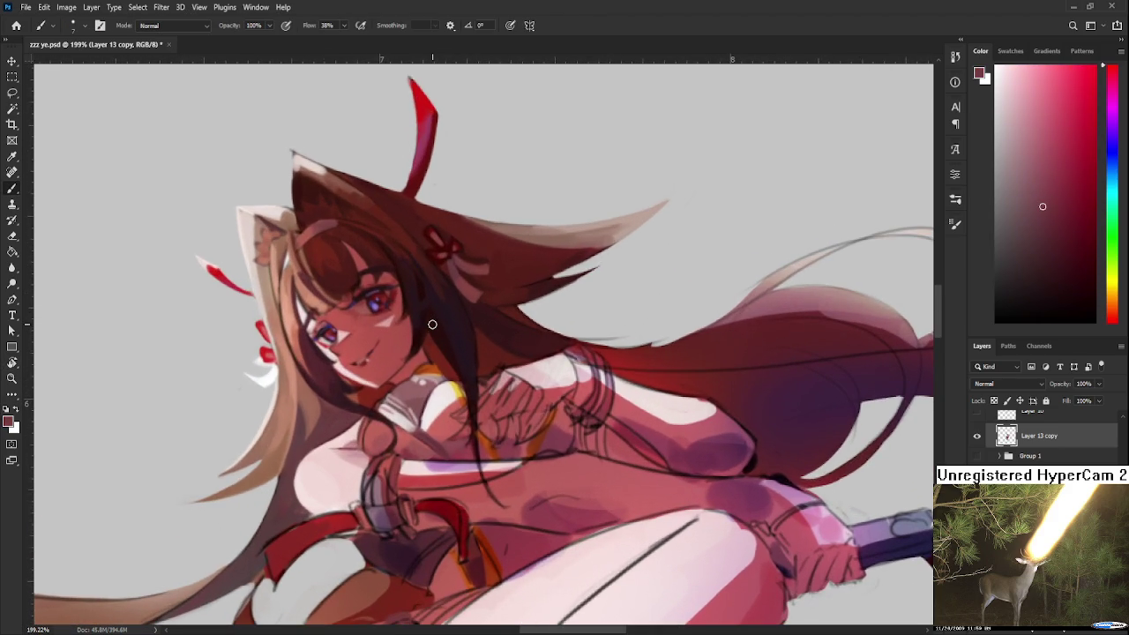
{"action": "left_click", "coordinate": [414, 405], "text": "alt"}
{"action": "left_click", "coordinate": [424, 418], "text": "alt"}
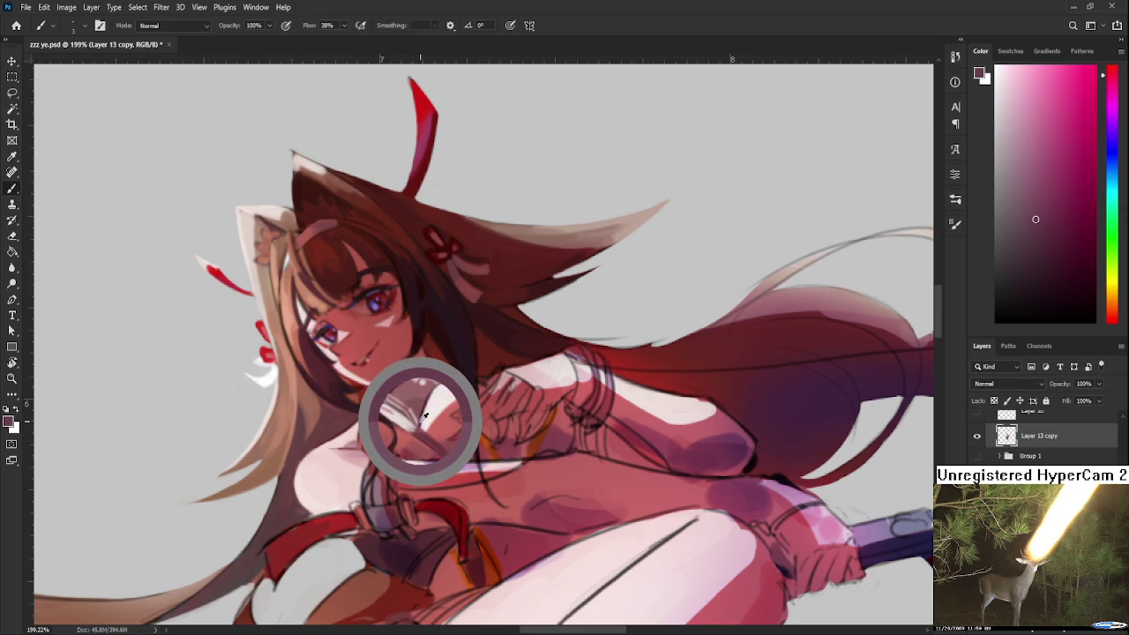
{"action": "left_click", "coordinate": [1080, 259]}
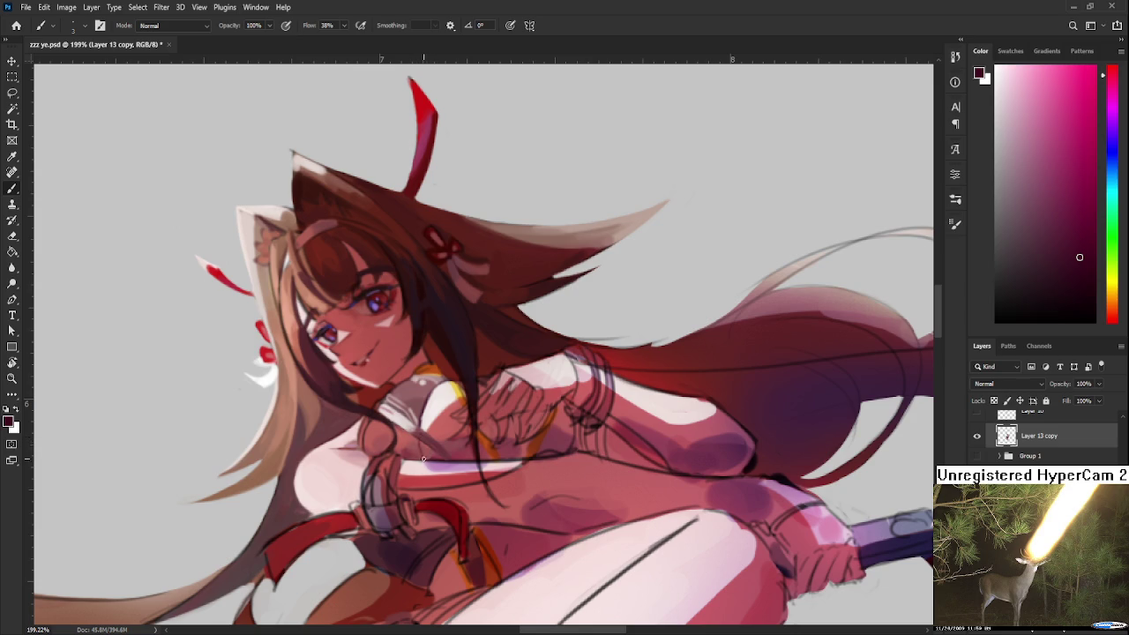
Pan and zoom the view around the face and clasped hands.
{"action": "mouse_move", "coordinate": [420, 439]}
{"action": "left_mouse_down"}
{"action": "mouse_move", "coordinate": [408, 386]}
{"action": "mouse_move", "coordinate": [421, 411]}
{"action": "left_mouse_up"}
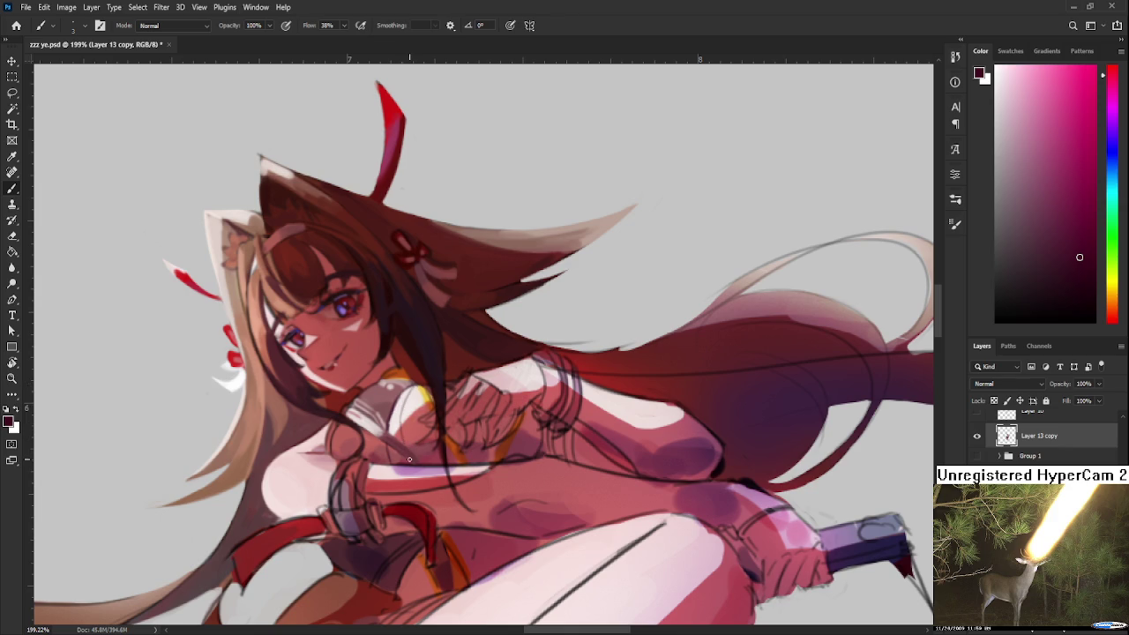
{"action": "left_click_drag", "start_coordinate": [408, 462], "coordinate": [399, 384]}
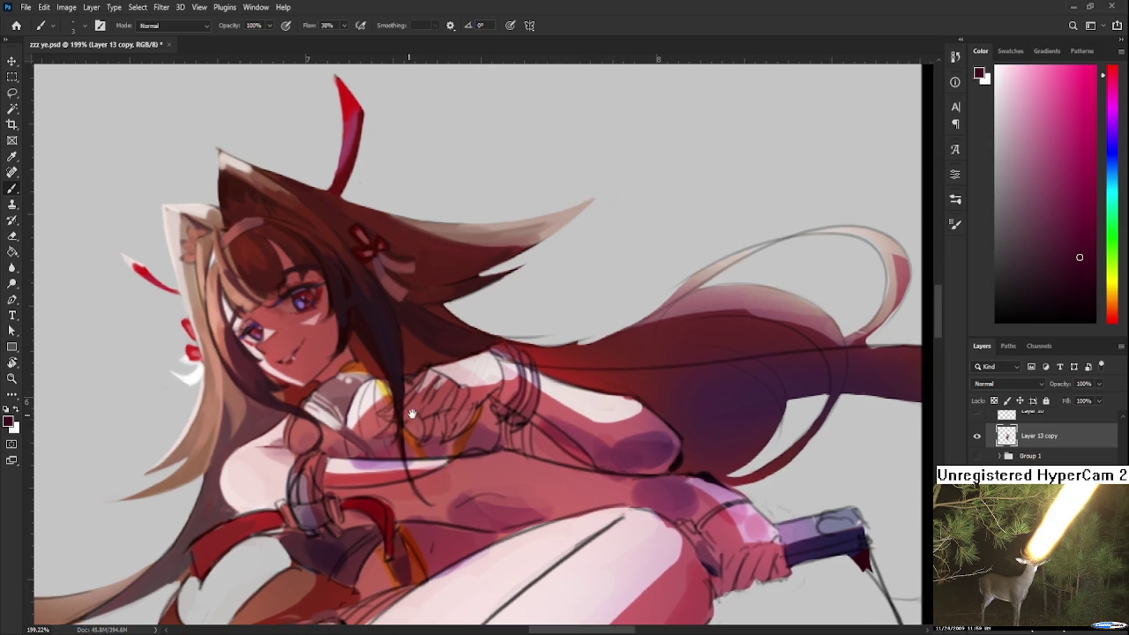
{"action": "left_click_drag", "start_coordinate": [411, 422], "coordinate": [402, 450]}
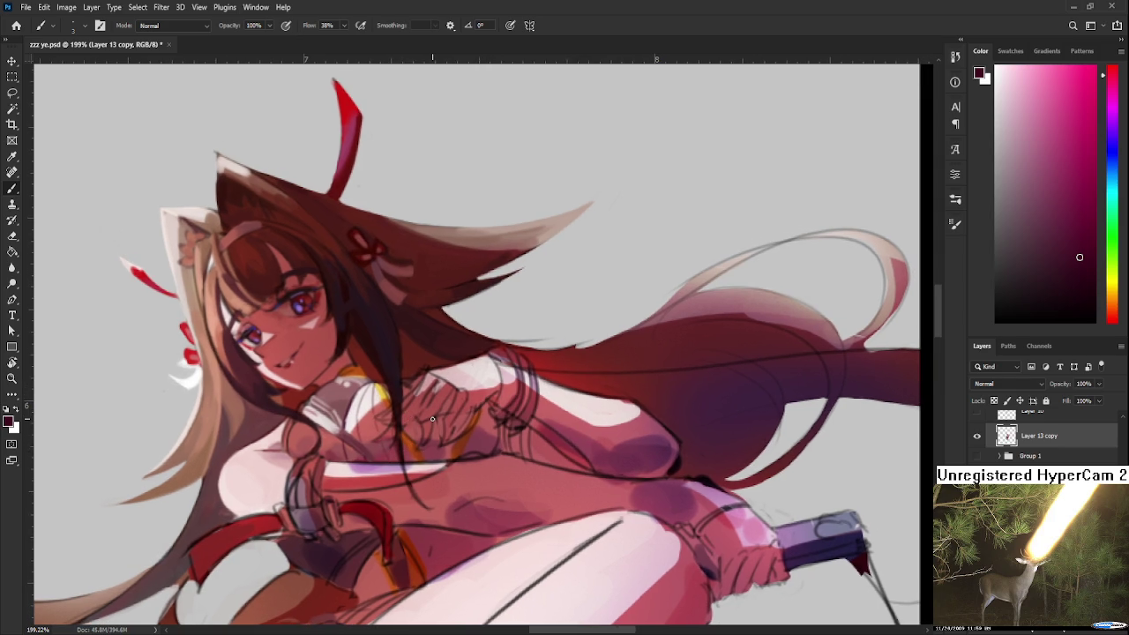
{"action": "scroll", "coordinate": [433, 419], "scroll_direction": "down", "scroll_amount": 5}
{"action": "scroll", "coordinate": [415, 412], "scroll_direction": "up", "scroll_amount": 4}
{"action": "scroll", "coordinate": [392, 408], "scroll_direction": "up", "scroll_amount": 3}
{"action": "left_click_drag", "start_coordinate": [487, 385], "coordinate": [501, 398]}
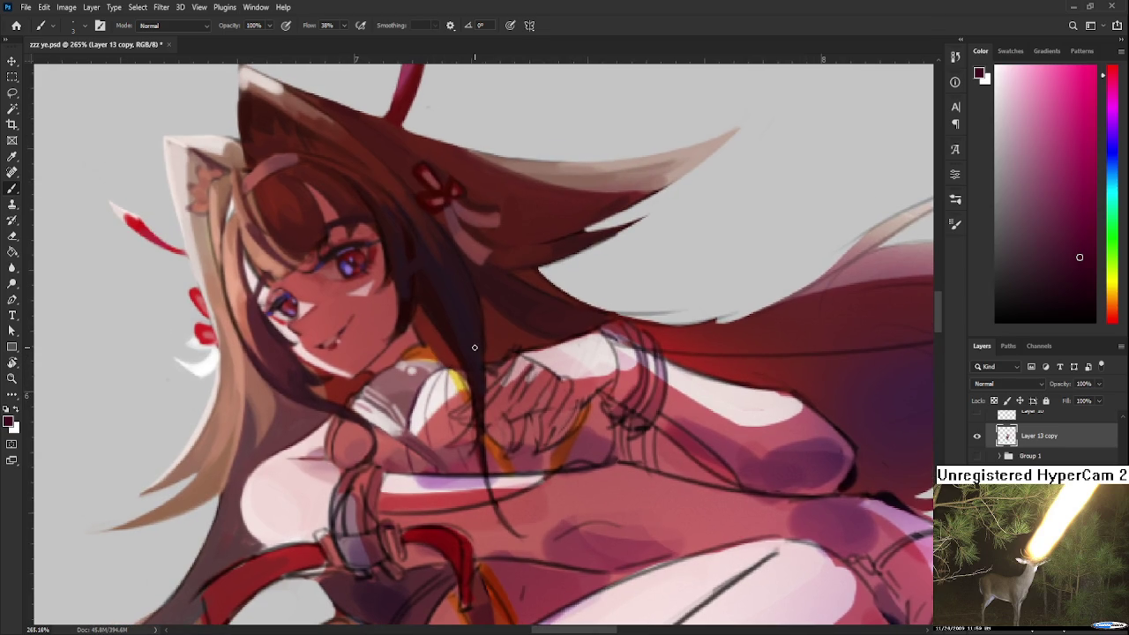
{"action": "scroll", "coordinate": [474, 347], "scroll_direction": "down", "scroll_amount": 3}
{"action": "scroll", "coordinate": [474, 335], "scroll_direction": "down", "scroll_amount": 3}
{"action": "scroll", "coordinate": [476, 308], "scroll_direction": "down", "scroll_amount": 2}
{"action": "scroll", "coordinate": [477, 294], "scroll_direction": "down", "scroll_amount": 1}
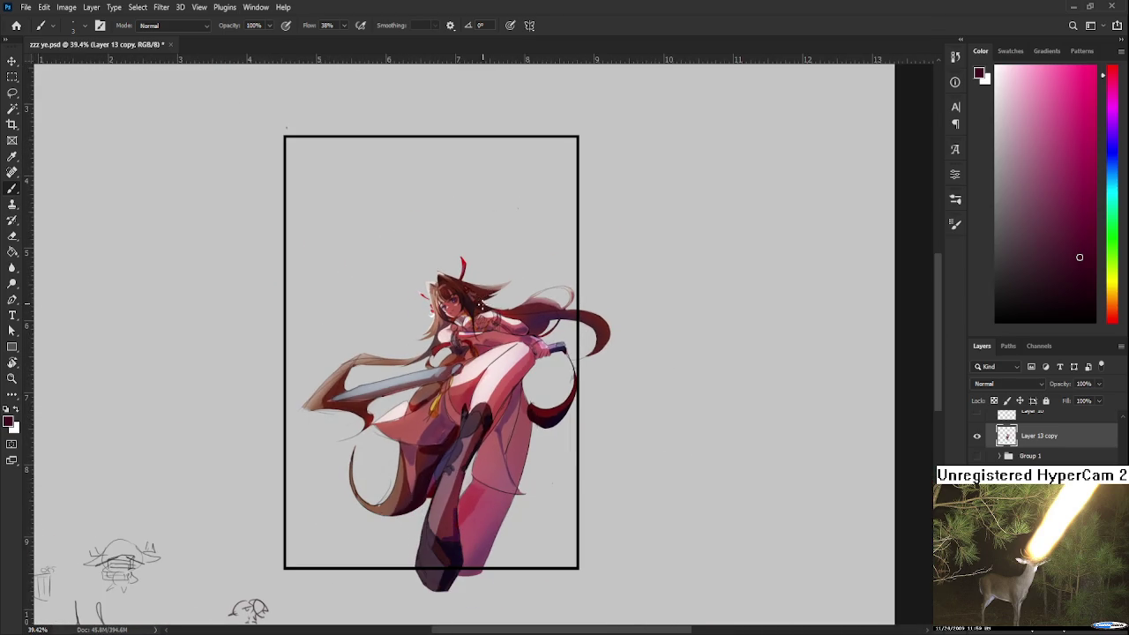
{"action": "scroll", "coordinate": [547, 402], "scroll_direction": "up", "scroll_amount": 2}
{"action": "scroll", "coordinate": [529, 397], "scroll_direction": "up", "scroll_amount": 2}
{"action": "scroll", "coordinate": [511, 402], "scroll_direction": "up", "scroll_amount": 2}
{"action": "scroll", "coordinate": [497, 406], "scroll_direction": "up", "scroll_amount": 1}
{"action": "left_click_drag", "start_coordinate": [382, 391], "coordinate": [417, 417]}
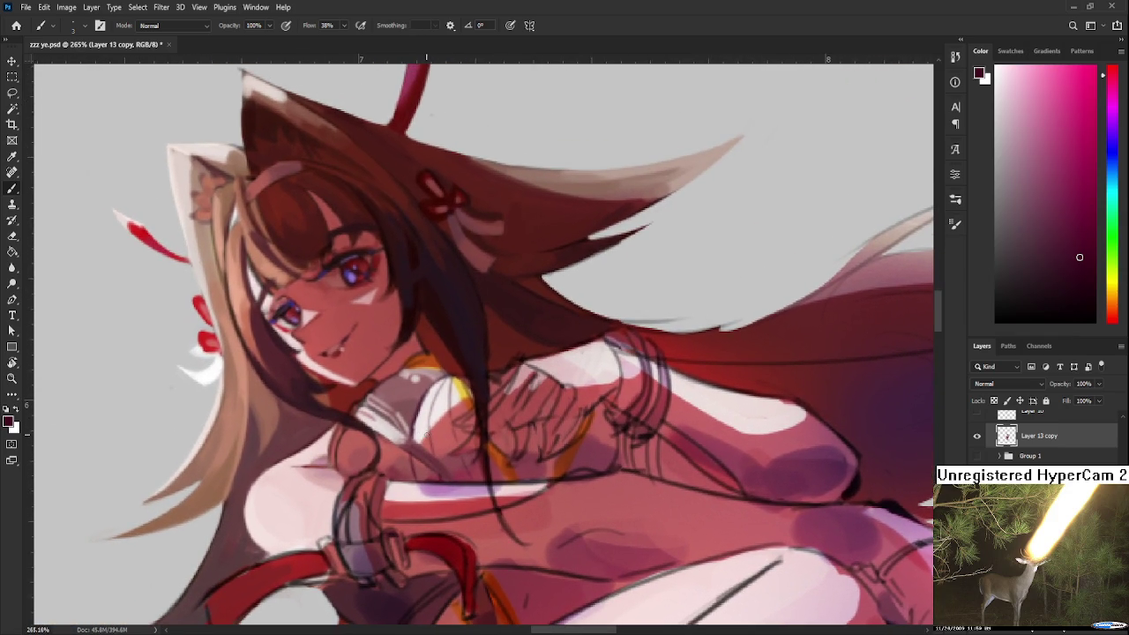
{"action": "scroll", "coordinate": [422, 399], "scroll_direction": "down", "scroll_amount": 2}
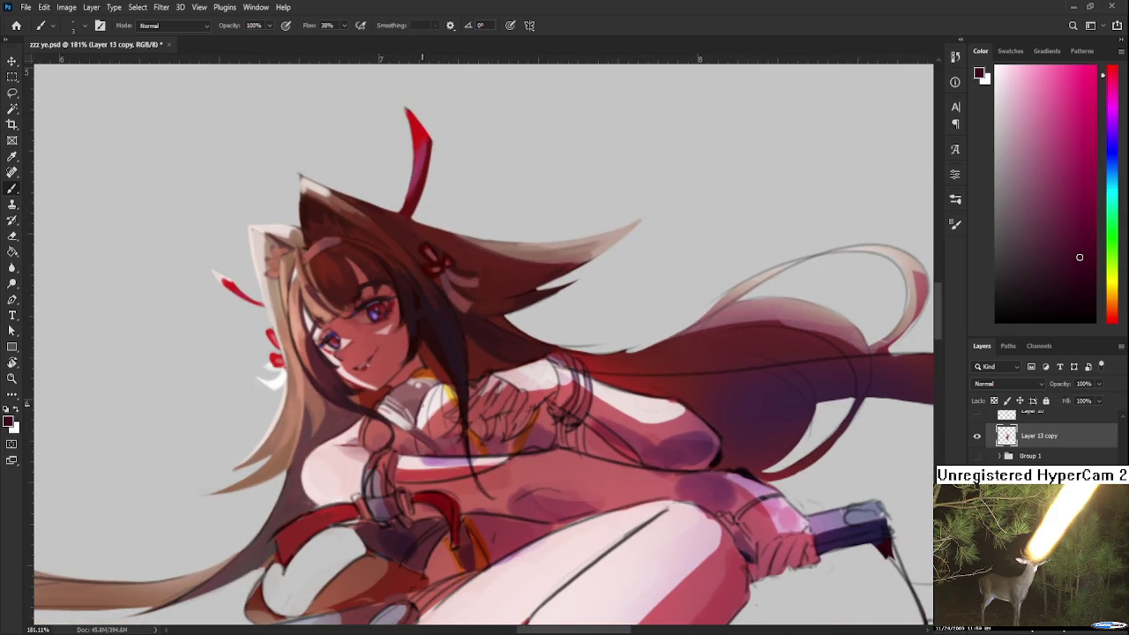
{"action": "scroll", "coordinate": [435, 351], "scroll_direction": "down", "scroll_amount": 2}
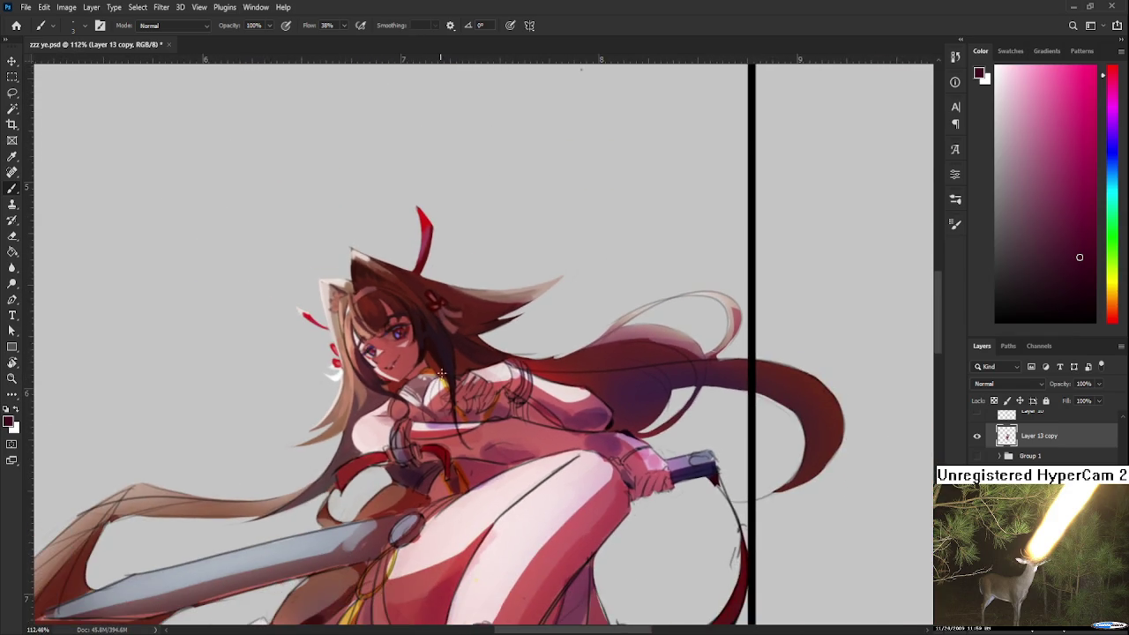
{"action": "scroll", "coordinate": [507, 323], "scroll_direction": "up", "scroll_amount": 1}
{"action": "scroll", "coordinate": [508, 323], "scroll_direction": "up", "scroll_amount": 2}
{"action": "scroll", "coordinate": [402, 399], "scroll_direction": "down", "scroll_amount": 3}
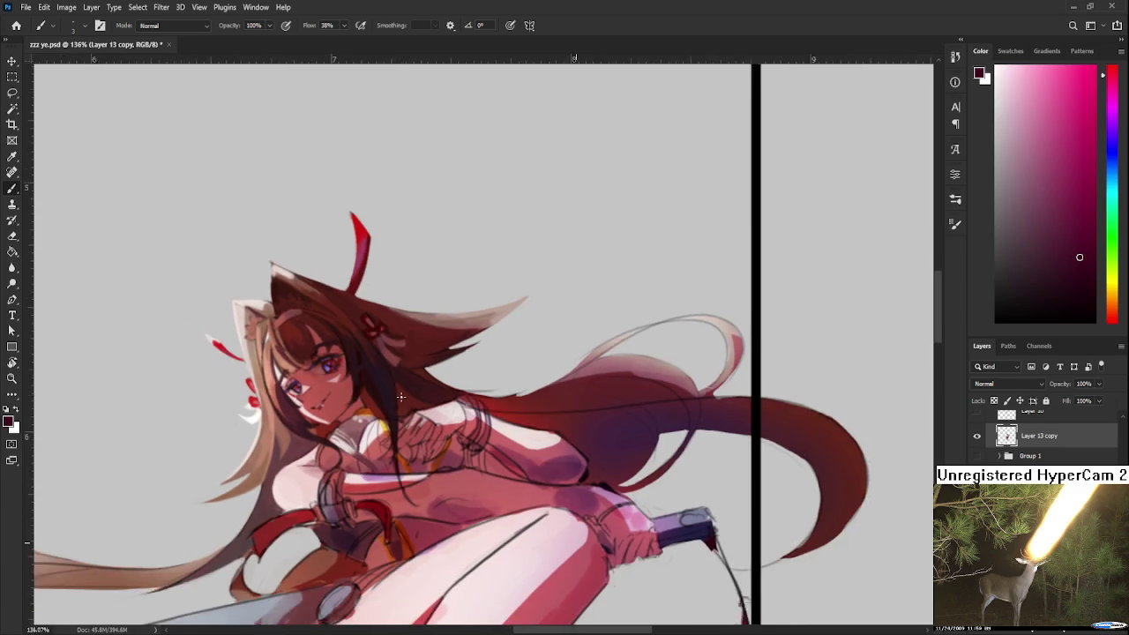
{"action": "scroll", "coordinate": [365, 416], "scroll_direction": "up", "scroll_amount": 4}
{"action": "left_click_drag", "start_coordinate": [358, 449], "coordinate": [426, 382]}
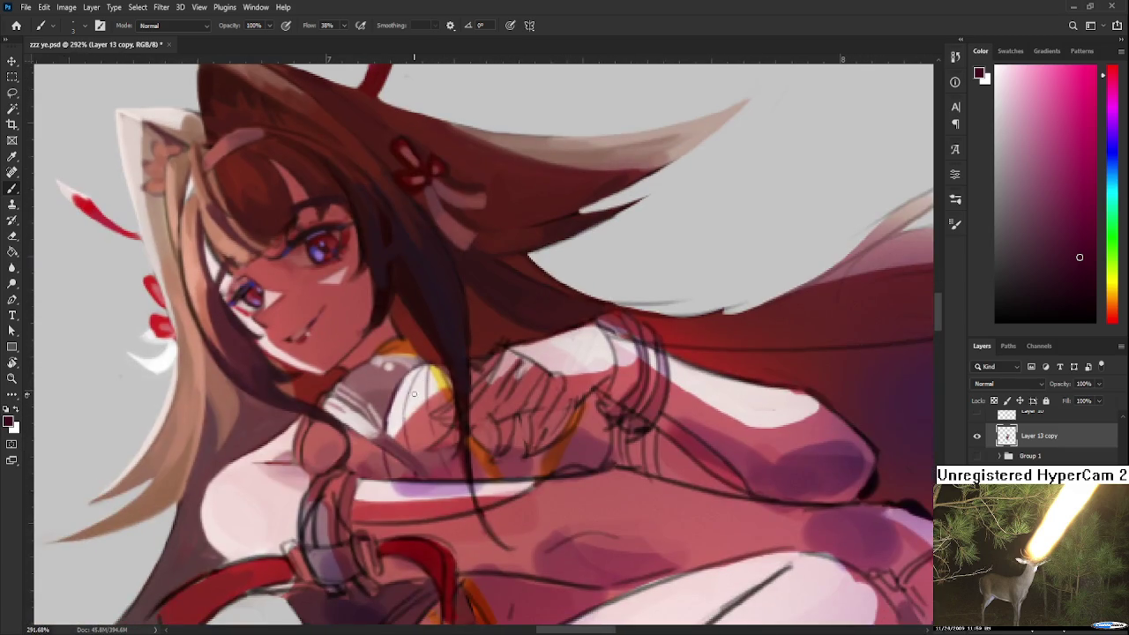
{"action": "scroll", "coordinate": [425, 382], "scroll_direction": "down", "scroll_amount": 3}
{"action": "scroll", "coordinate": [423, 370], "scroll_direction": "down", "scroll_amount": 1}
{"action": "scroll", "coordinate": [414, 353], "scroll_direction": "up", "scroll_amount": 1}
{"action": "scroll", "coordinate": [411, 341], "scroll_direction": "up", "scroll_amount": 4}
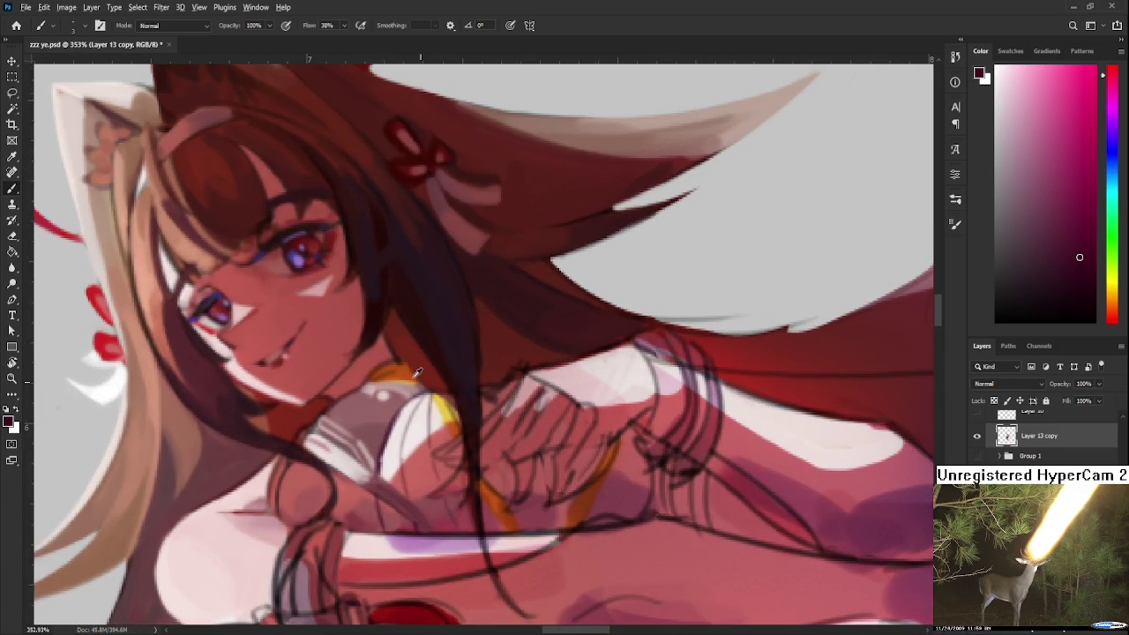
Sample orange-red from the collar and rotate the canvas view to a steep angle.
{"action": "left_click", "coordinate": [394, 373], "text": "alt"}
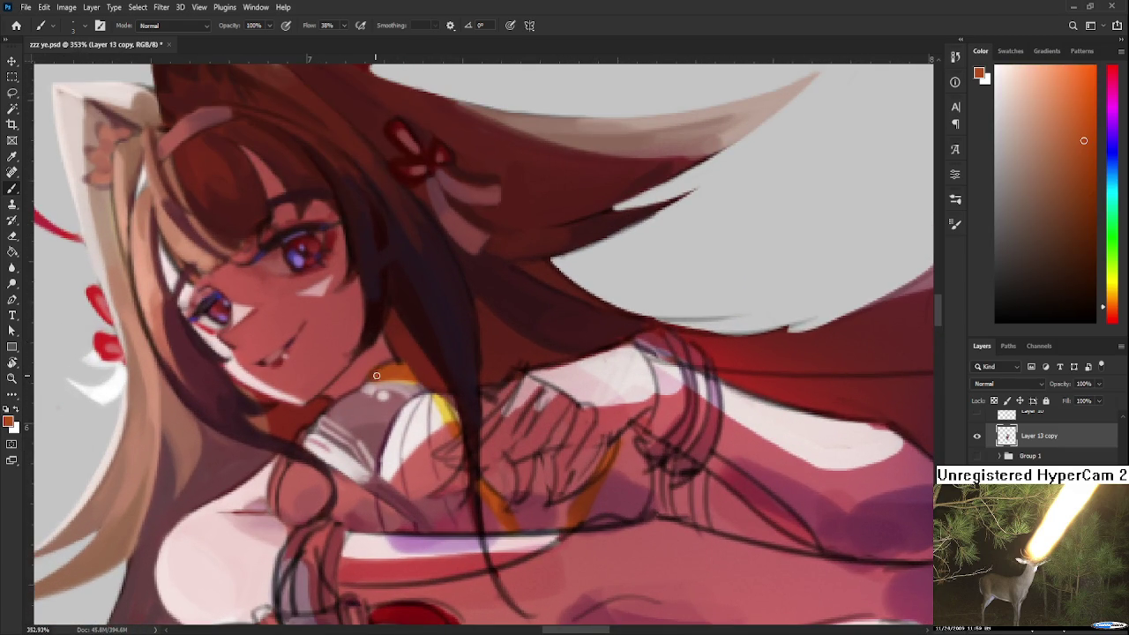
{"action": "left_click", "coordinate": [412, 368], "text": "alt"}
{"action": "left_click", "coordinate": [416, 363], "text": "alt"}
{"action": "scroll", "coordinate": [417, 386], "scroll_direction": "down", "scroll_amount": 5}
{"action": "scroll", "coordinate": [416, 386], "scroll_direction": "up", "scroll_amount": 3}
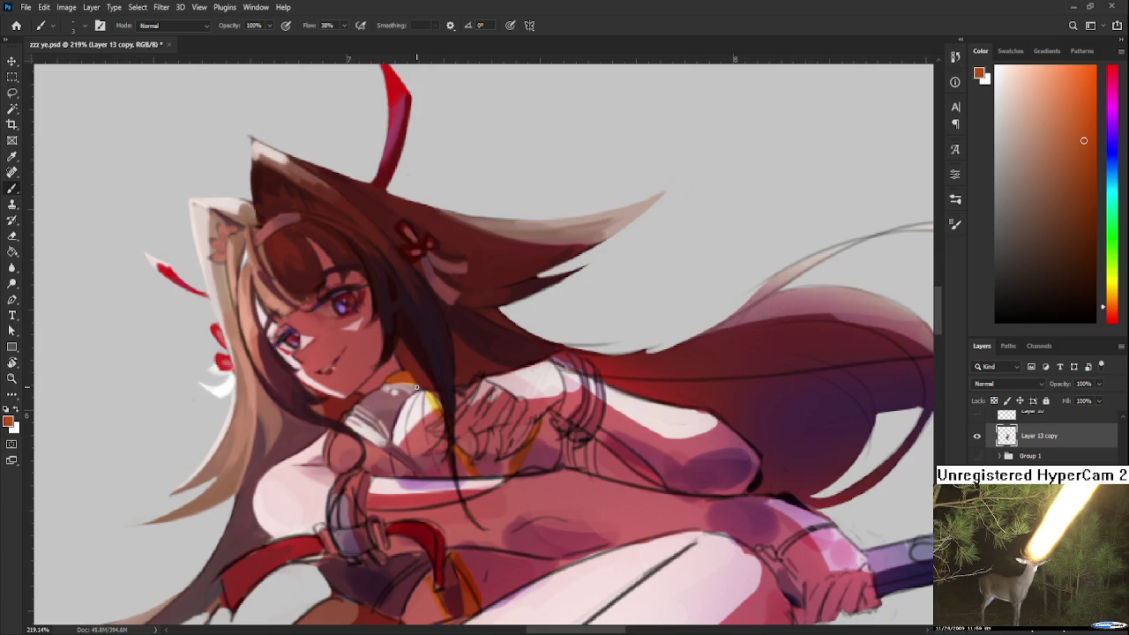
{"action": "scroll", "coordinate": [416, 386], "scroll_direction": "down", "scroll_amount": 2}
{"action": "key", "text": "r"}
{"action": "scroll", "coordinate": [423, 320], "scroll_direction": "up", "scroll_amount": 3}
{"action": "mouse_move", "coordinate": [423, 320]}
{"action": "left_mouse_down"}
{"action": "mouse_move", "coordinate": [529, 397]}
{"action": "mouse_move", "coordinate": [444, 401]}
{"action": "left_mouse_up"}
Sample a muted pink and stroke it across the collar area.
{"action": "key", "text": "b"}
{"action": "left_click", "coordinate": [443, 400], "text": "alt"}
{"action": "left_click", "coordinate": [447, 399], "text": "alt"}
{"action": "mouse_move", "coordinate": [449, 399]}
{"action": "left_mouse_down"}
{"action": "mouse_move", "coordinate": [439, 396]}
{"action": "mouse_move", "coordinate": [507, 432]}
{"action": "left_mouse_up"}
{"action": "key", "text": "r"}
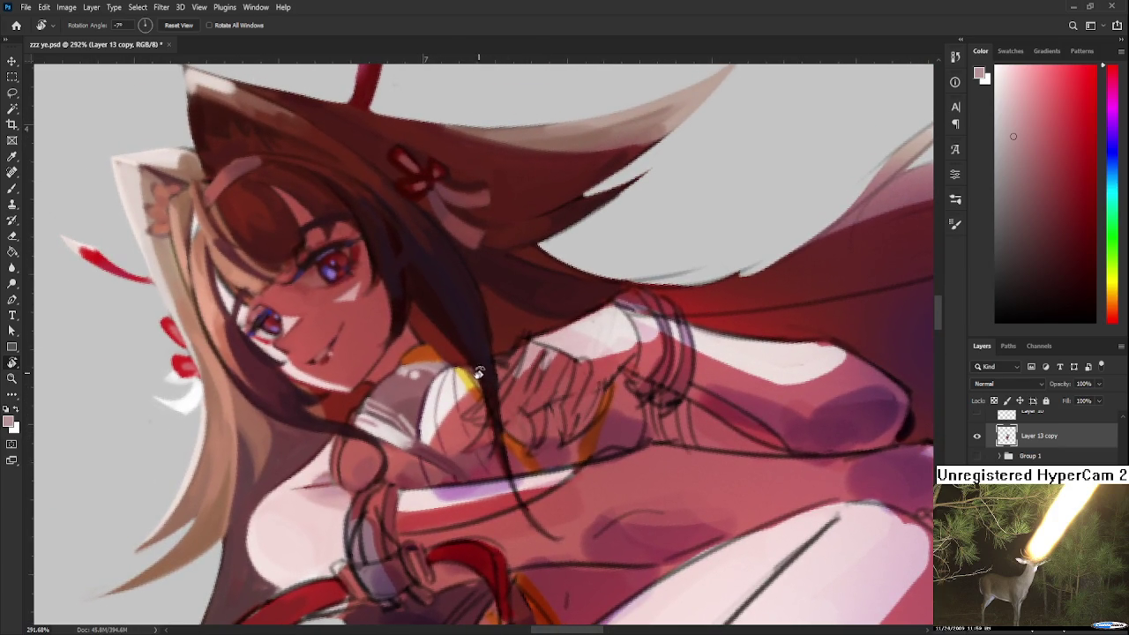
{"action": "key", "text": "b"}
Shift the collar orange-red to a darker brownish red and tilt the view about 25°.
{"action": "left_click", "coordinate": [439, 348], "text": "alt"}
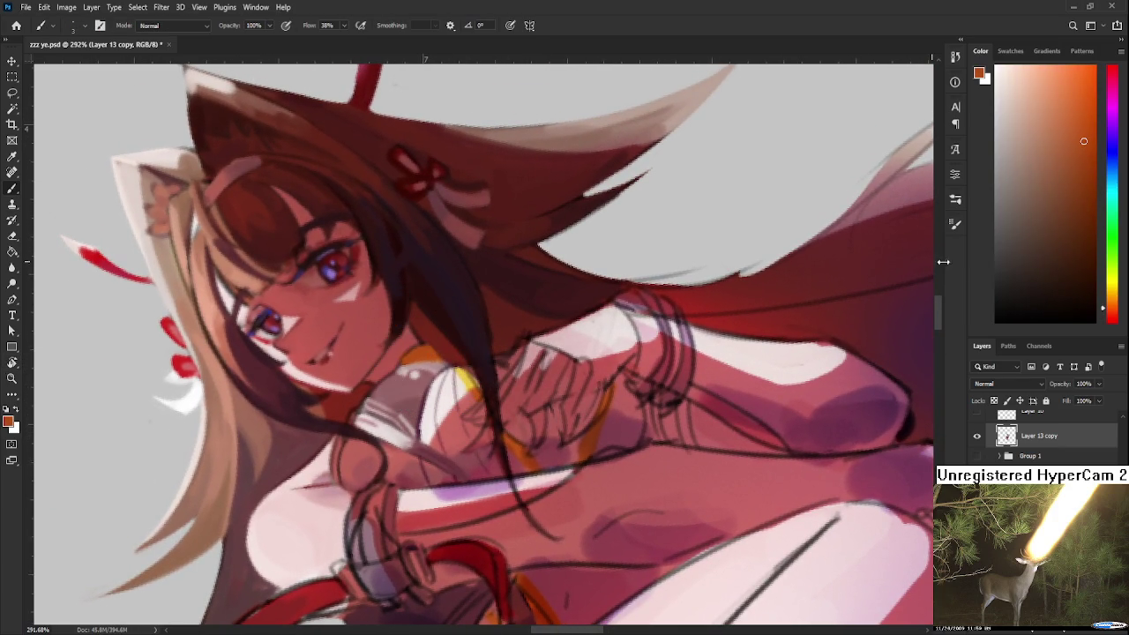
{"action": "left_click", "coordinate": [1112, 314]}
{"action": "left_click", "coordinate": [1072, 176]}
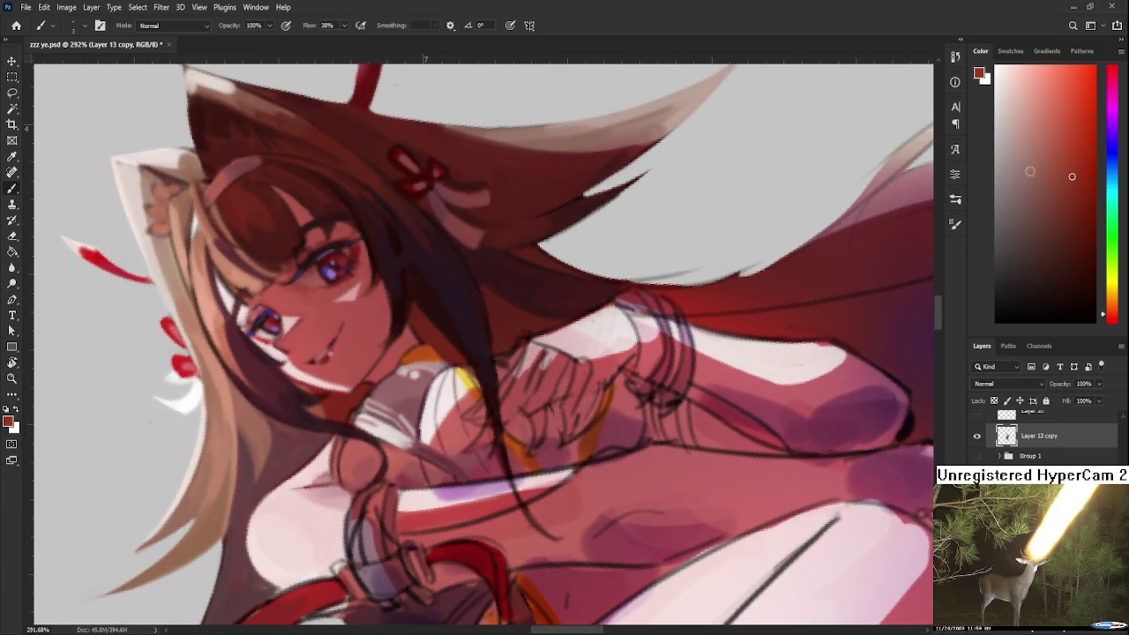
{"action": "left_click", "coordinate": [425, 349], "text": "alt"}
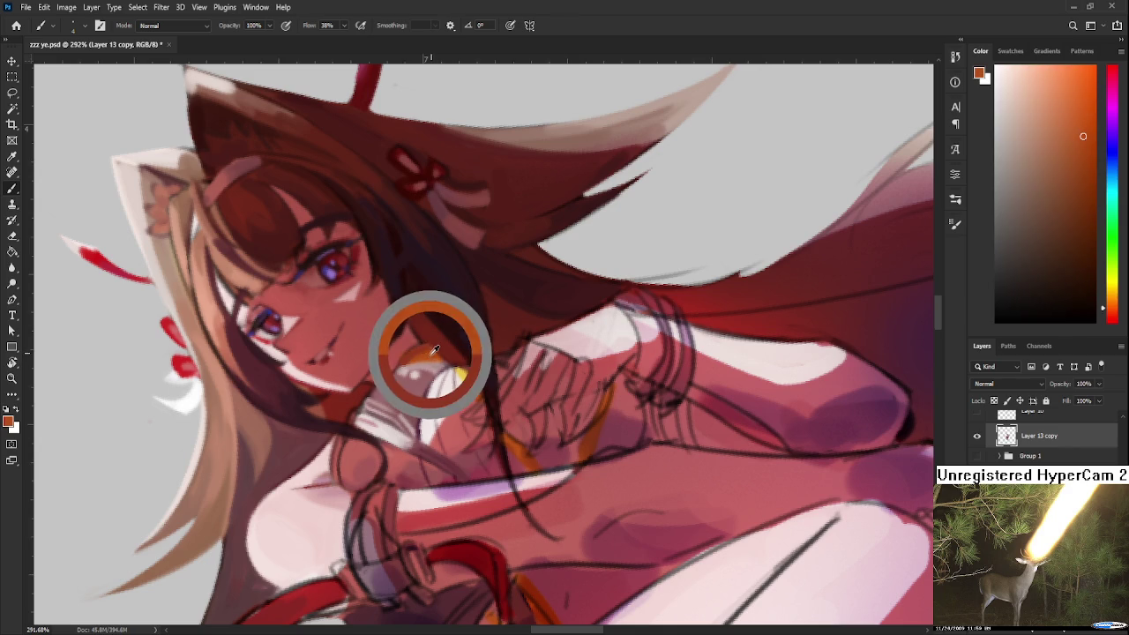
{"action": "key", "text": "r"}
{"action": "left_click_drag", "start_coordinate": [703, 401], "coordinate": [562, 470]}
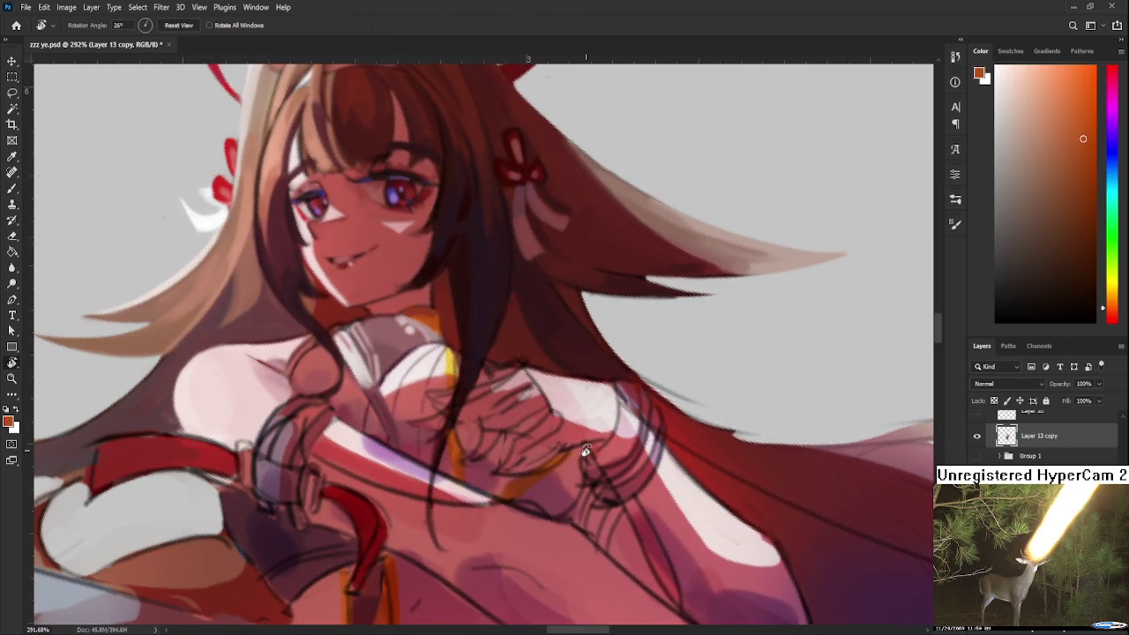
Zoom in on the neck and sample darker reds beside the collar.
{"action": "scroll", "coordinate": [413, 459], "scroll_direction": "down", "scroll_amount": 2}
{"action": "scroll", "coordinate": [413, 459], "scroll_direction": "down", "scroll_amount": 2}
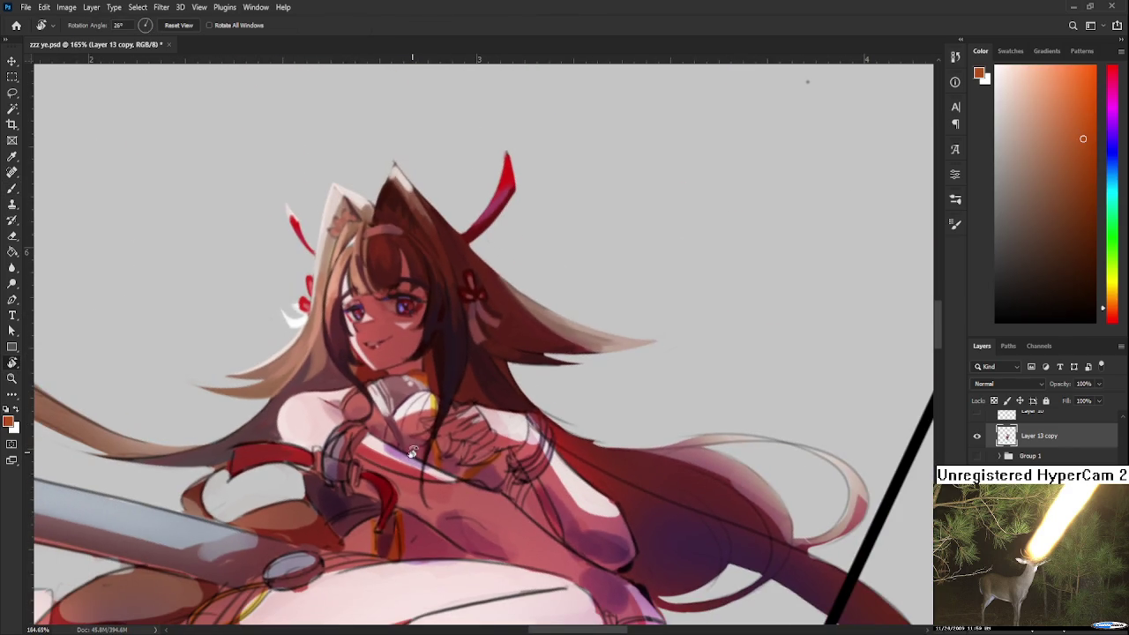
{"action": "scroll", "coordinate": [423, 372], "scroll_direction": "up", "scroll_amount": 2}
{"action": "scroll", "coordinate": [422, 372], "scroll_direction": "up", "scroll_amount": 1}
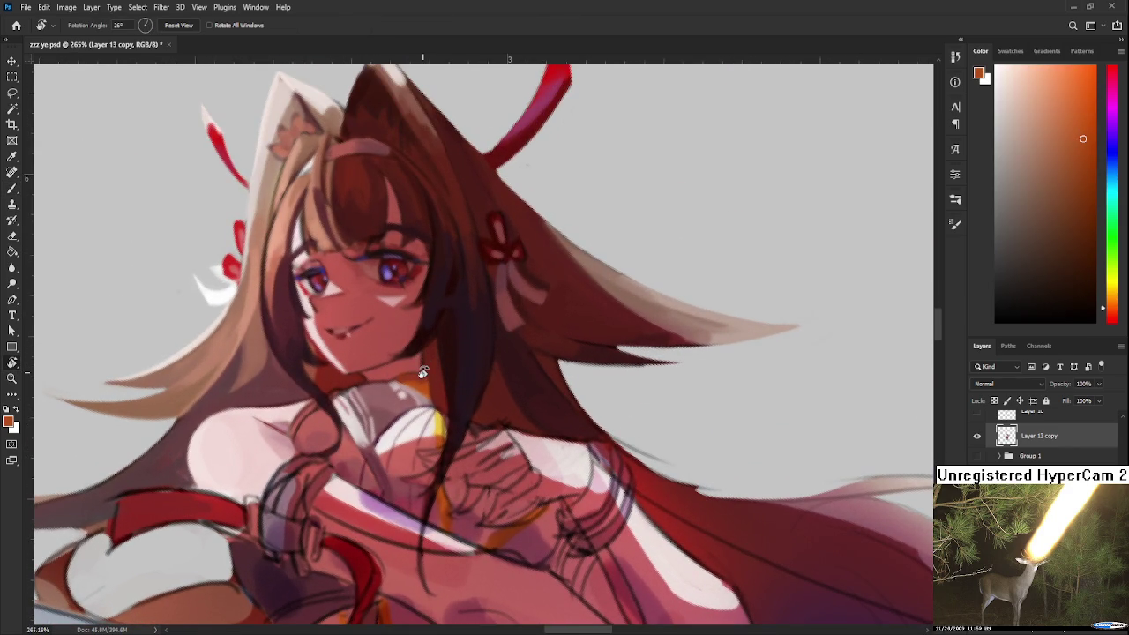
{"action": "scroll", "coordinate": [423, 374], "scroll_direction": "up", "scroll_amount": 1}
{"action": "scroll", "coordinate": [423, 373], "scroll_direction": "up", "scroll_amount": 1}
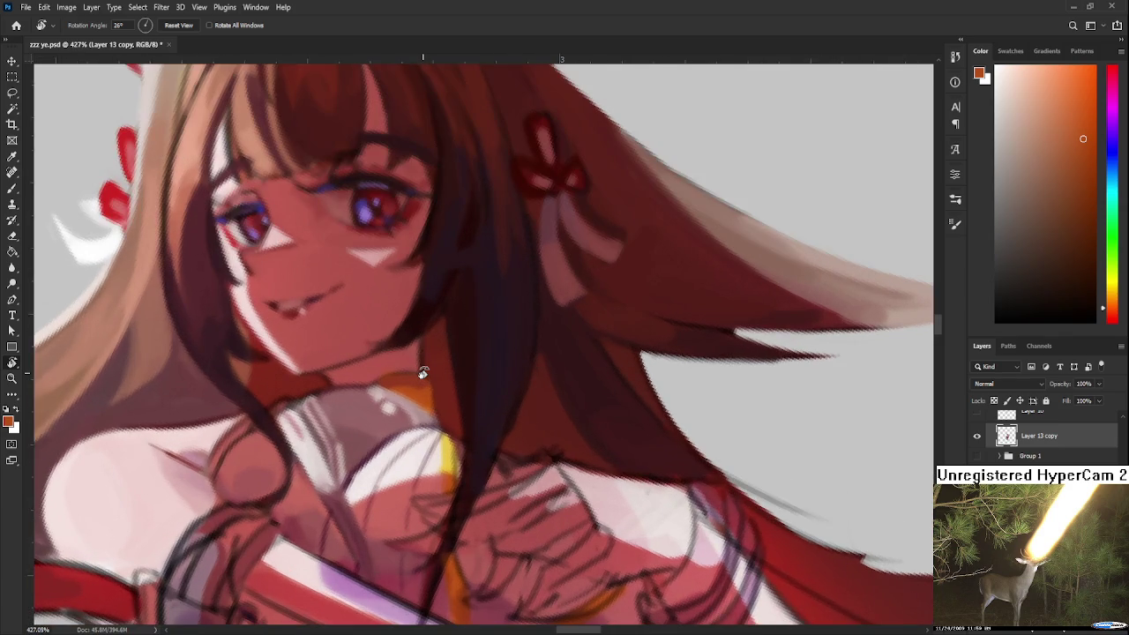
{"action": "scroll", "coordinate": [422, 374], "scroll_direction": "down", "scroll_amount": 2}
{"action": "scroll", "coordinate": [424, 376], "scroll_direction": "up", "scroll_amount": 1}
{"action": "key", "text": "b"}
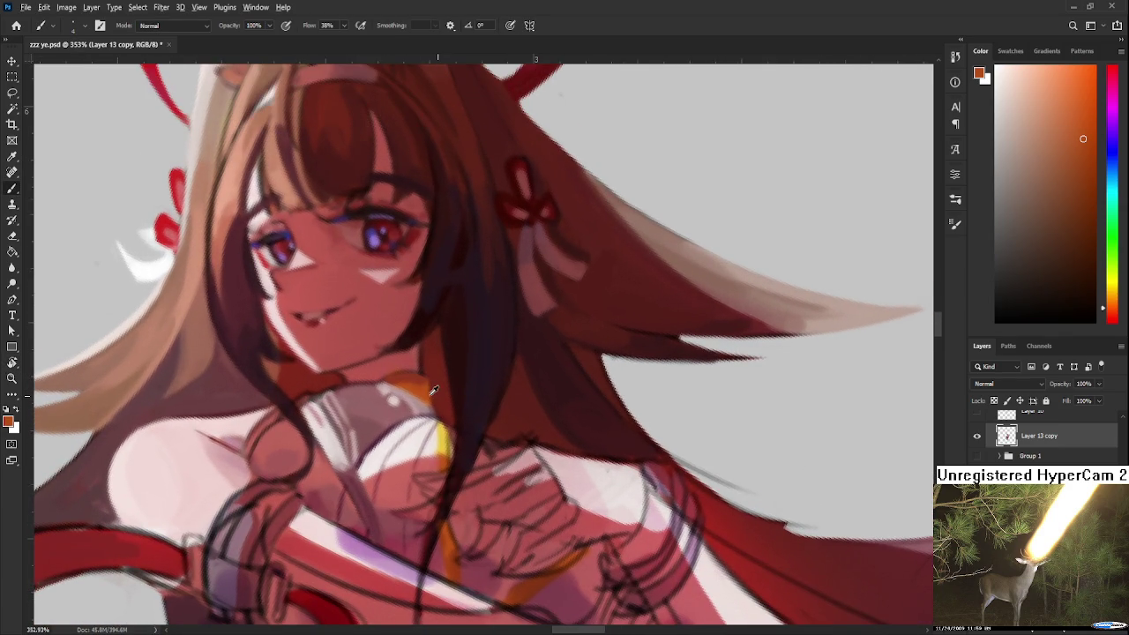
{"action": "left_click", "coordinate": [430, 388], "text": "alt"}
{"action": "left_click", "coordinate": [431, 397], "text": "alt"}
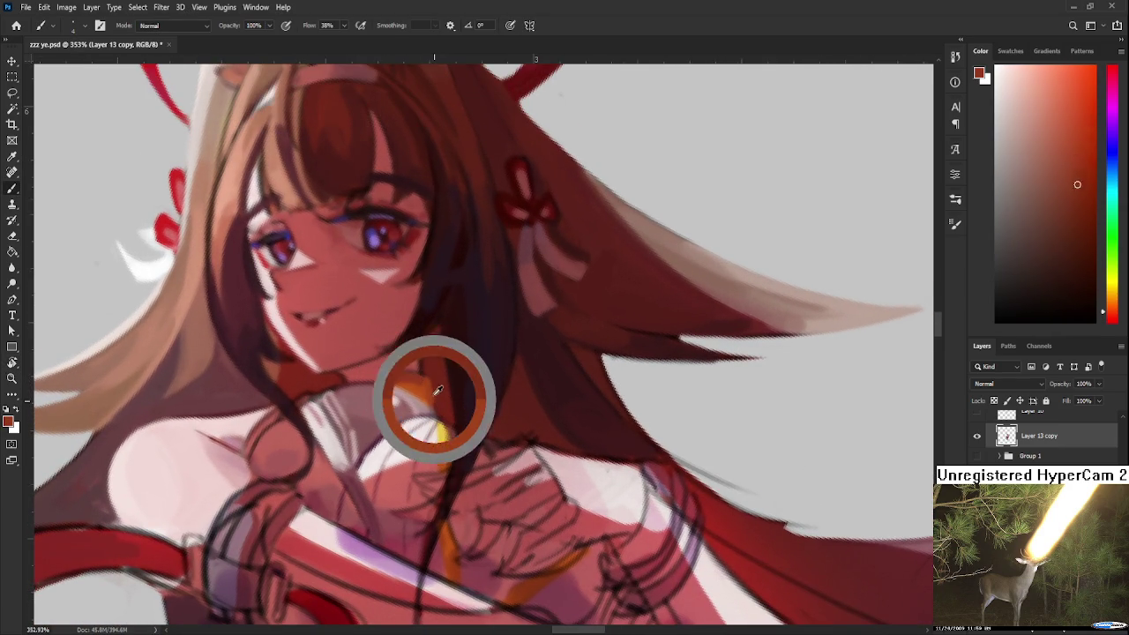
{"action": "left_click", "coordinate": [433, 382], "text": "alt"}
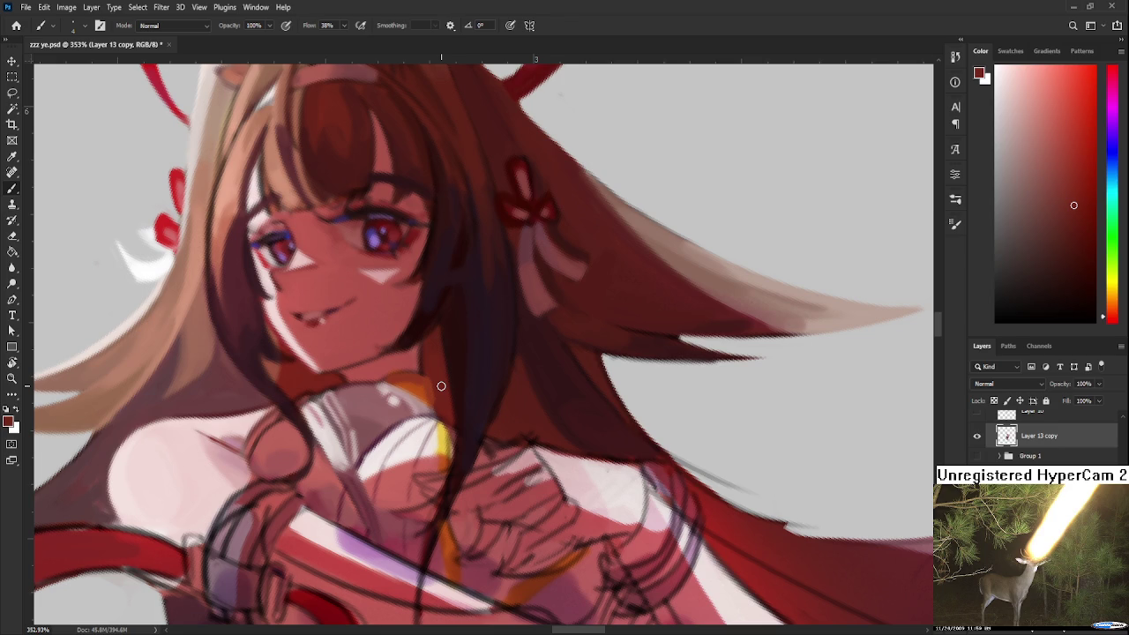
{"action": "left_click_drag", "start_coordinate": [529, 445], "coordinate": [433, 380]}
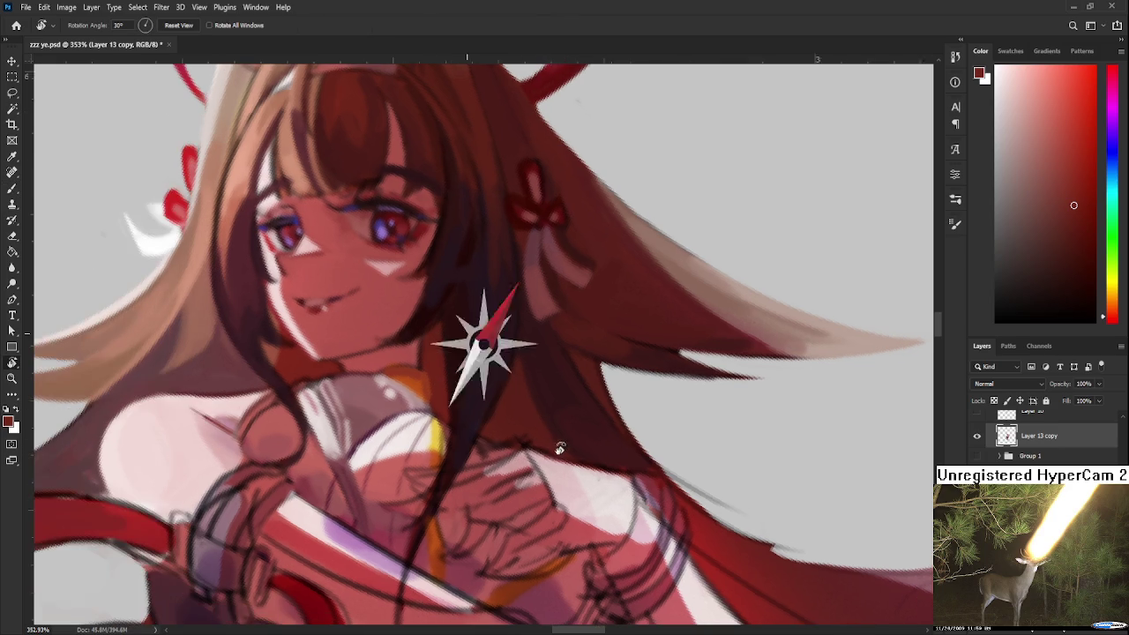
Sample orange-red, pink and red collar shades and paint dabs across the collar.
{"action": "left_click", "coordinate": [433, 380], "text": "alt"}
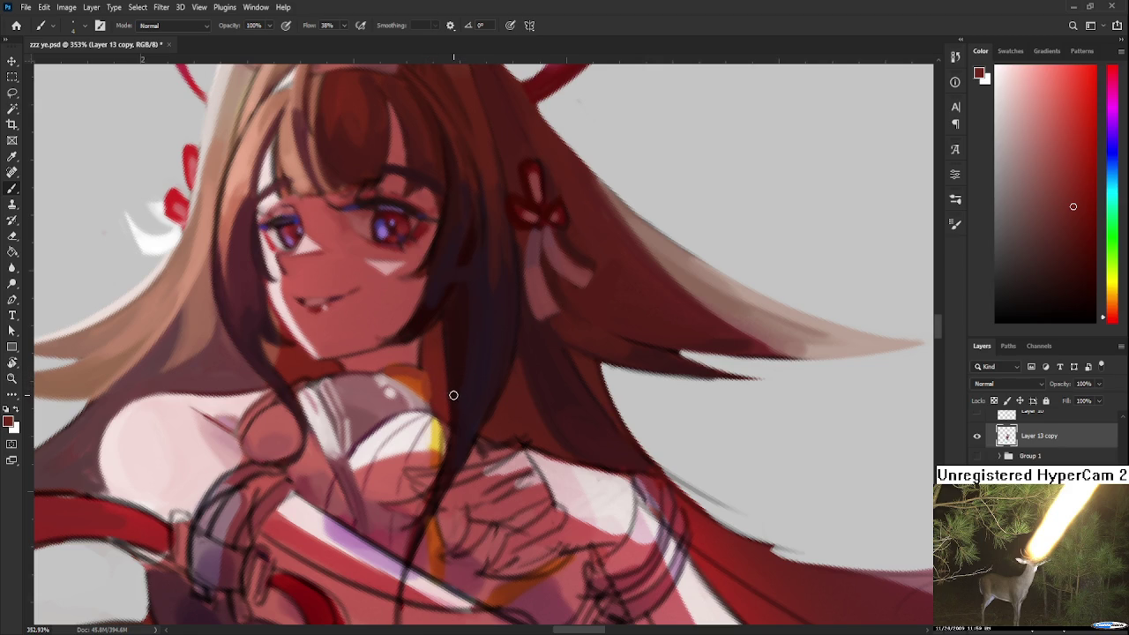
{"action": "left_click", "coordinate": [440, 371], "text": "alt"}
{"action": "left_click", "coordinate": [415, 375], "text": "alt"}
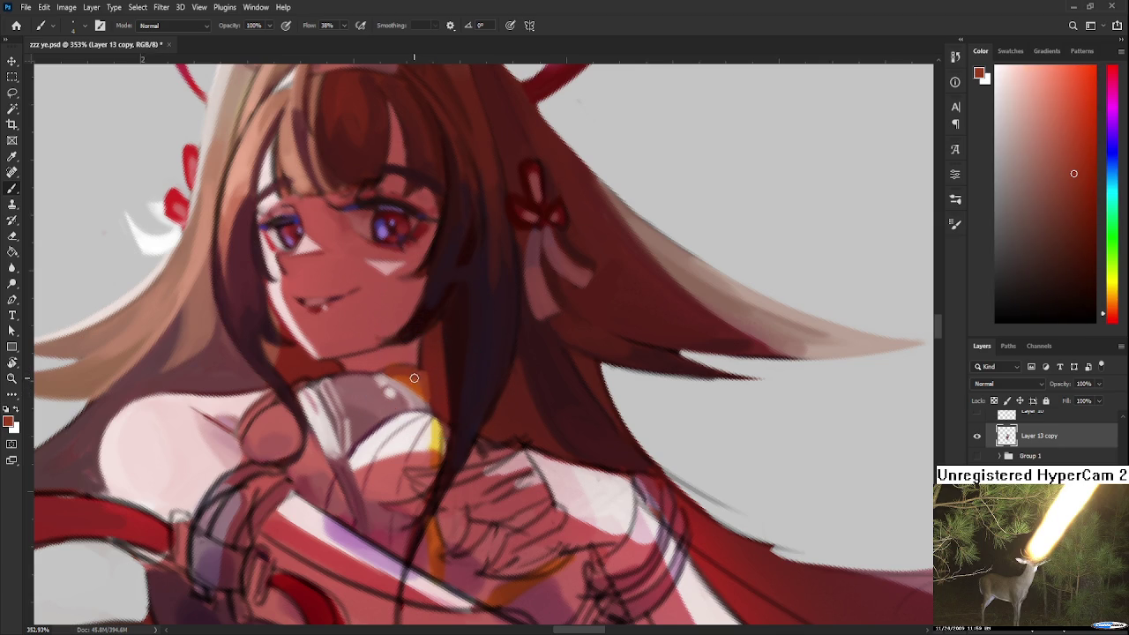
{"action": "left_click", "coordinate": [438, 379], "text": "alt"}
{"action": "left_click", "coordinate": [421, 375], "text": "alt"}
{"action": "left_click", "coordinate": [438, 375], "text": "alt"}
{"action": "left_click", "coordinate": [429, 395], "text": "alt"}
{"action": "left_click", "coordinate": [426, 401], "text": "alt"}
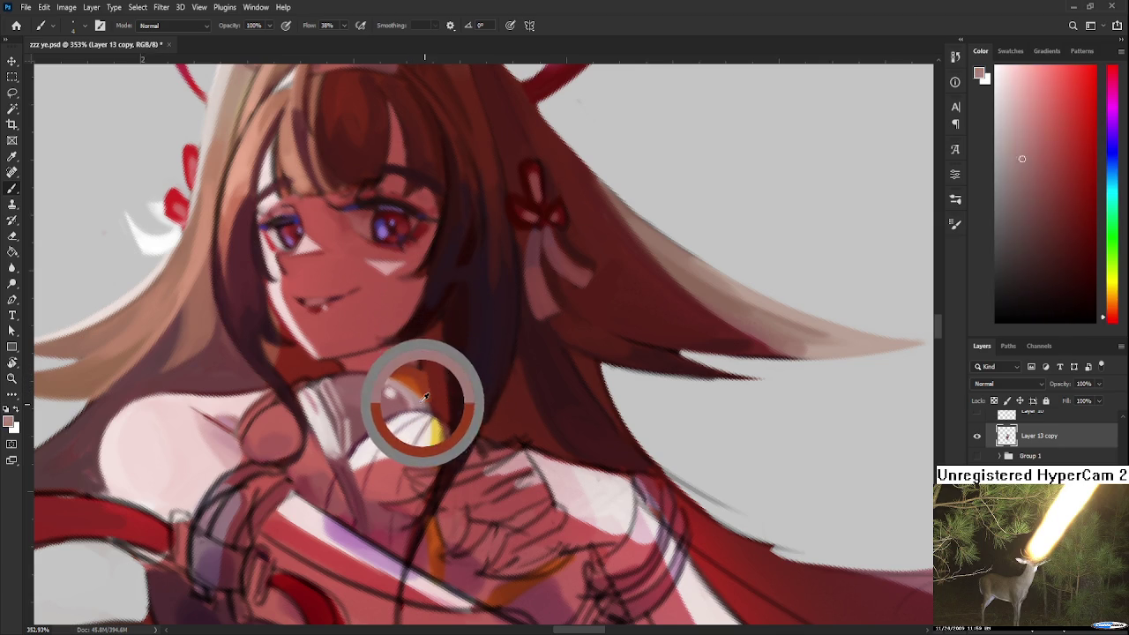
{"action": "left_click", "coordinate": [433, 403], "text": "alt"}
{"action": "left_click", "coordinate": [436, 396], "text": "alt"}
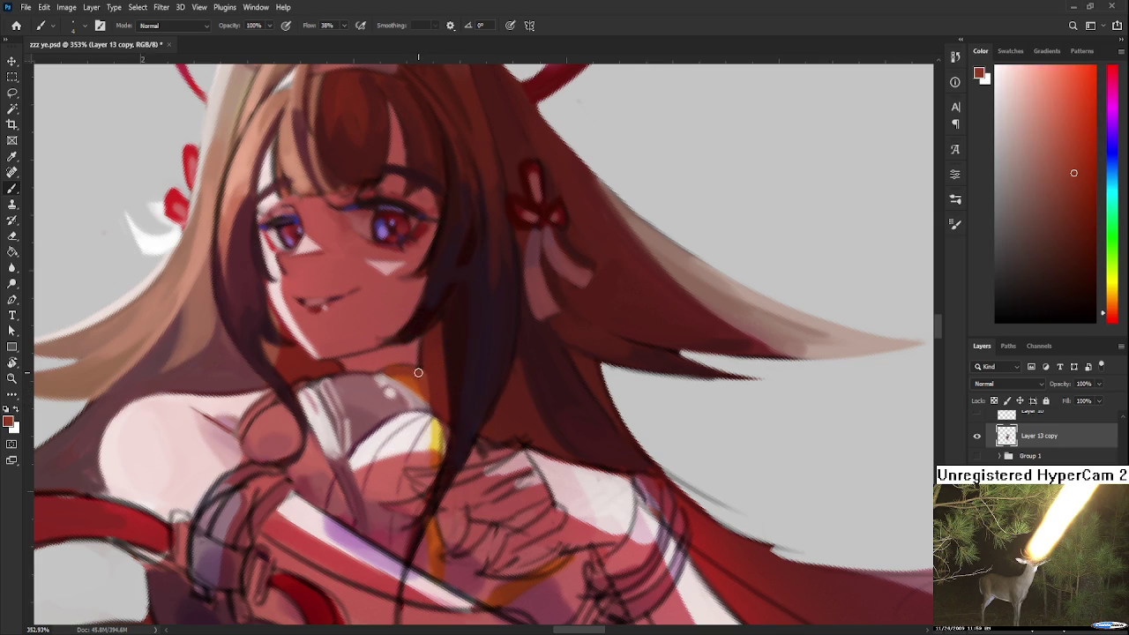
{"action": "left_click", "coordinate": [432, 371], "text": "alt"}
{"action": "left_click", "coordinate": [436, 371], "text": "alt"}
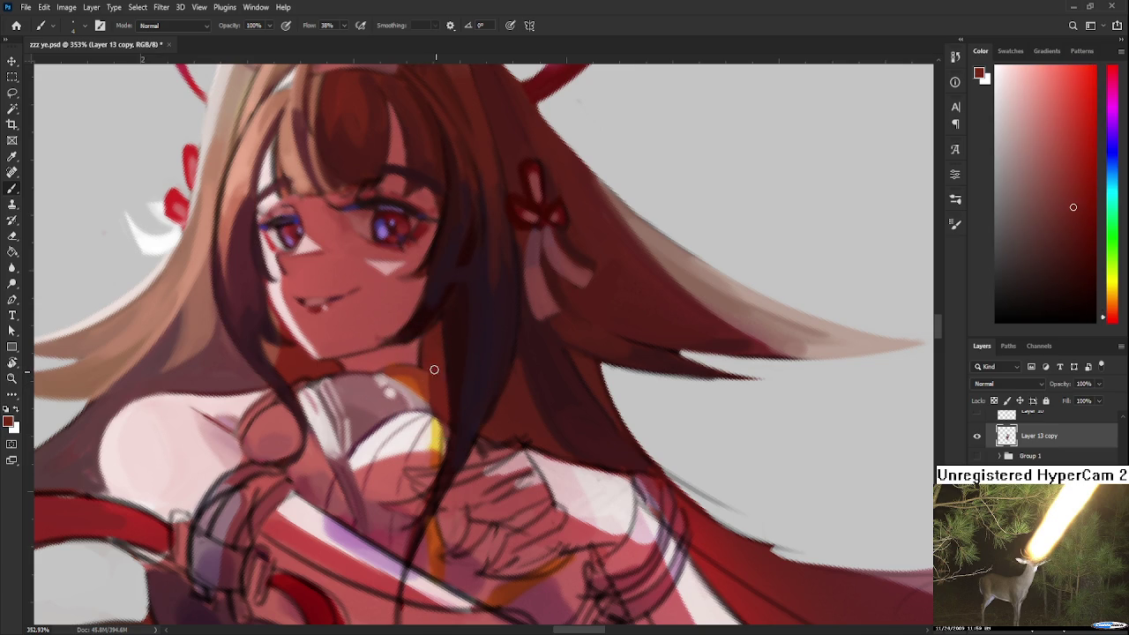
{"action": "left_click", "coordinate": [427, 371], "text": "alt"}
{"action": "left_click_drag", "start_coordinate": [467, 374], "coordinate": [413, 367]}
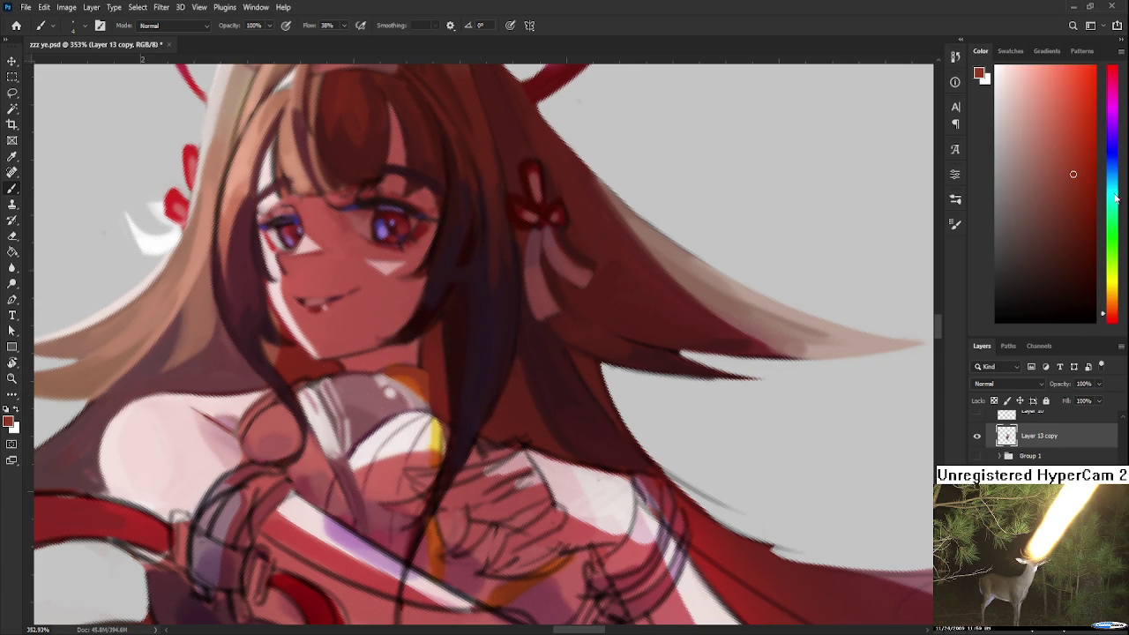
Set the paint colour to blue-violet in the Color panel.
{"action": "left_click_drag", "start_coordinate": [1108, 199], "coordinate": [1108, 171]}
{"action": "left_click_drag", "start_coordinate": [426, 373], "coordinate": [415, 365]}
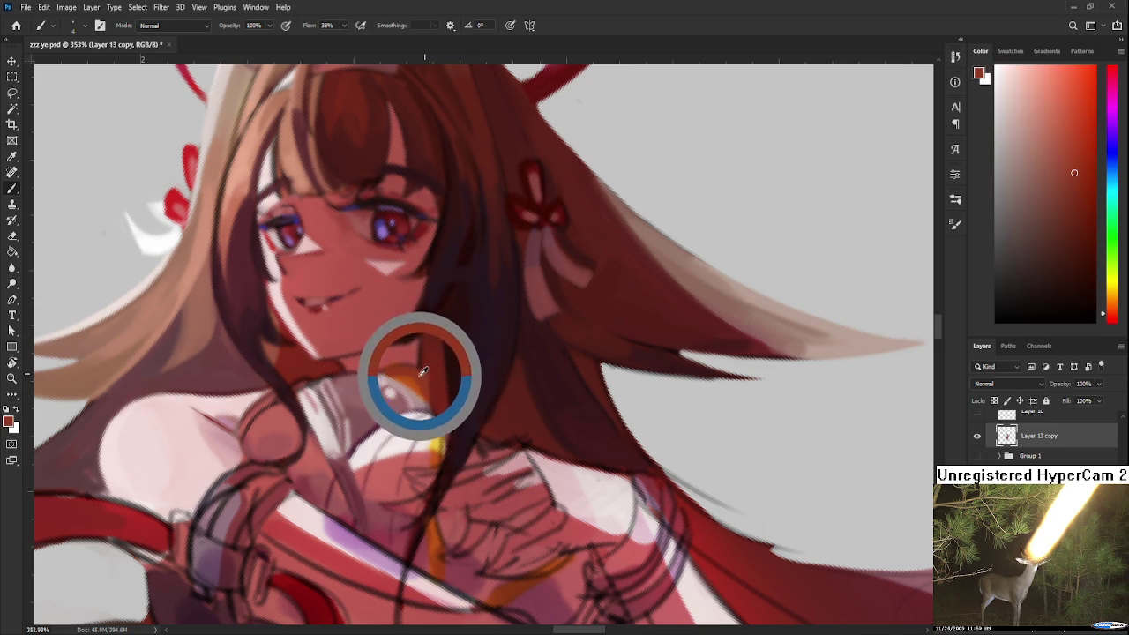
{"action": "left_click_drag", "start_coordinate": [1107, 164], "coordinate": [1107, 146]}
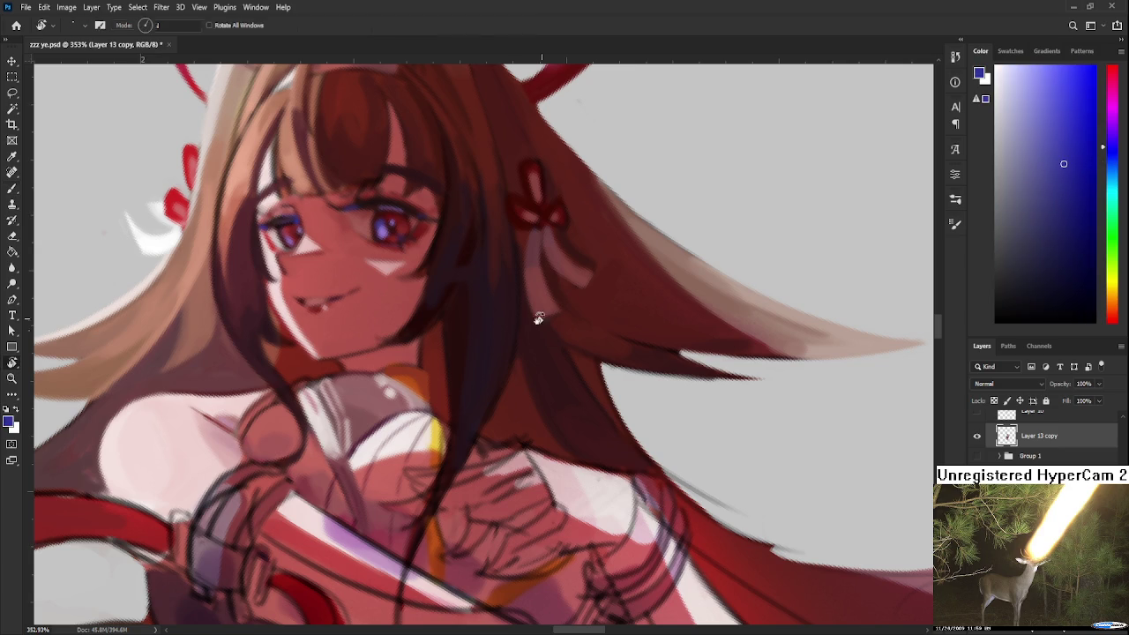
{"action": "left_click_drag", "start_coordinate": [618, 265], "coordinate": [468, 365]}
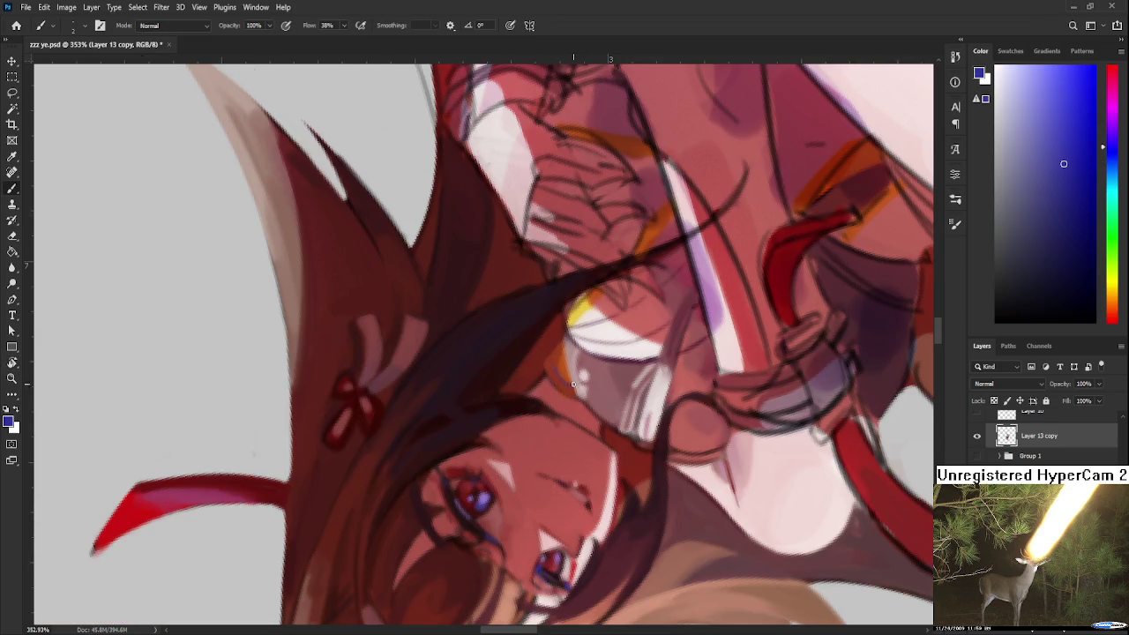
Rotate the view back nearly upright and zoom out to about 93%.
{"action": "key", "text": "r"}
{"action": "mouse_move", "coordinate": [556, 364]}
{"action": "left_mouse_down"}
{"action": "mouse_move", "coordinate": [421, 424]}
{"action": "mouse_move", "coordinate": [540, 393]}
{"action": "left_mouse_up"}
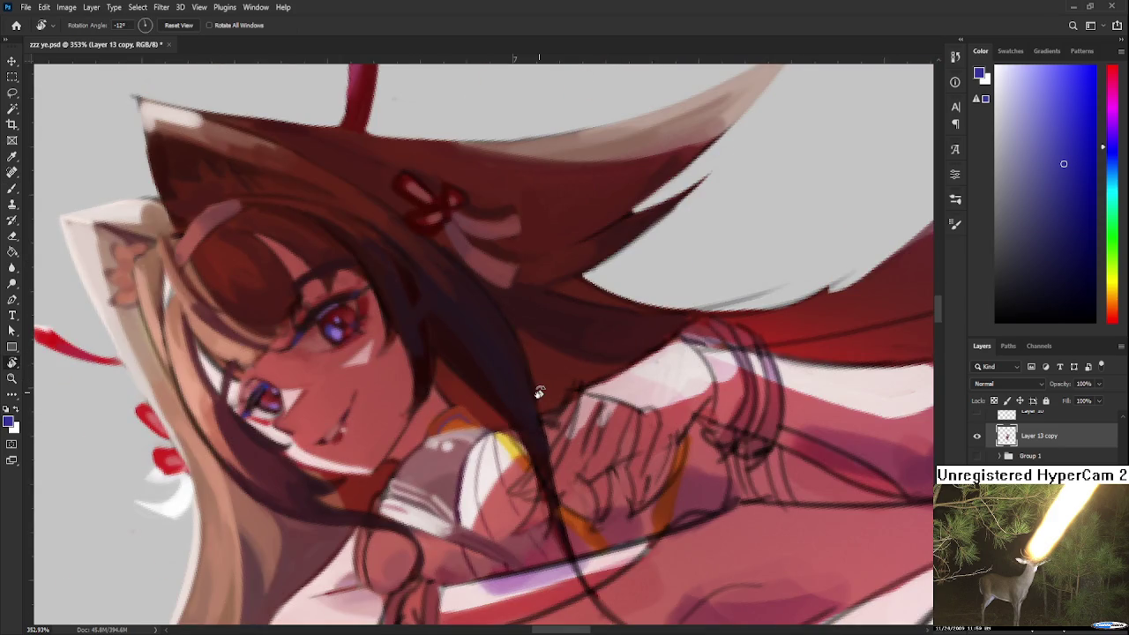
{"action": "scroll", "coordinate": [551, 406], "scroll_direction": "down", "scroll_amount": 10}
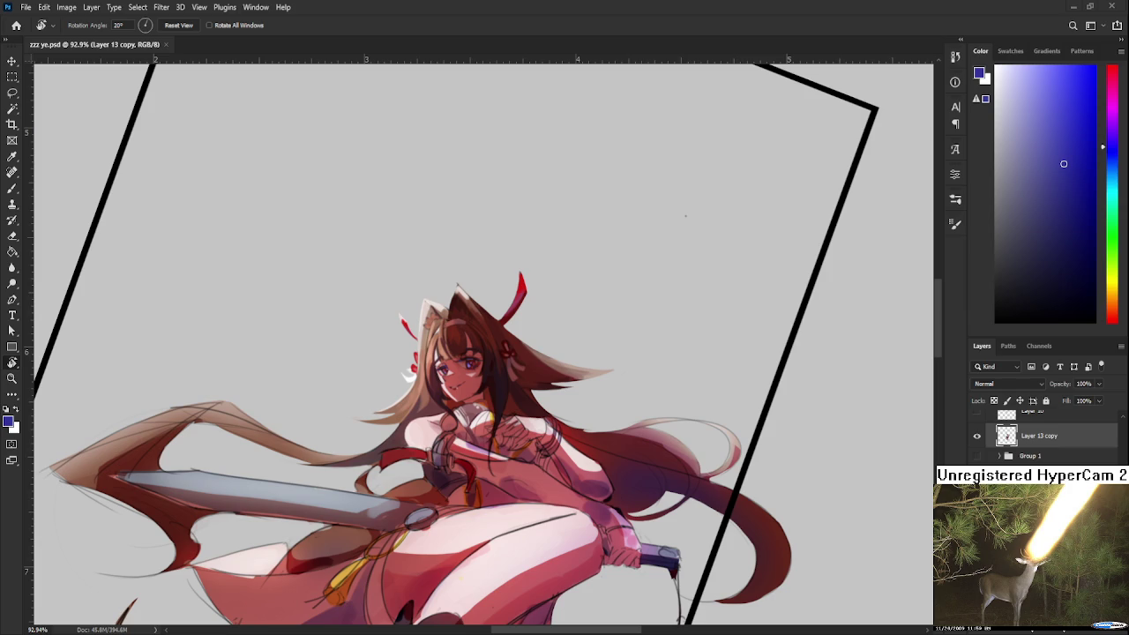
{"action": "scroll", "coordinate": [459, 458], "scroll_direction": "down", "scroll_amount": 2}
{"action": "scroll", "coordinate": [459, 458], "scroll_direction": "up", "scroll_amount": 2}
{"action": "scroll", "coordinate": [460, 457], "scroll_direction": "up", "scroll_amount": 2}
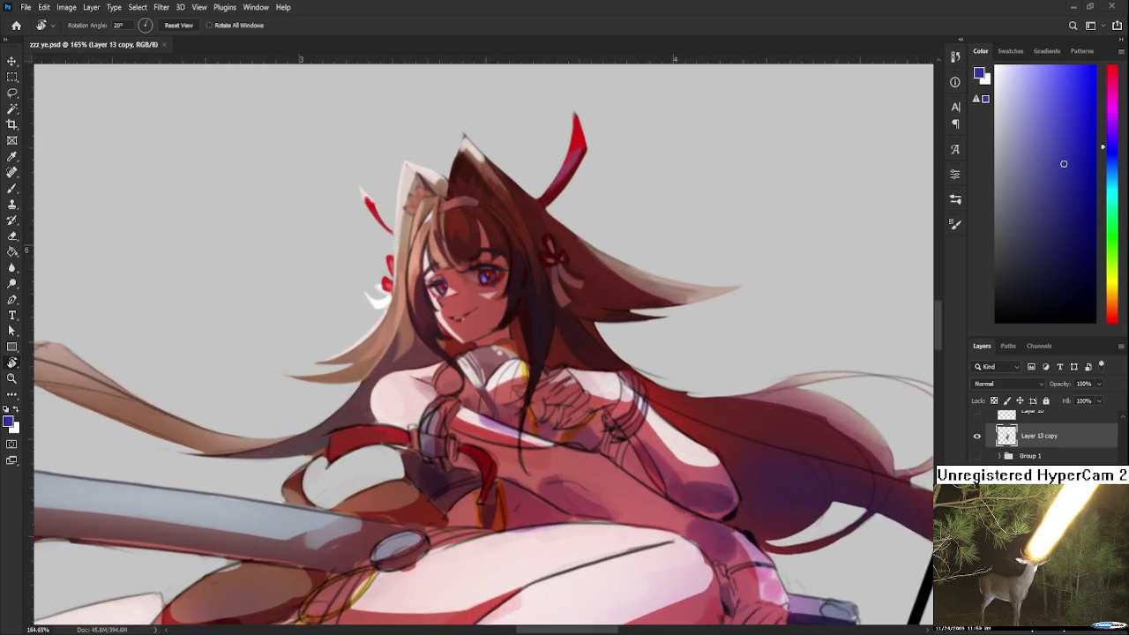
{"action": "scroll", "coordinate": [459, 458], "scroll_direction": "up", "scroll_amount": 2}
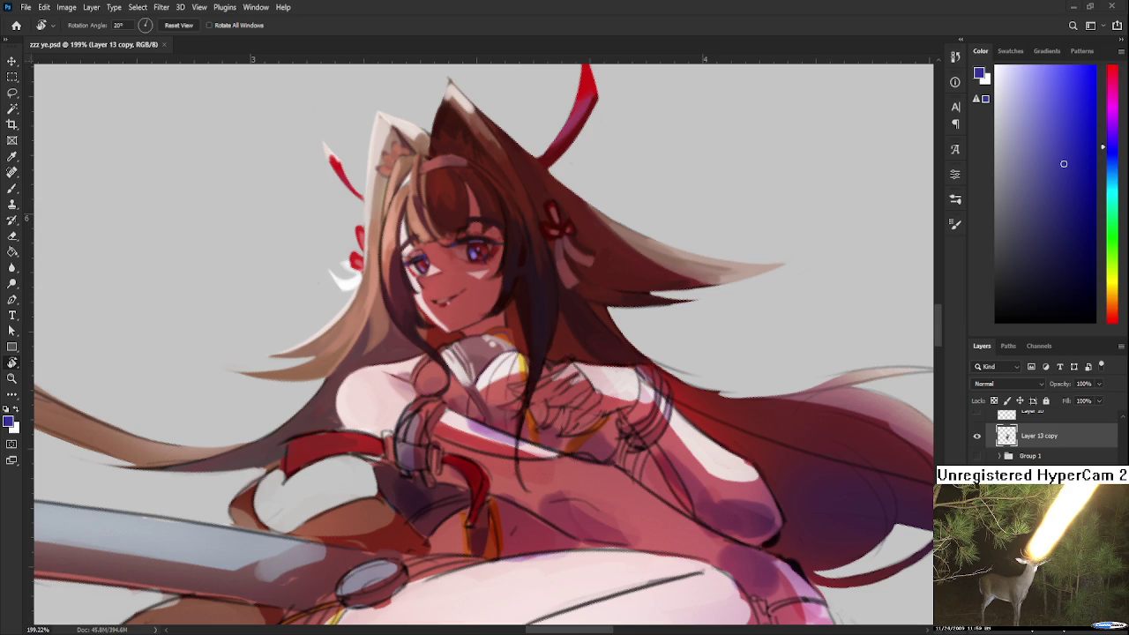
Sample dark reds near the clasped hands and paint hair strands over them.
{"action": "left_click_drag", "start_coordinate": [499, 406], "coordinate": [499, 404]}
{"action": "left_click", "coordinate": [499, 404], "text": "alt"}
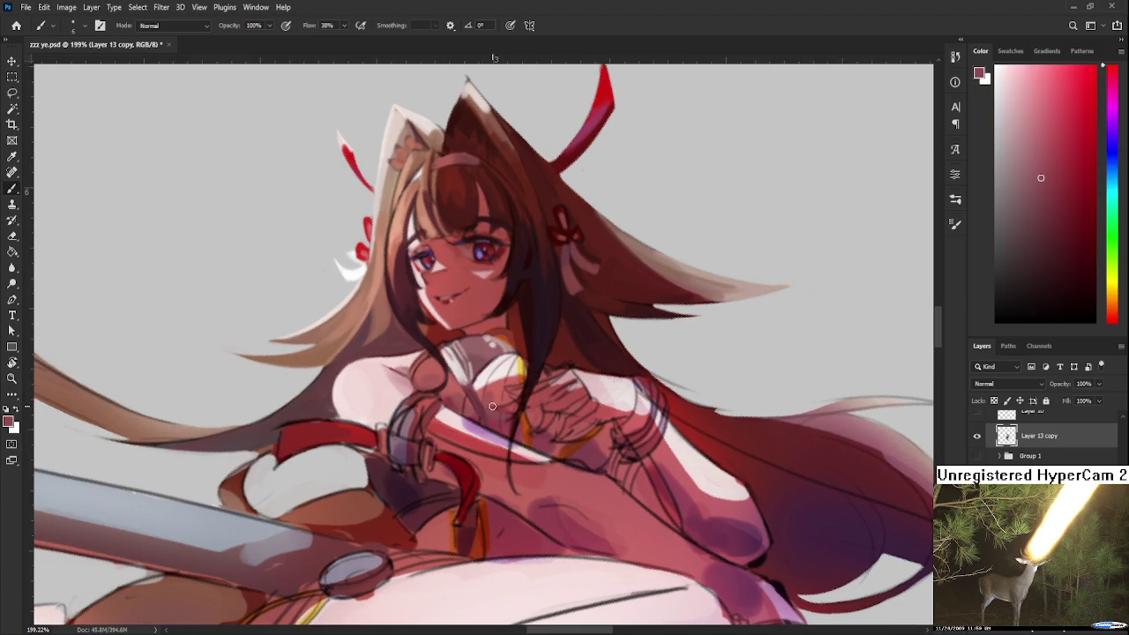
{"action": "left_click", "coordinate": [491, 393], "text": "alt"}
{"action": "left_click", "coordinate": [490, 393], "text": "alt"}
{"action": "left_click", "coordinate": [490, 394], "text": "alt"}
{"action": "left_click", "coordinate": [490, 392], "text": "alt"}
{"action": "left_click", "coordinate": [490, 391], "text": "alt"}
{"action": "left_click", "coordinate": [492, 395], "text": "alt"}
{"action": "scroll", "coordinate": [529, 401], "scroll_direction": "down", "scroll_amount": 3}
{"action": "scroll", "coordinate": [538, 402], "scroll_direction": "up", "scroll_amount": 2}
{"action": "scroll", "coordinate": [538, 401], "scroll_direction": "up", "scroll_amount": 1}
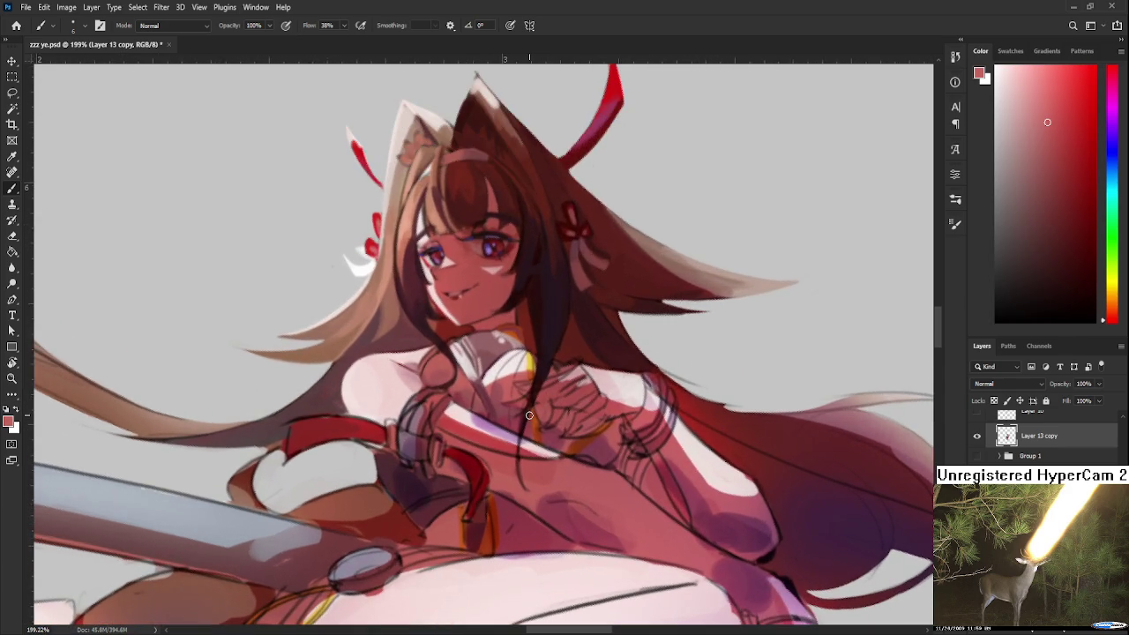
Alternate lighter and darker chest tones to paint strands across the chest.
{"action": "left_click", "coordinate": [507, 386], "text": "alt"}
{"action": "left_click", "coordinate": [506, 382], "text": "alt"}
{"action": "left_click", "coordinate": [503, 394], "text": "alt"}
{"action": "left_click", "coordinate": [504, 395], "text": "alt"}
{"action": "left_click", "coordinate": [509, 388], "text": "alt"}
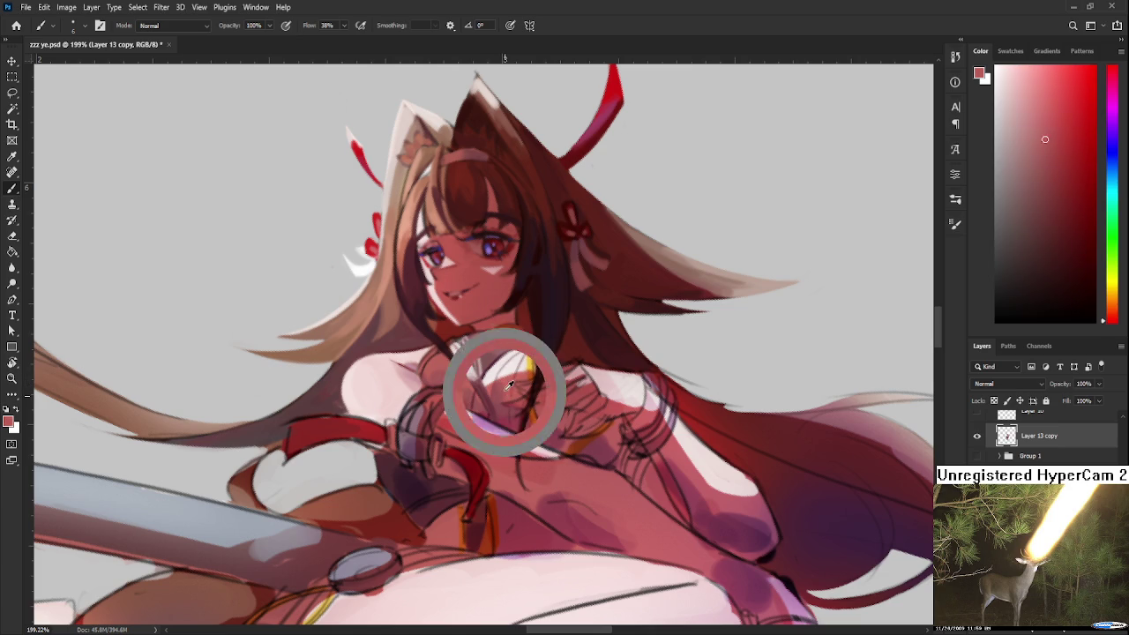
{"action": "left_click", "coordinate": [501, 391], "text": "alt"}
{"action": "left_click", "coordinate": [508, 394], "text": "alt"}
{"action": "left_click", "coordinate": [501, 394], "text": "alt"}
{"action": "left_click", "coordinate": [510, 392], "text": "alt"}
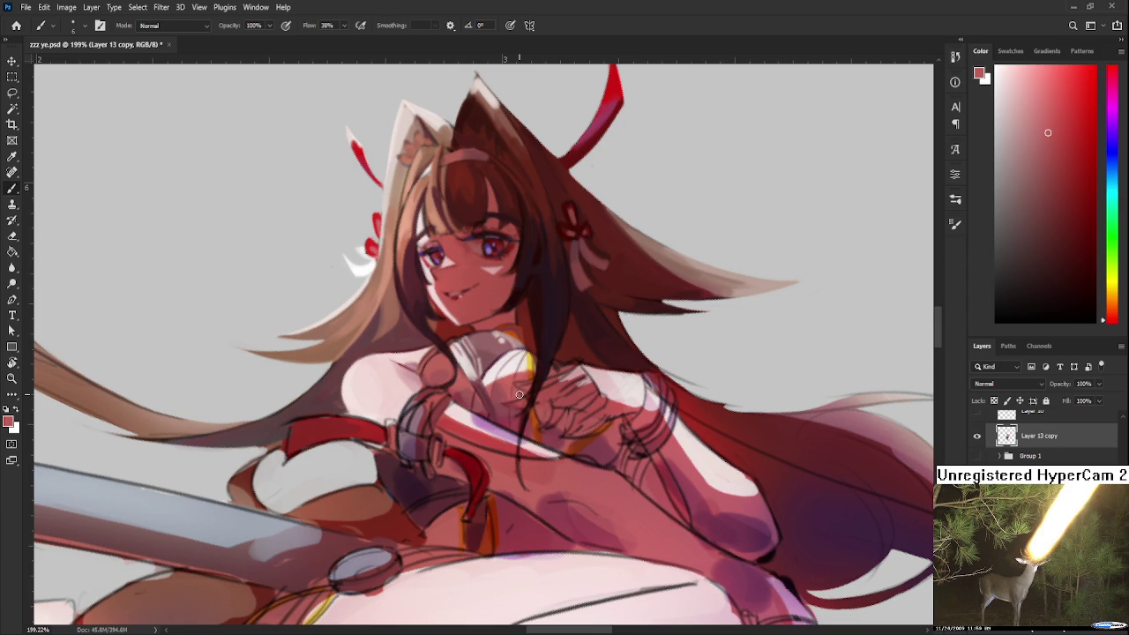
{"action": "scroll", "coordinate": [519, 394], "scroll_direction": "down", "scroll_amount": 1}
{"action": "scroll", "coordinate": [529, 398], "scroll_direction": "down", "scroll_amount": 1}
{"action": "scroll", "coordinate": [541, 406], "scroll_direction": "up", "scroll_amount": 3}
{"action": "scroll", "coordinate": [541, 406], "scroll_direction": "up", "scroll_amount": 1}
{"action": "scroll", "coordinate": [494, 407], "scroll_direction": "up", "scroll_amount": 1}
Alternate orange-red and crimson samples to finish the strands near the collar.
{"action": "left_click", "coordinate": [424, 408], "text": "alt"}
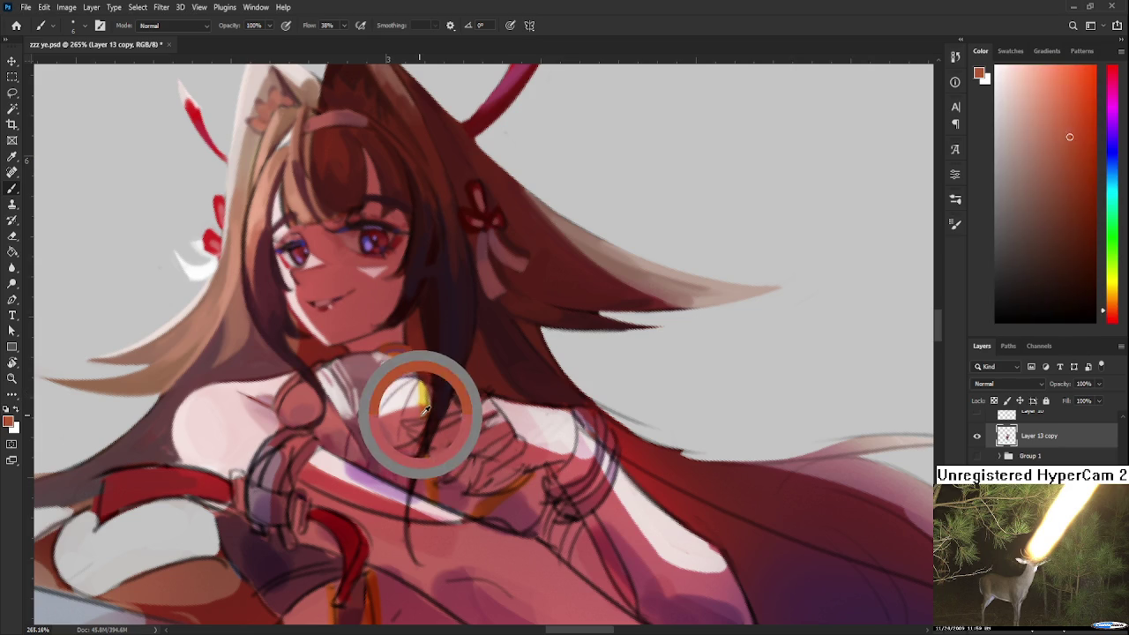
{"action": "left_click", "coordinate": [440, 491], "text": "alt"}
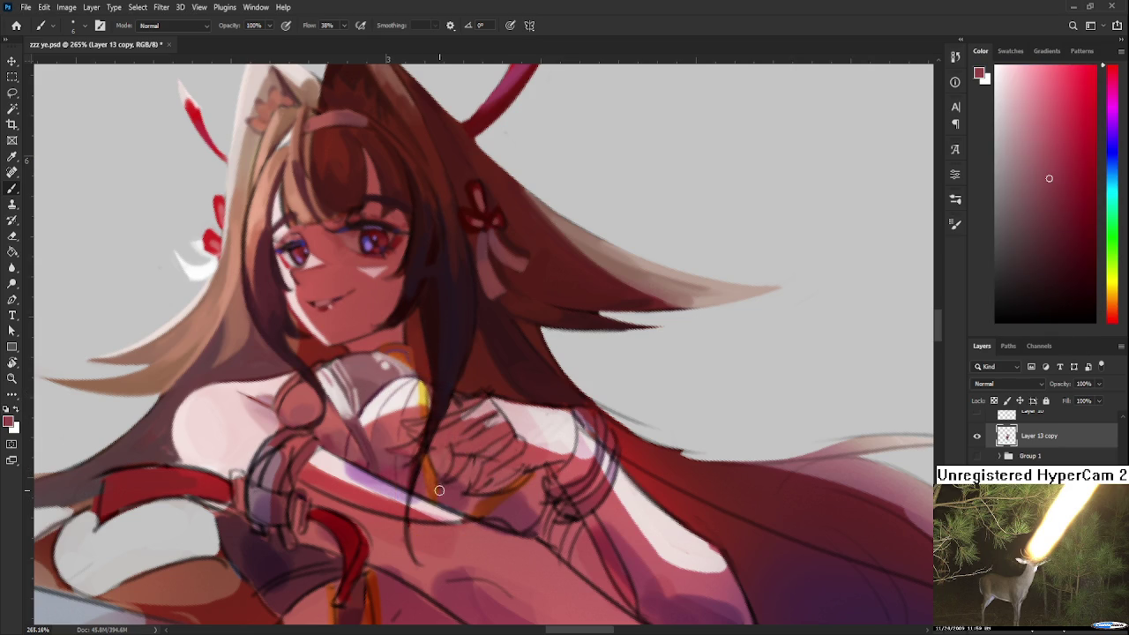
{"action": "left_click", "coordinate": [424, 473], "text": "alt"}
{"action": "left_click", "coordinate": [435, 475], "text": "alt"}
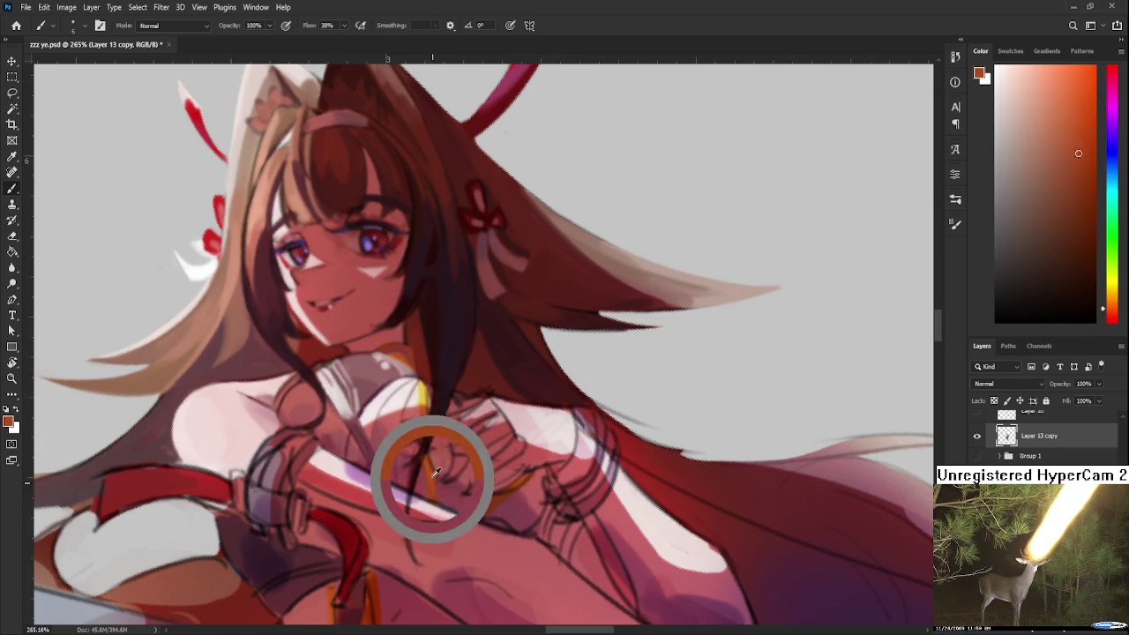
{"action": "left_click", "coordinate": [441, 496], "text": "alt"}
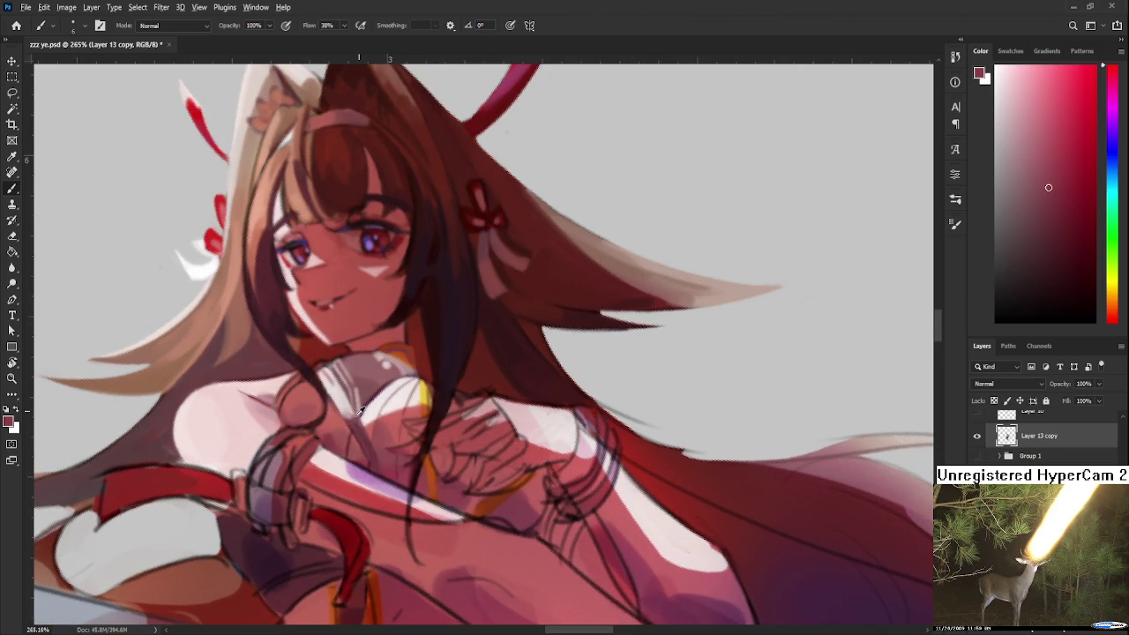
Sample pink skin tones near the clasped hands and paint soft shading there.
{"action": "left_click", "coordinate": [387, 422], "text": "alt"}
{"action": "left_click", "coordinate": [387, 434], "text": "alt"}
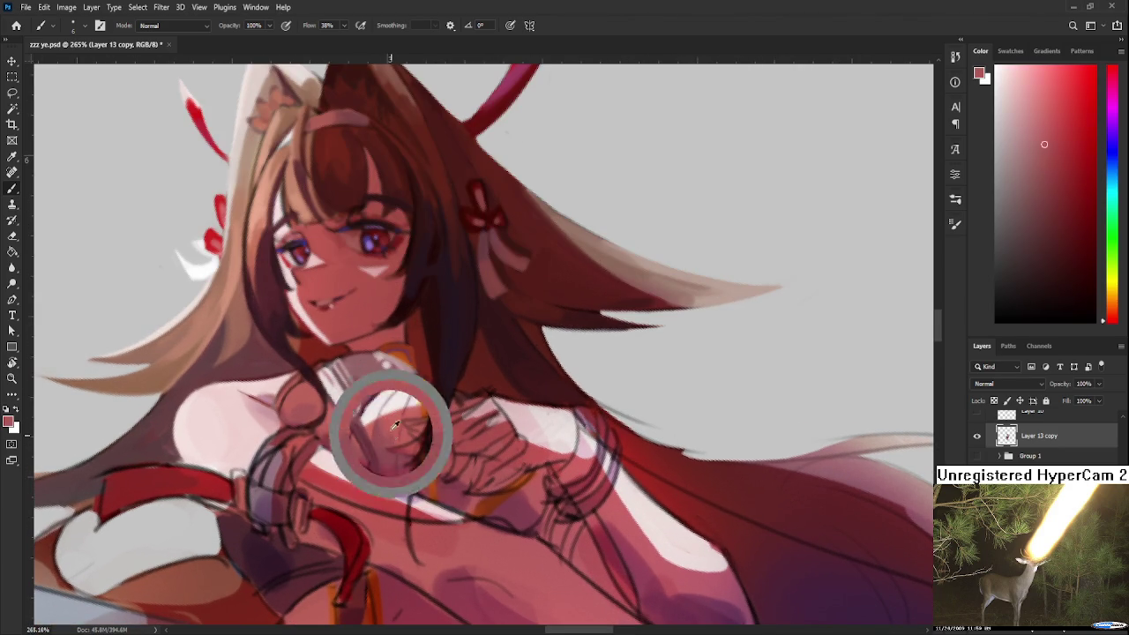
{"action": "left_click", "coordinate": [394, 438], "text": "alt"}
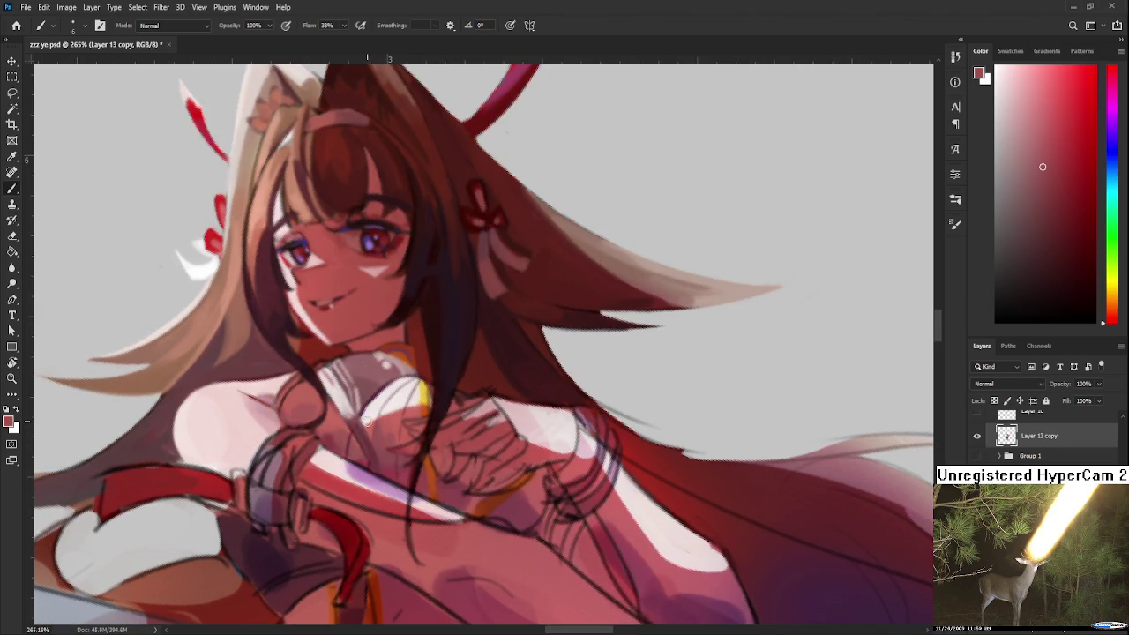
{"action": "left_click", "coordinate": [385, 433], "text": "alt"}
{"action": "left_click", "coordinate": [382, 439], "text": "alt"}
{"action": "left_click", "coordinate": [386, 431], "text": "alt"}
{"action": "left_click", "coordinate": [385, 433], "text": "alt"}
{"action": "left_click", "coordinate": [390, 430], "text": "alt"}
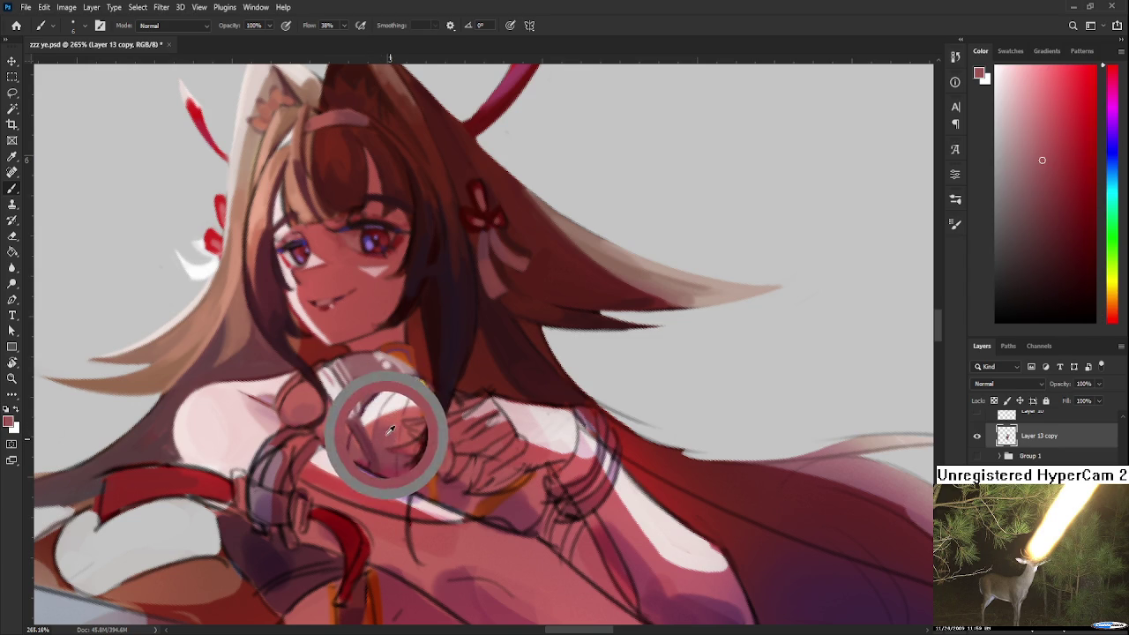
{"action": "left_click", "coordinate": [396, 427], "text": "alt"}
{"action": "left_click", "coordinate": [388, 416], "text": "alt"}
{"action": "left_click", "coordinate": [383, 433], "text": "alt"}
{"action": "left_click", "coordinate": [392, 433], "text": "alt"}
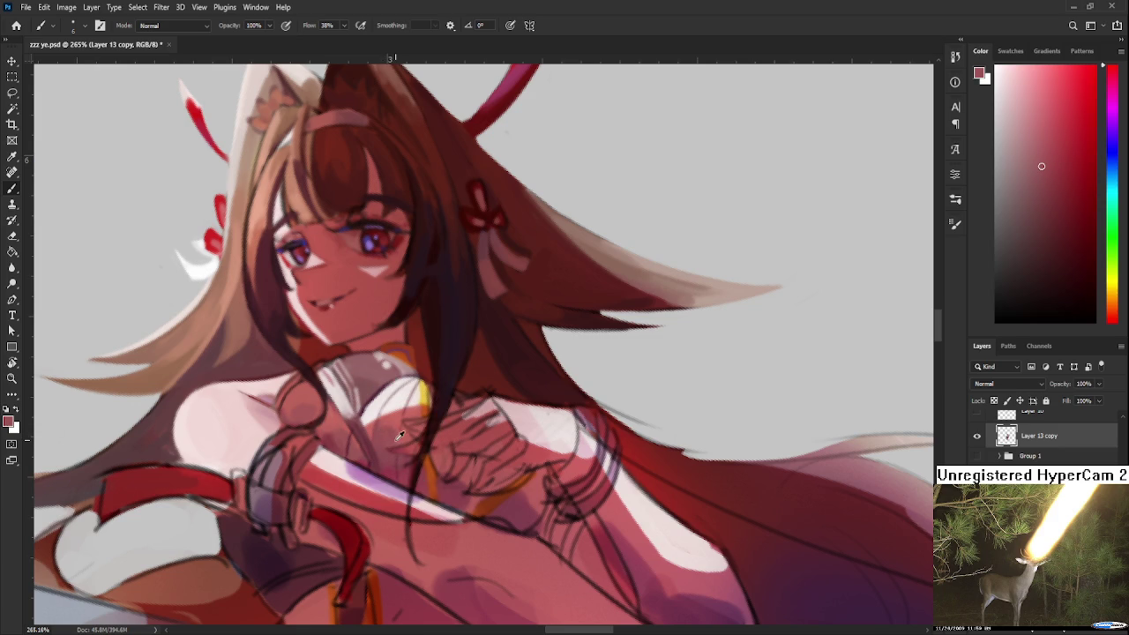
{"action": "left_click", "coordinate": [391, 416], "text": "alt"}
{"action": "left_click", "coordinate": [383, 427], "text": "alt"}
Blend lighter and darker pinks around the hands and chest, bringing the upper figure into view.
{"action": "left_click", "coordinate": [328, 441], "text": "alt"}
{"action": "left_click", "coordinate": [341, 411], "text": "alt"}
{"action": "left_click", "coordinate": [336, 413], "text": "alt"}
{"action": "left_click", "coordinate": [340, 407], "text": "alt"}
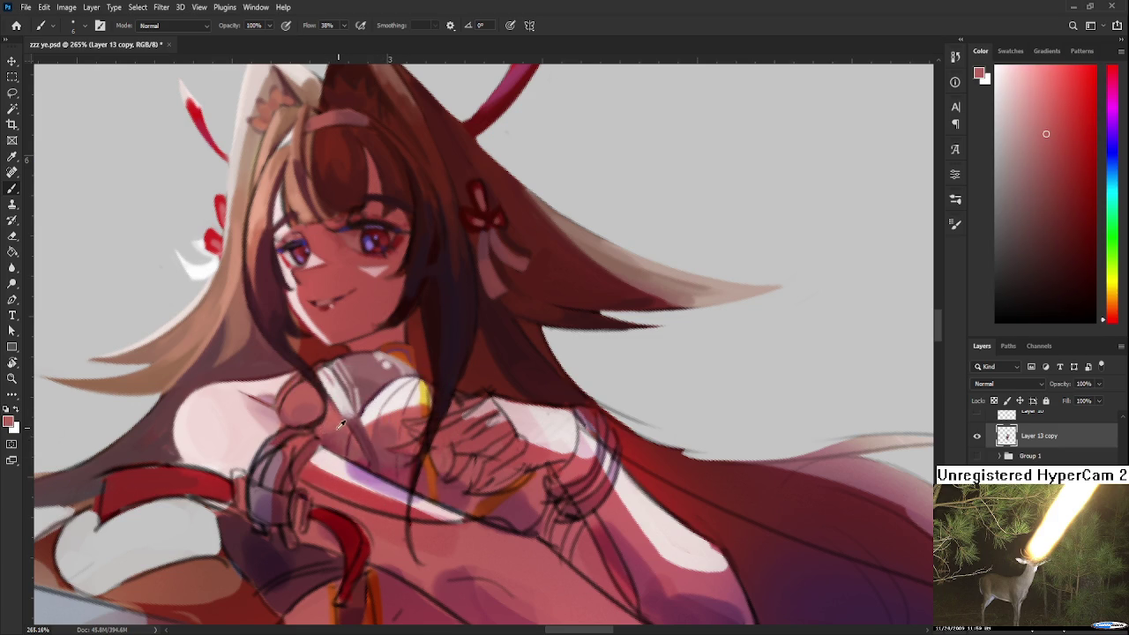
{"action": "left_click", "coordinate": [331, 438], "text": "alt"}
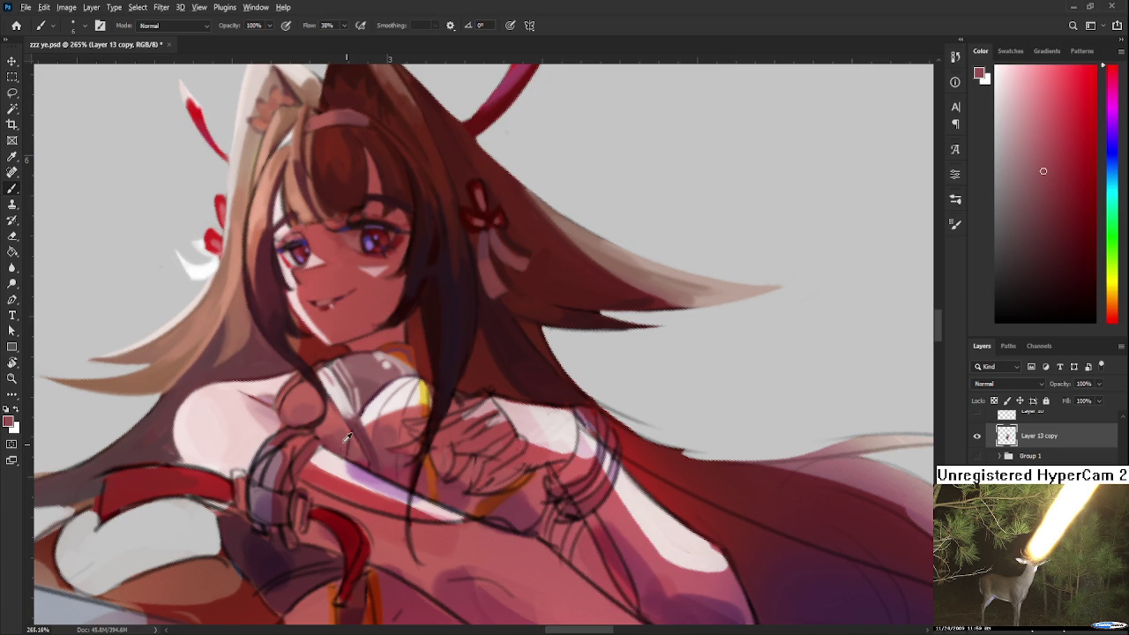
{"action": "left_click", "coordinate": [334, 436], "text": "alt"}
{"action": "left_click", "coordinate": [347, 427], "text": "alt"}
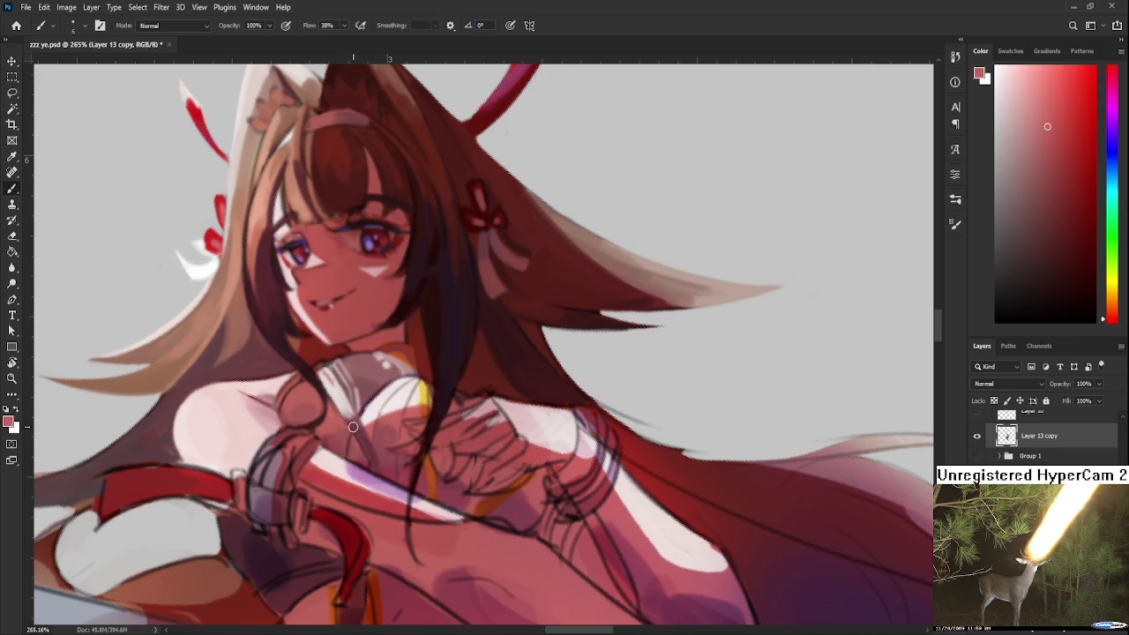
{"action": "scroll", "coordinate": [410, 417], "scroll_direction": "down", "scroll_amount": 2}
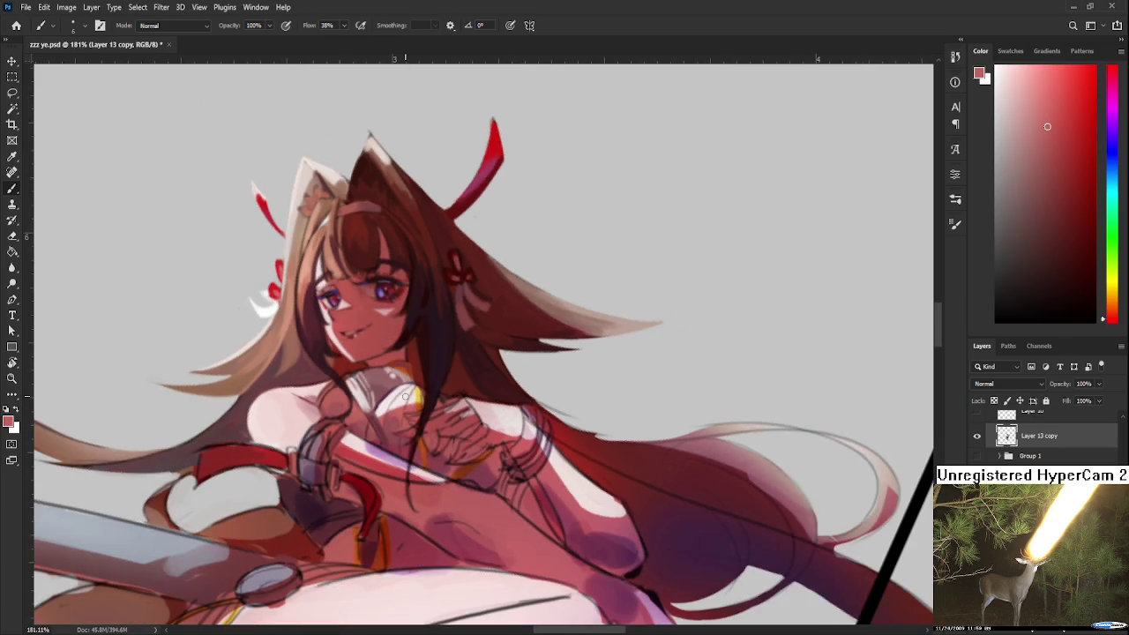
Brush a reddish tone down over the chest, then undo it to restore the white collar.
{"action": "scroll", "coordinate": [401, 401], "scroll_direction": "down", "scroll_amount": 1}
{"action": "scroll", "coordinate": [392, 388], "scroll_direction": "down", "scroll_amount": 1}
{"action": "scroll", "coordinate": [384, 373], "scroll_direction": "down", "scroll_amount": 1}
{"action": "scroll", "coordinate": [383, 373], "scroll_direction": "up", "scroll_amount": 2}
{"action": "scroll", "coordinate": [384, 370], "scroll_direction": "up", "scroll_amount": 3}
{"action": "left_click_drag", "start_coordinate": [385, 364], "coordinate": [410, 424]}
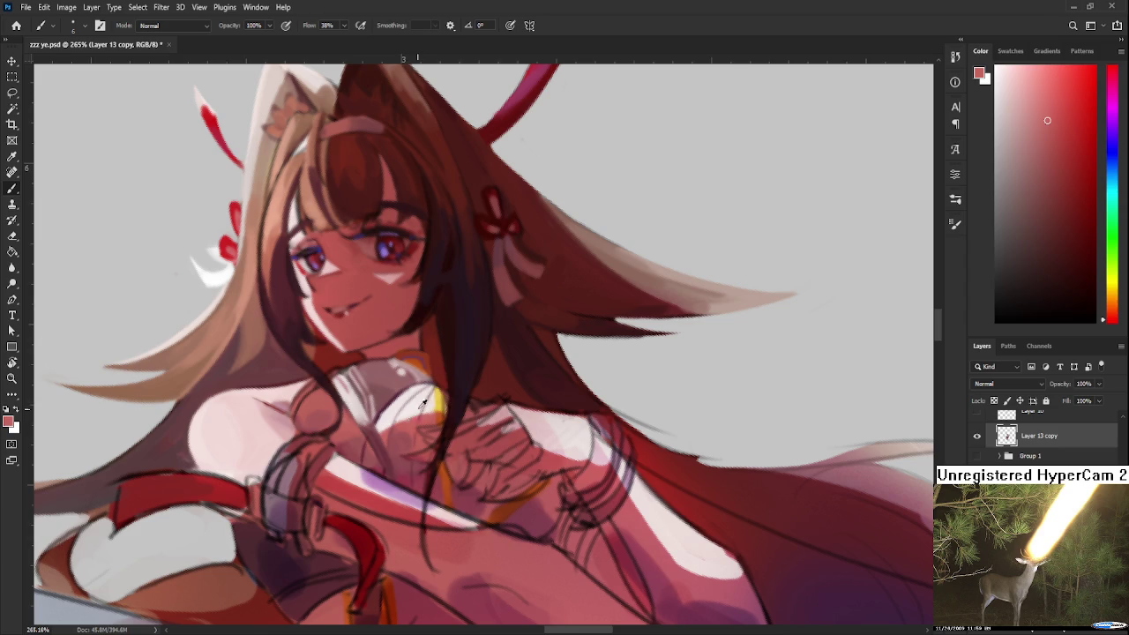
{"action": "left_click_drag", "start_coordinate": [410, 423], "coordinate": [416, 444]}
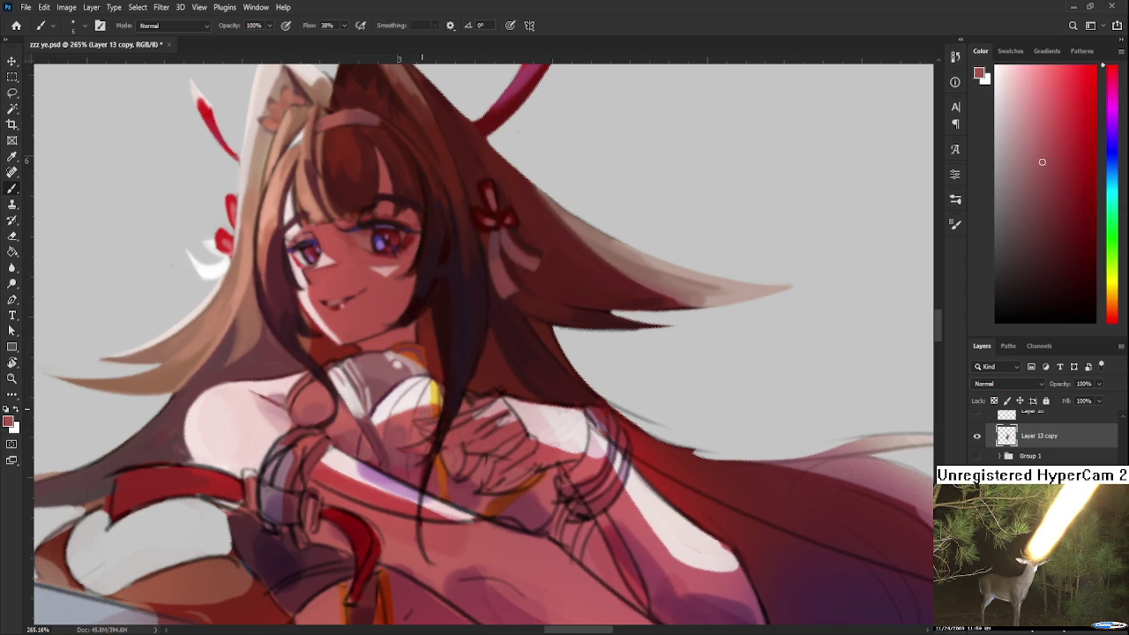
{"action": "left_click", "coordinate": [429, 411], "text": "alt"}
{"action": "left_click", "coordinate": [416, 403], "text": "alt"}
{"action": "left_click", "coordinate": [398, 429], "text": "alt"}
{"action": "key", "text": "ctrl+z"}
Tilt the canvas slightly clockwise and sample lighter colours from the chest area.
{"action": "scroll", "coordinate": [423, 441], "scroll_direction": "down", "scroll_amount": 1}
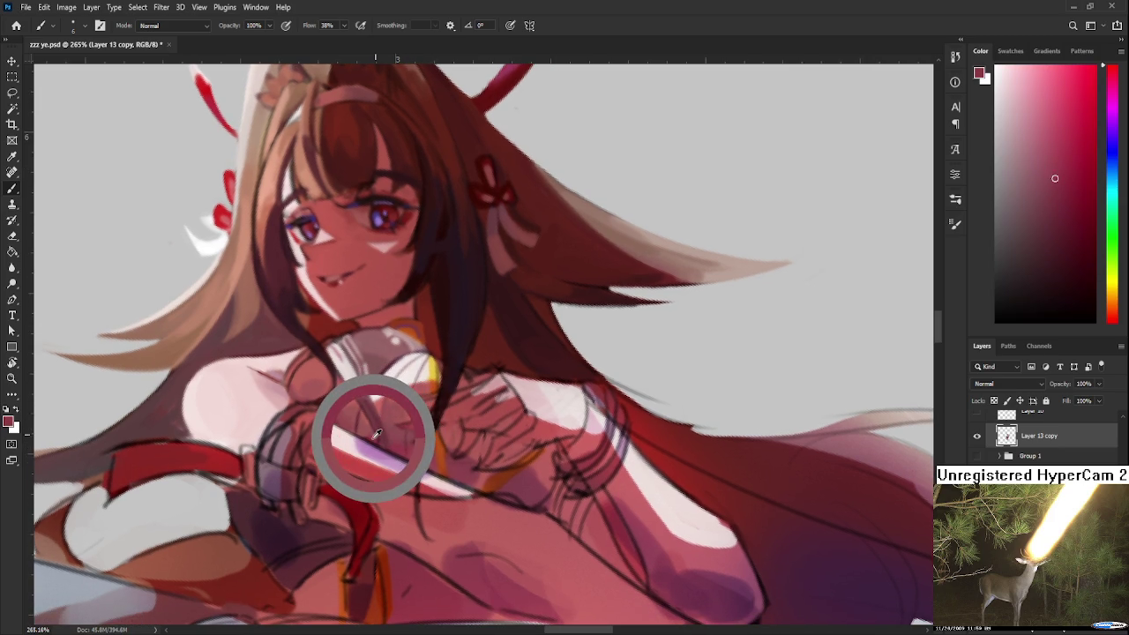
{"action": "left_click_drag", "start_coordinate": [365, 429], "coordinate": [361, 422]}
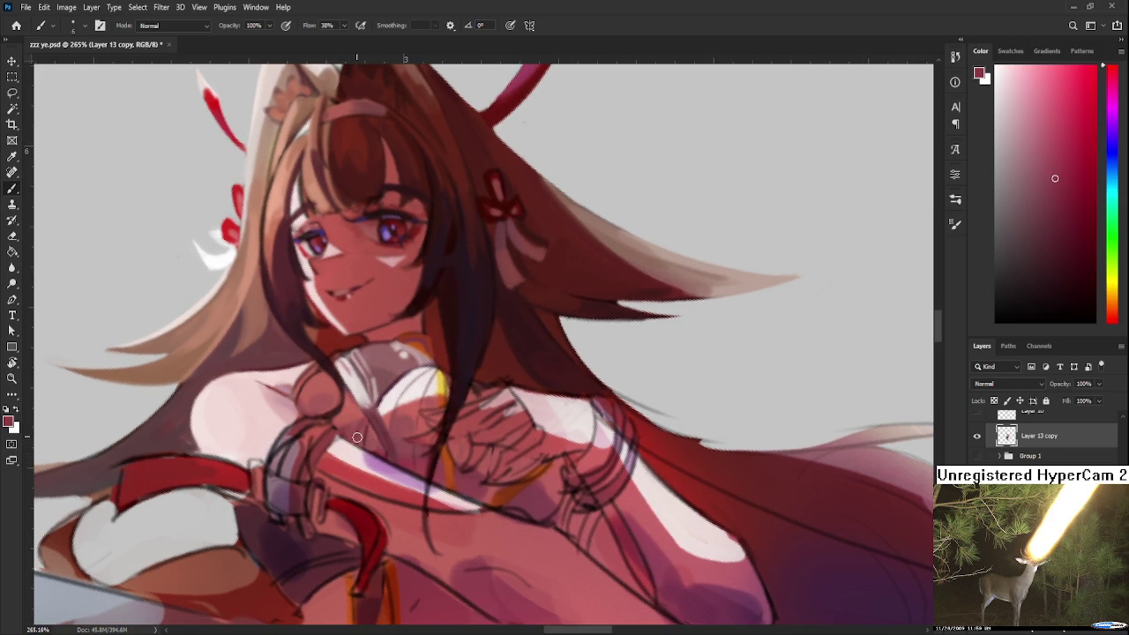
{"action": "left_click", "coordinate": [358, 418], "text": "alt"}
{"action": "left_click", "coordinate": [363, 415], "text": "alt"}
{"action": "scroll", "coordinate": [362, 414], "scroll_direction": "down", "scroll_amount": 3}
{"action": "scroll", "coordinate": [441, 335], "scroll_direction": "down", "scroll_amount": 2}
{"action": "scroll", "coordinate": [614, 208], "scroll_direction": "down", "scroll_amount": 2}
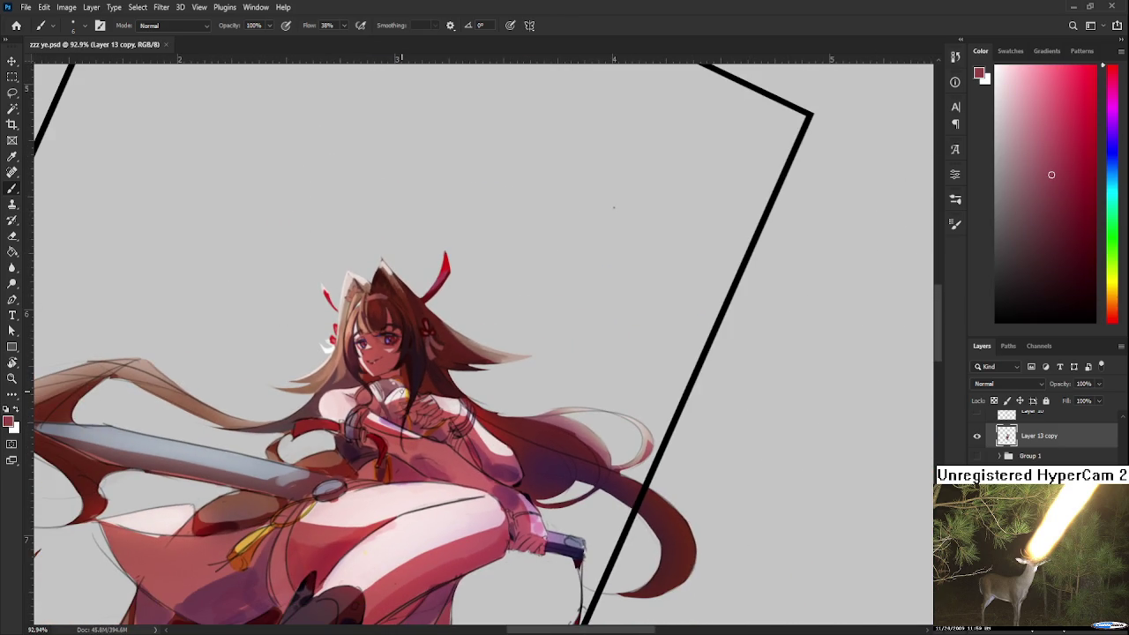
{"action": "scroll", "coordinate": [397, 388], "scroll_direction": "up", "scroll_amount": 1}
{"action": "scroll", "coordinate": [397, 383], "scroll_direction": "up", "scroll_amount": 2}
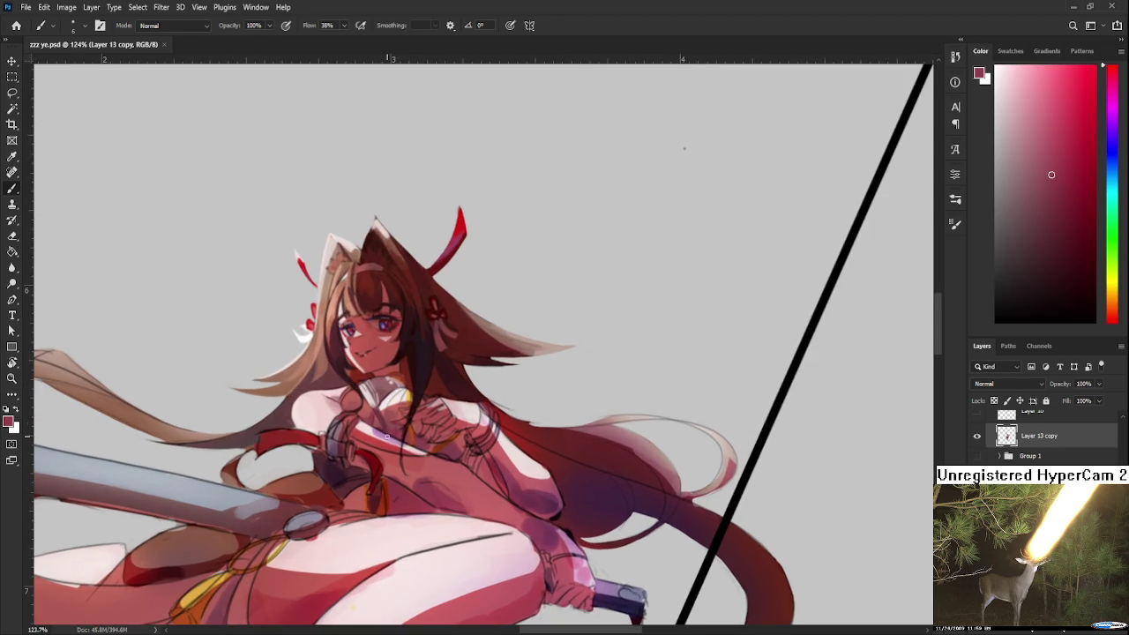
{"action": "scroll", "coordinate": [401, 380], "scroll_direction": "up", "scroll_amount": 2}
{"action": "scroll", "coordinate": [403, 373], "scroll_direction": "up", "scroll_amount": 2}
{"action": "scroll", "coordinate": [403, 374], "scroll_direction": "down", "scroll_amount": 1}
Tilt the canvas view, return to the Brush, and sample collar white and chest skin tones.
{"action": "key", "text": "r"}
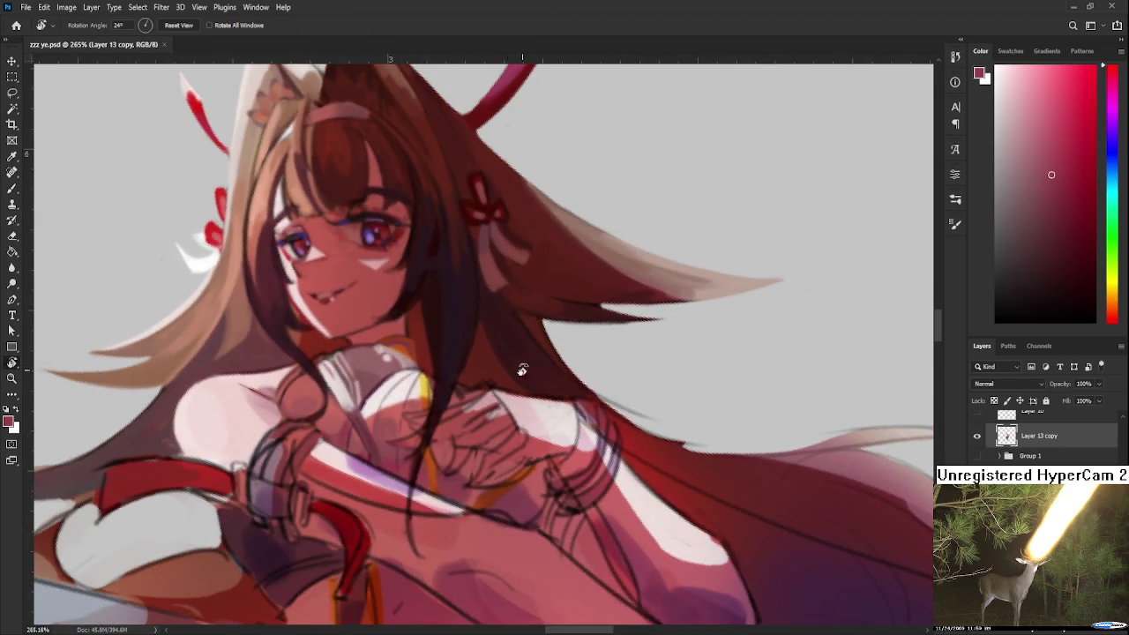
{"action": "left_click_drag", "start_coordinate": [521, 365], "coordinate": [472, 381]}
{"action": "key", "text": "b"}
{"action": "left_click", "coordinate": [373, 406], "text": "alt"}
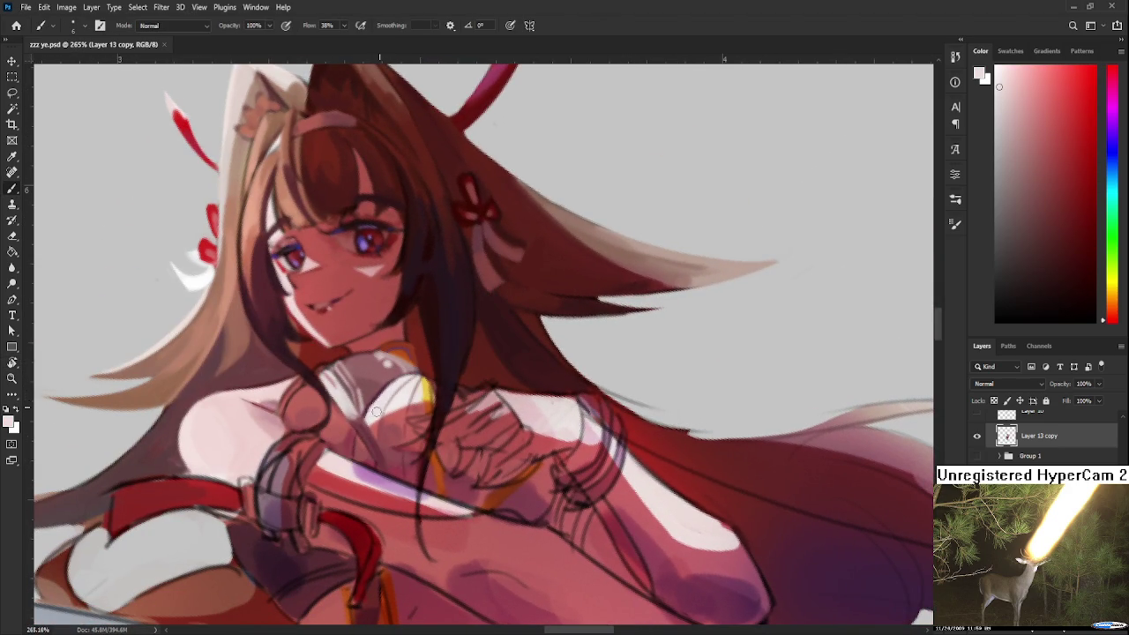
{"action": "left_click", "coordinate": [382, 392], "text": "alt"}
{"action": "left_click", "coordinate": [381, 397], "text": "alt"}
{"action": "left_click", "coordinate": [375, 396], "text": "alt"}
{"action": "left_click", "coordinate": [388, 394], "text": "alt"}
Alternate between dark maroon, dusty maroon and near-white samples across the chest.
{"action": "left_click_drag", "start_coordinate": [397, 388], "coordinate": [448, 378]}
{"action": "left_click", "coordinate": [388, 394], "text": "alt"}
{"action": "left_click", "coordinate": [370, 401], "text": "alt"}
{"action": "left_click", "coordinate": [374, 403], "text": "alt"}
{"action": "scroll", "coordinate": [533, 380], "scroll_direction": "down", "scroll_amount": 3}
{"action": "scroll", "coordinate": [512, 424], "scroll_direction": "down", "scroll_amount": 2}
{"action": "scroll", "coordinate": [485, 465], "scroll_direction": "up", "scroll_amount": 5}
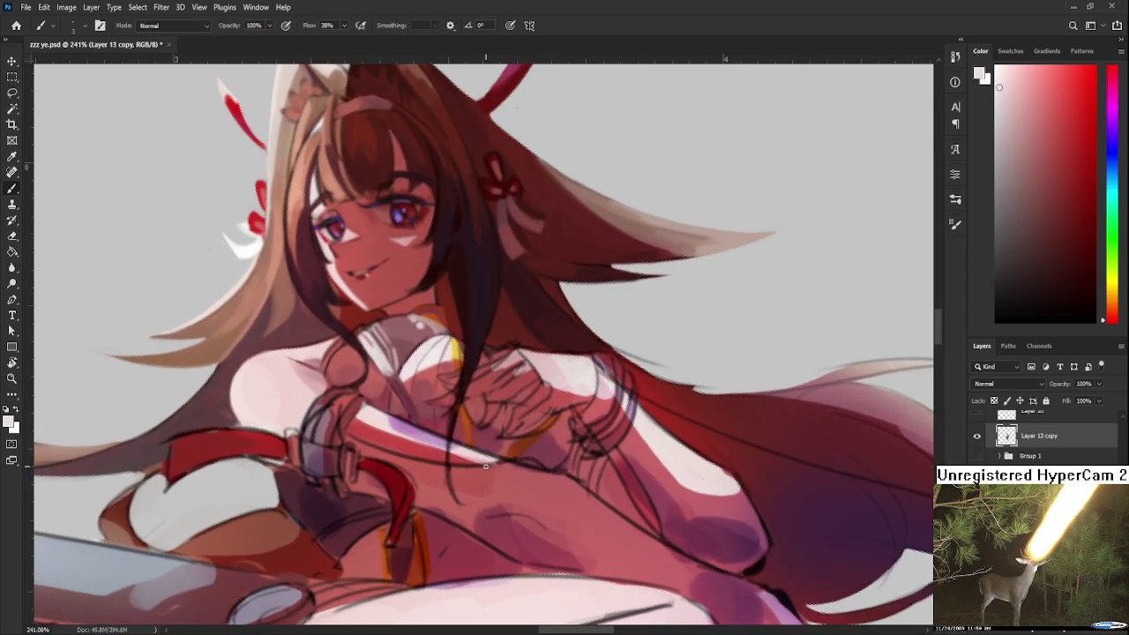
Pan down and sample pinkish red and darker tones around the clasped hands.
{"action": "left_click_drag", "start_coordinate": [484, 403], "coordinate": [479, 434]}
{"action": "left_click", "coordinate": [436, 400], "text": "alt"}
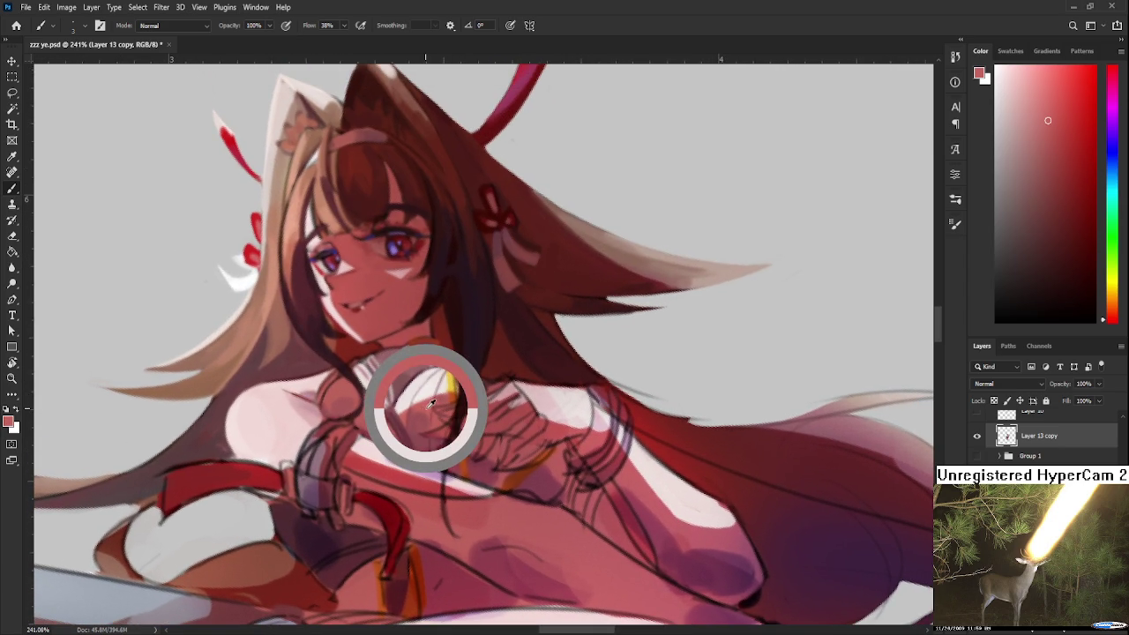
{"action": "left_click_drag", "start_coordinate": [470, 401], "coordinate": [415, 411]}
{"action": "left_click", "coordinate": [422, 417], "text": "alt"}
{"action": "left_click", "coordinate": [420, 418], "text": "alt"}
{"action": "left_click", "coordinate": [421, 418], "text": "alt"}
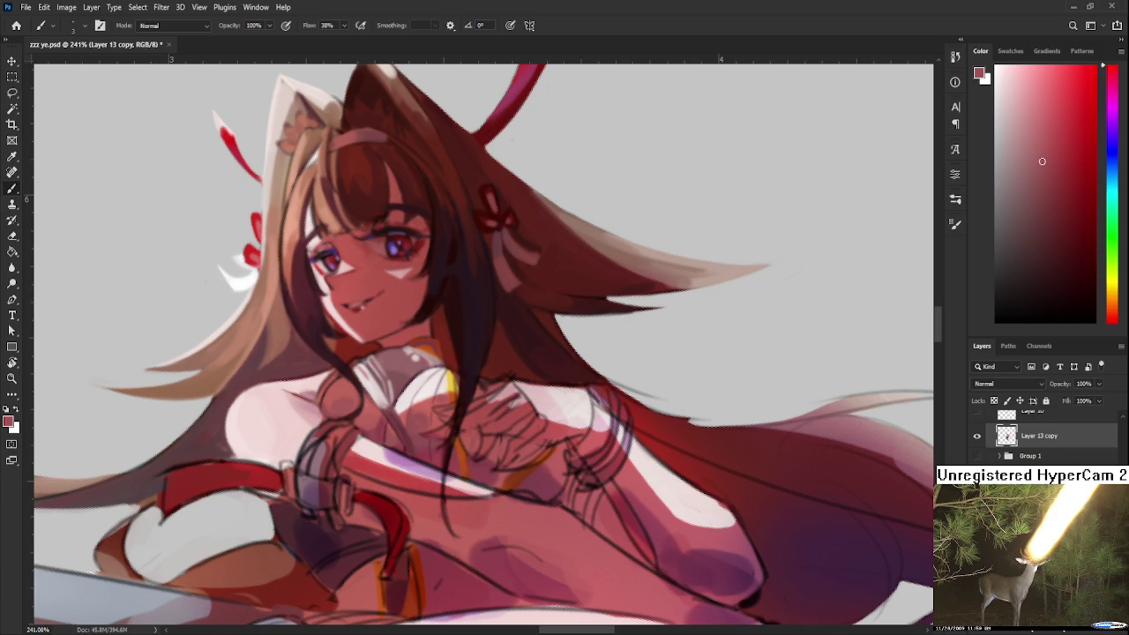
{"action": "scroll", "coordinate": [492, 433], "scroll_direction": "down", "scroll_amount": 5}
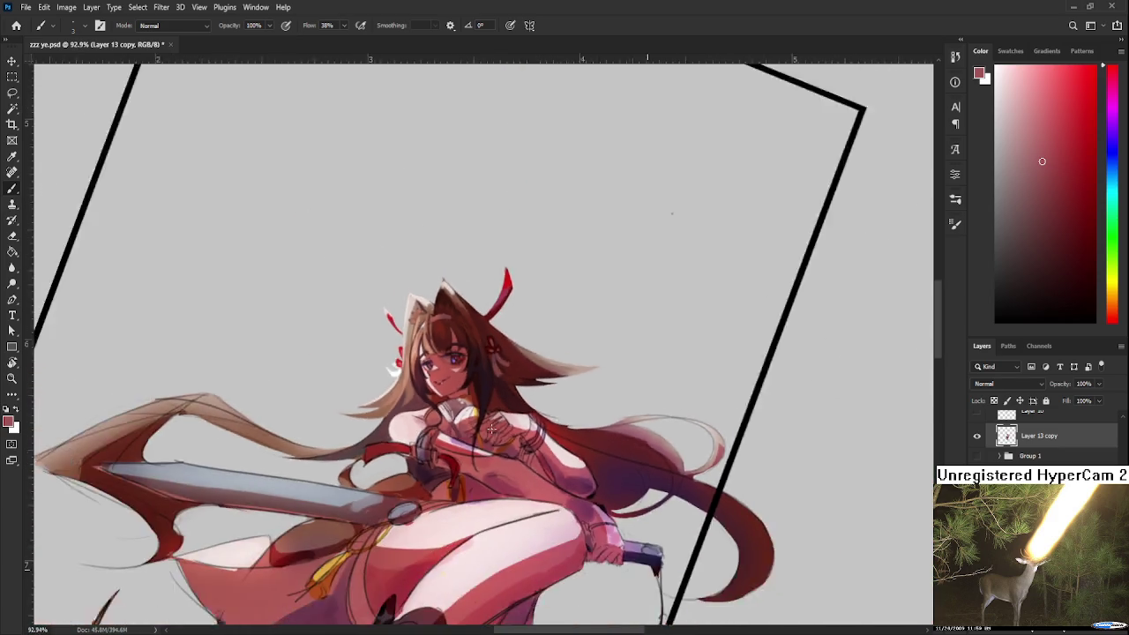
Sample purple from the eye, then red-orange and magenta tones from the chest.
{"action": "scroll", "coordinate": [481, 406], "scroll_direction": "up", "scroll_amount": 2}
{"action": "scroll", "coordinate": [465, 370], "scroll_direction": "up", "scroll_amount": 5}
{"action": "left_click_drag", "start_coordinate": [456, 358], "coordinate": [430, 388]}
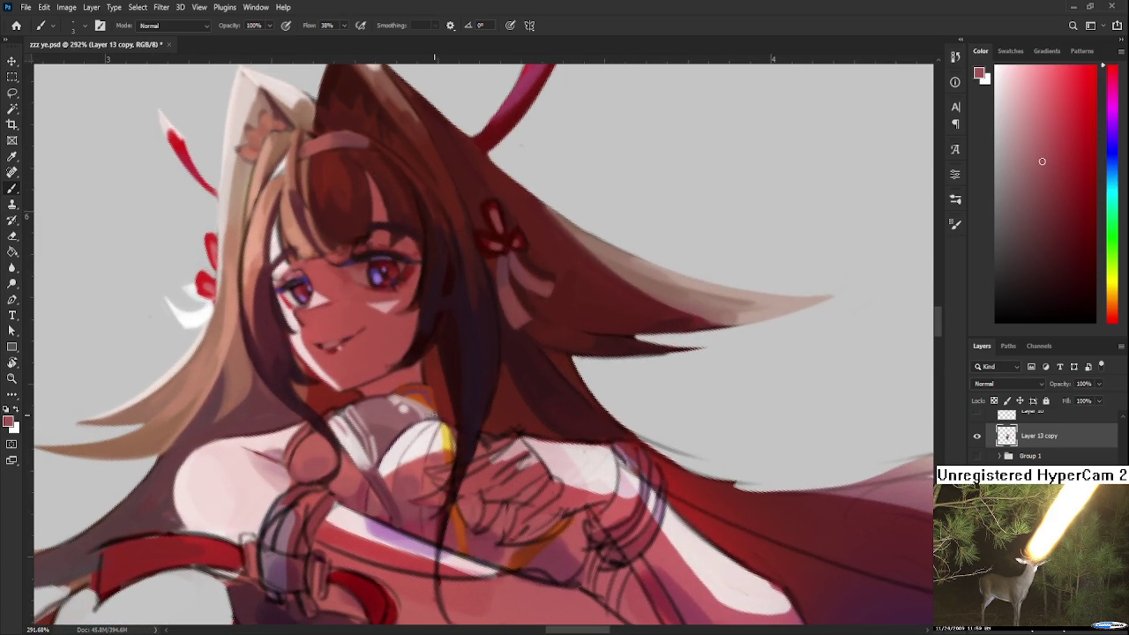
{"action": "left_click", "coordinate": [379, 269], "text": "alt"}
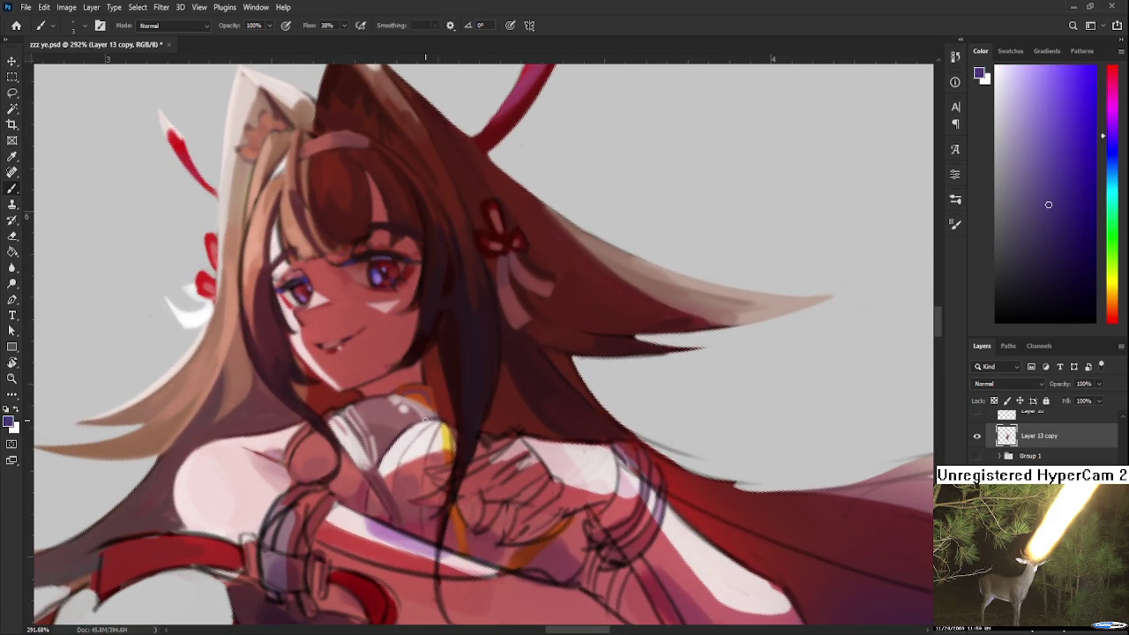
{"action": "left_click_drag", "start_coordinate": [462, 460], "coordinate": [460, 491]}
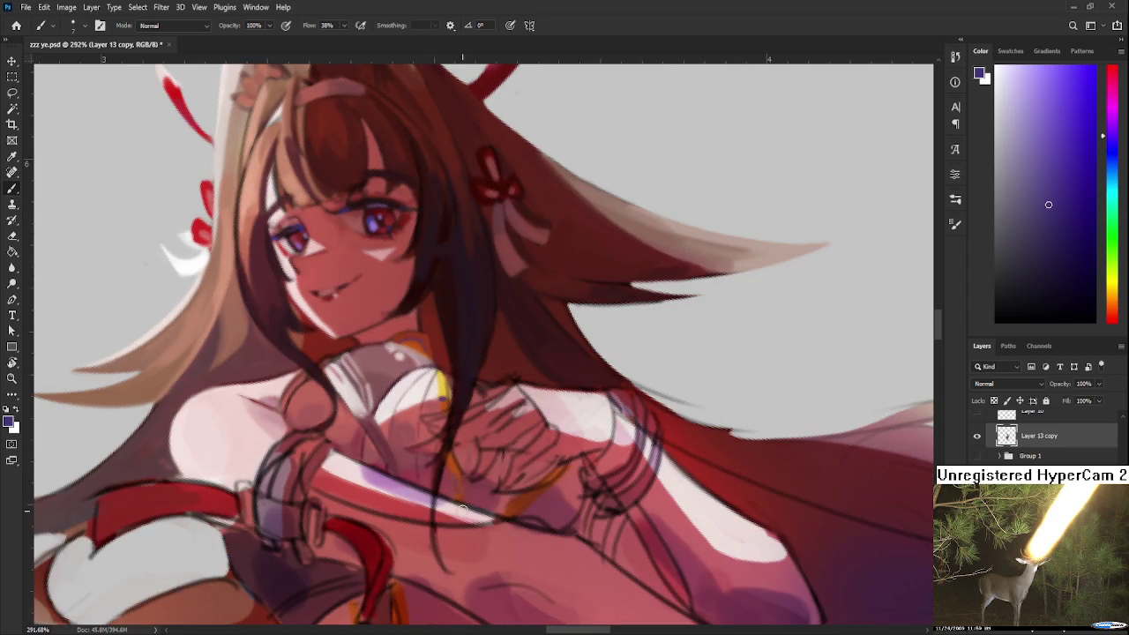
{"action": "left_click", "coordinate": [453, 474], "text": "alt"}
{"action": "left_click", "coordinate": [453, 465], "text": "alt"}
{"action": "left_click", "coordinate": [456, 485], "text": "alt"}
{"action": "left_click", "coordinate": [460, 481], "text": "alt"}
{"action": "left_click", "coordinate": [463, 480], "text": "alt"}
{"action": "left_click", "coordinate": [463, 481], "text": "alt"}
Rotate the canvas to tilt the drawing and resample lighter and darker tones from the arm and hands.
{"action": "key", "text": "r"}
{"action": "left_click_drag", "start_coordinate": [463, 481], "coordinate": [484, 410]}
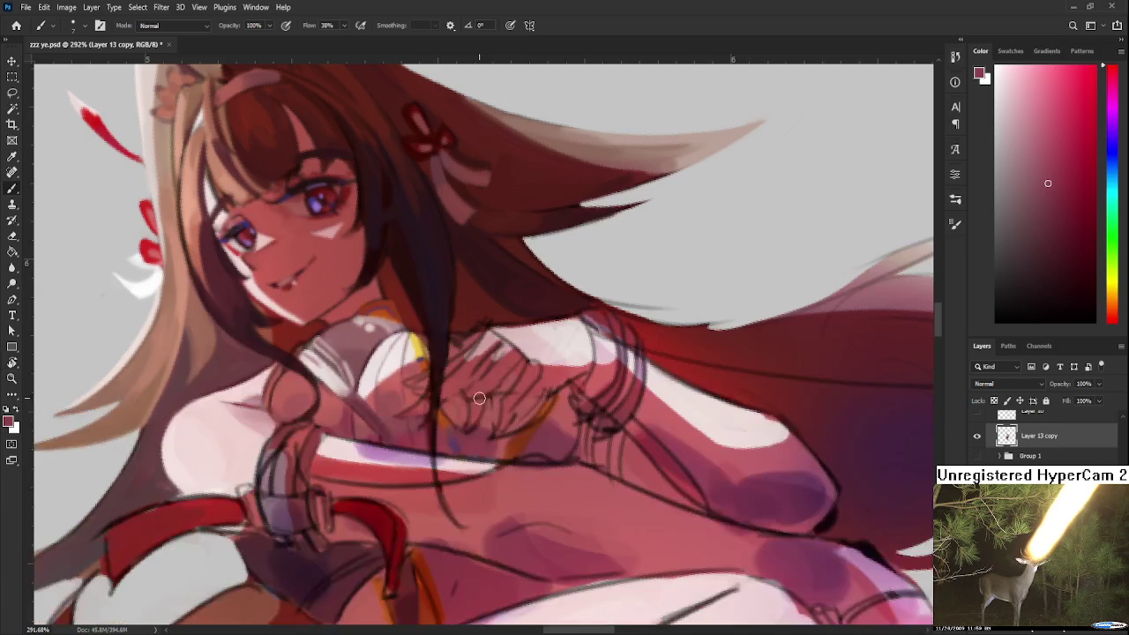
{"action": "left_click", "coordinate": [483, 410], "text": "alt"}
{"action": "left_click", "coordinate": [472, 448], "text": "alt"}
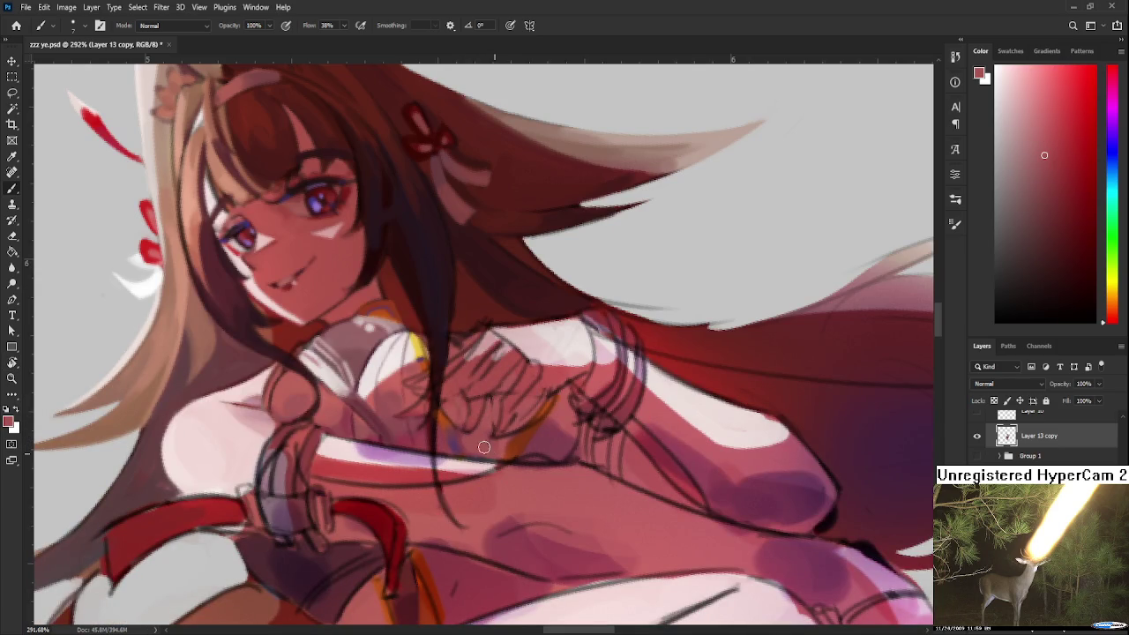
{"action": "left_click", "coordinate": [446, 433], "text": "alt"}
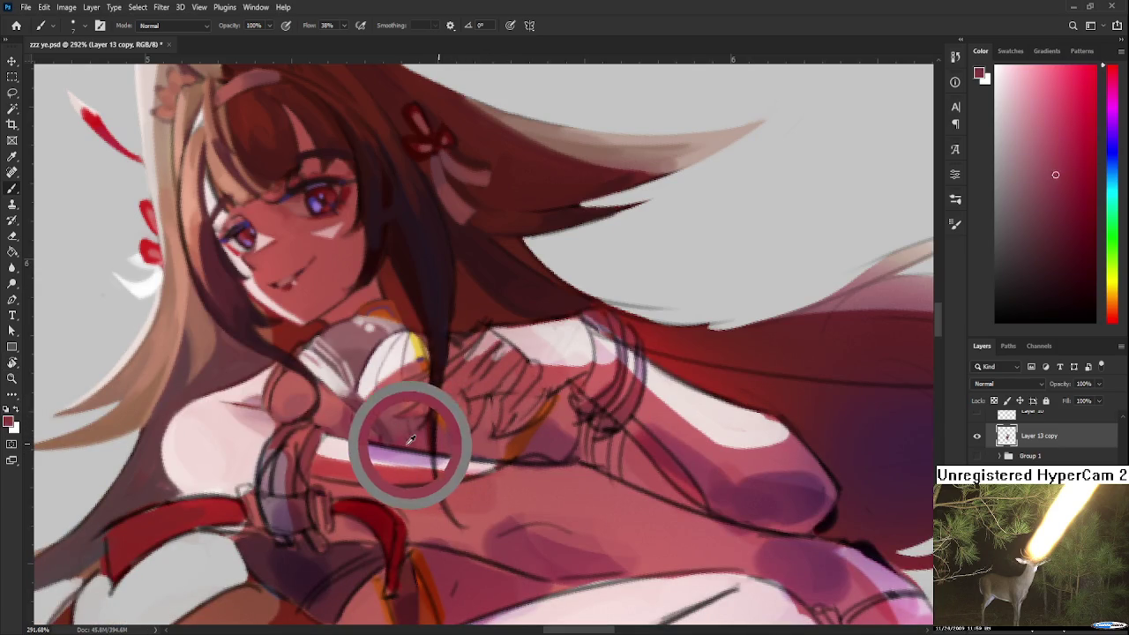
{"action": "left_click", "coordinate": [481, 441], "text": "alt"}
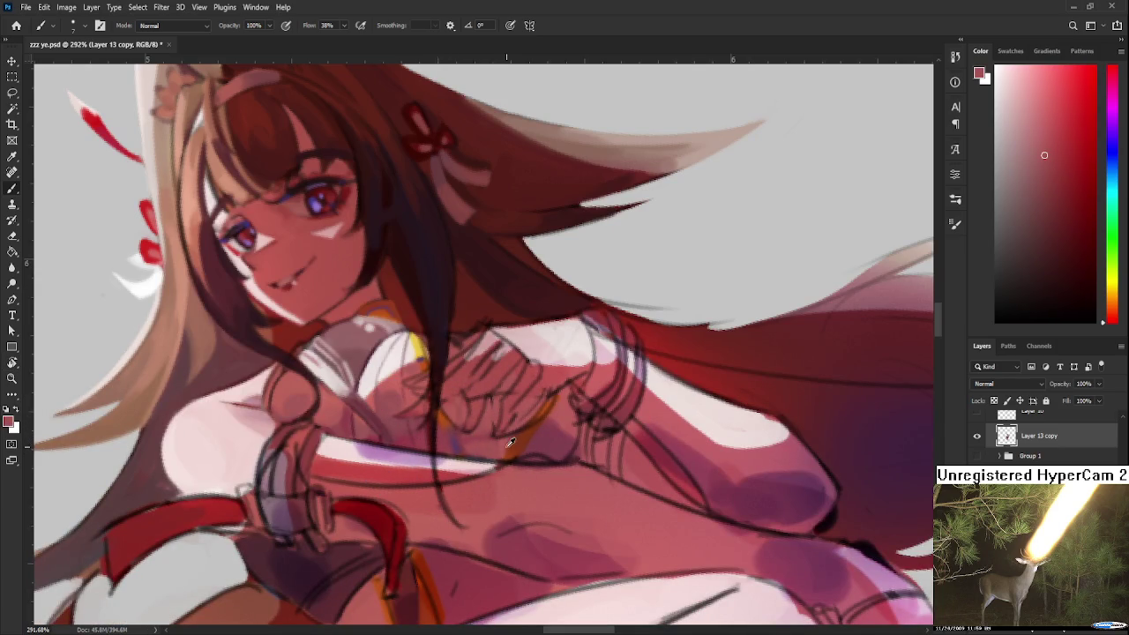
{"action": "left_click", "coordinate": [489, 441], "text": "alt"}
{"action": "left_click", "coordinate": [489, 425], "text": "alt"}
Sample purple shadows, skin and a brighter rose red near the clasped hands.
{"action": "left_click_drag", "start_coordinate": [493, 428], "coordinate": [466, 417]}
{"action": "left_click", "coordinate": [504, 425], "text": "alt"}
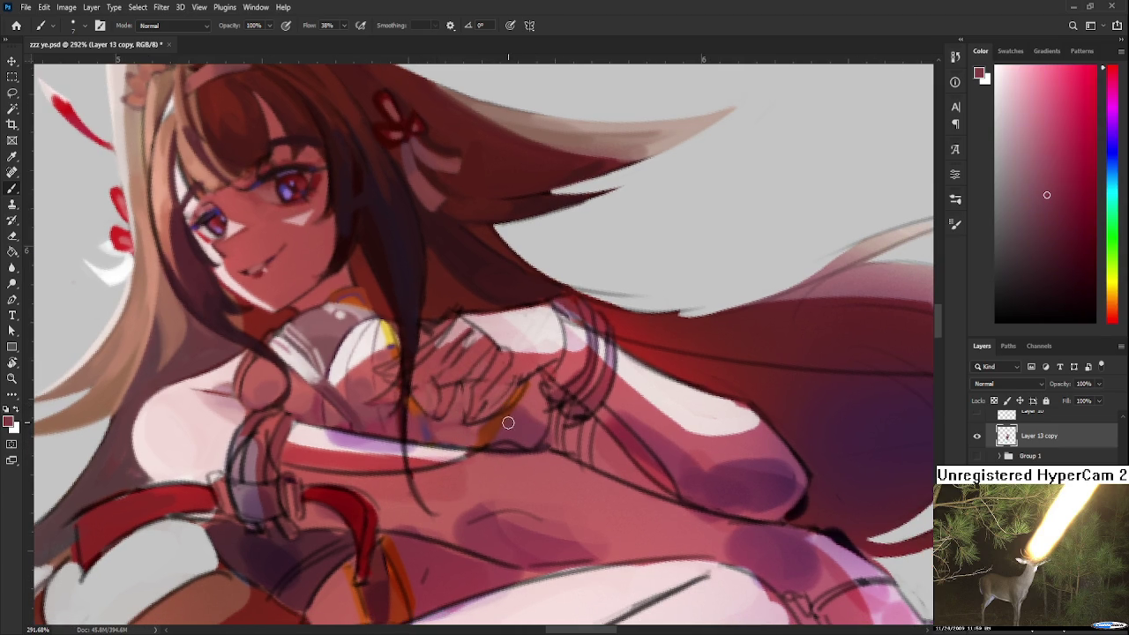
{"action": "left_click", "coordinate": [506, 426], "text": "alt"}
{"action": "left_click", "coordinate": [479, 428], "text": "alt"}
{"action": "left_click", "coordinate": [426, 432], "text": "alt"}
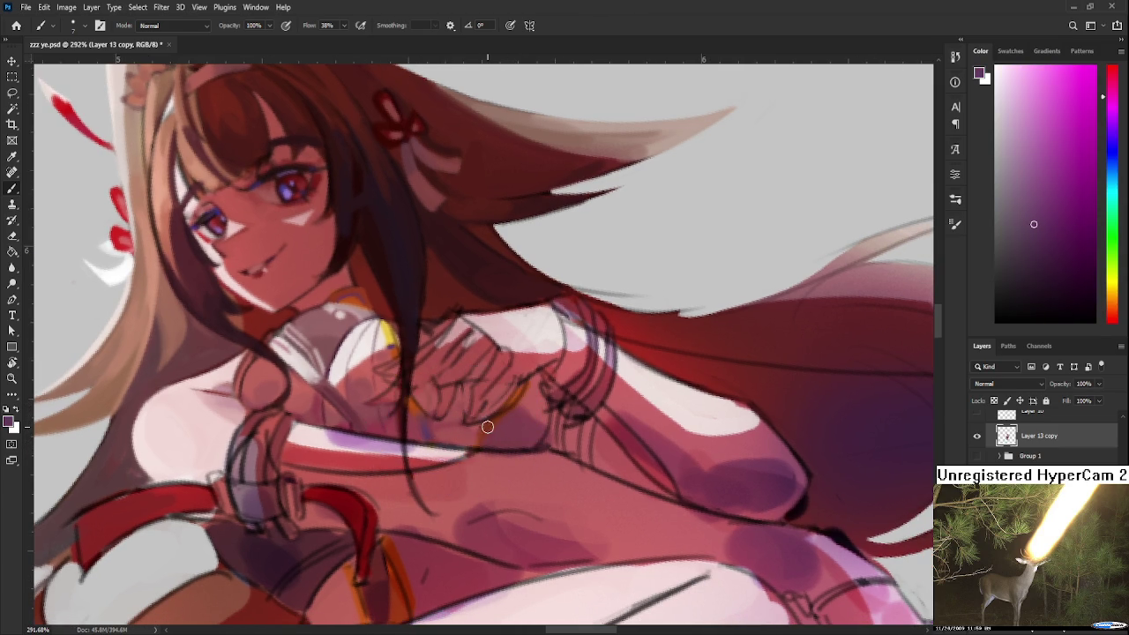
{"action": "left_click", "coordinate": [489, 434], "text": "alt"}
{"action": "left_click", "coordinate": [468, 429], "text": "alt"}
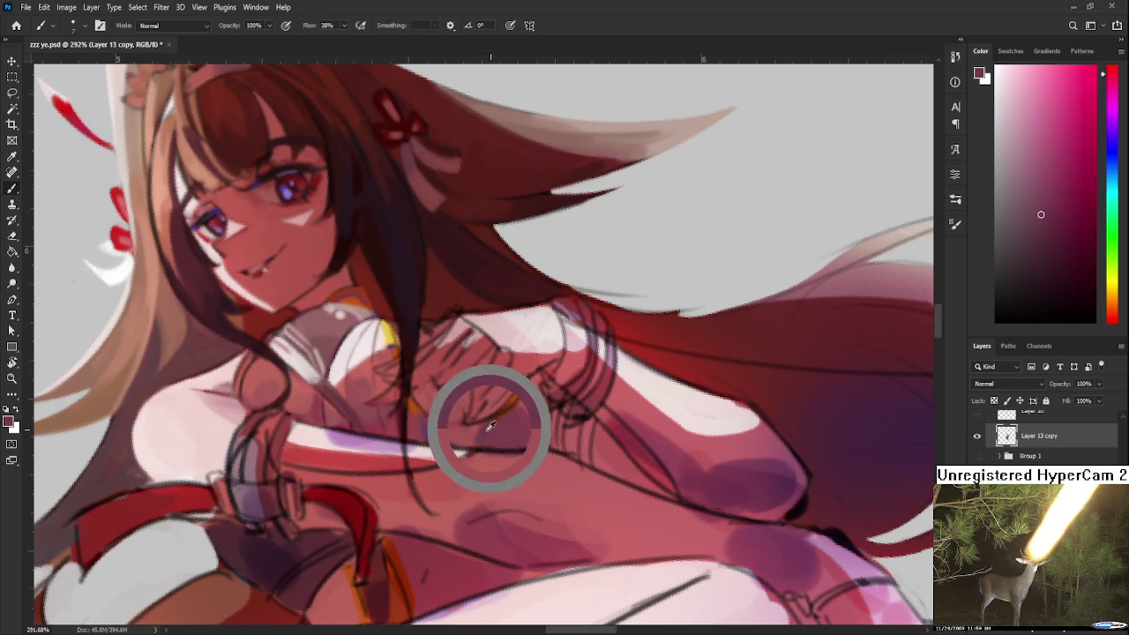
{"action": "left_click_drag", "start_coordinate": [533, 394], "coordinate": [511, 403]}
{"action": "left_click", "coordinate": [491, 428], "text": "alt"}
{"action": "left_click", "coordinate": [511, 411], "text": "alt"}
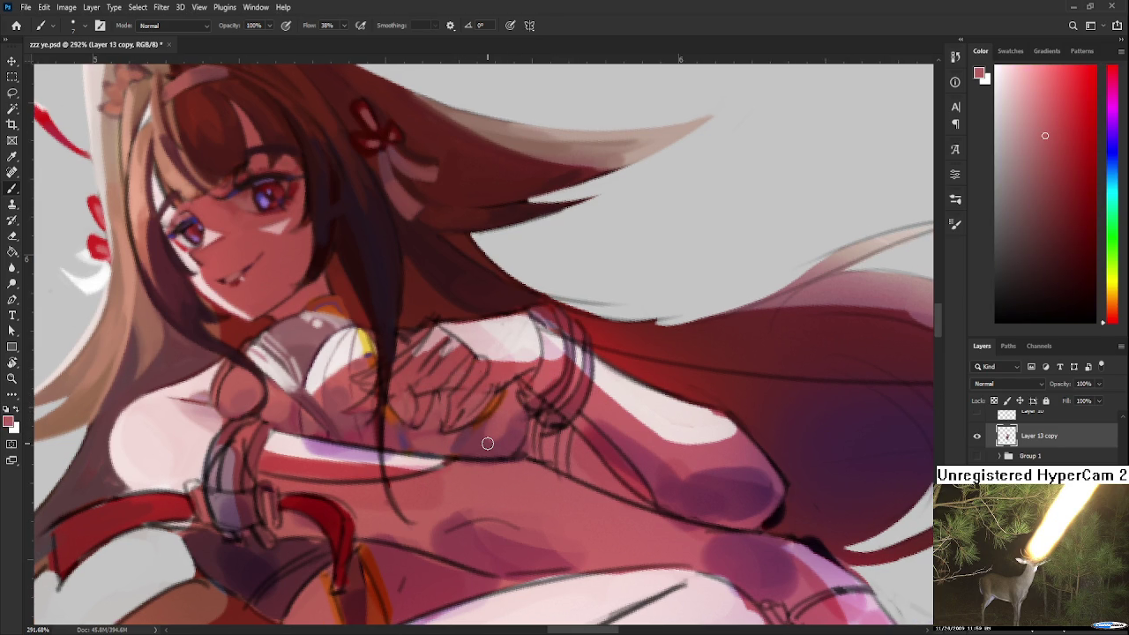
{"action": "scroll", "coordinate": [509, 417], "scroll_direction": "down", "scroll_amount": 2}
Sample chest and skin tones and paint pink and reddish-pink shading over the hands.
{"action": "scroll", "coordinate": [509, 418], "scroll_direction": "up", "scroll_amount": 1}
{"action": "left_click", "coordinate": [505, 421], "text": "alt"}
{"action": "mouse_move", "coordinate": [505, 421]}
{"action": "left_mouse_down"}
{"action": "mouse_move", "coordinate": [416, 440]}
{"action": "mouse_move", "coordinate": [359, 378]}
{"action": "mouse_move", "coordinate": [331, 388]}
{"action": "mouse_move", "coordinate": [353, 366]}
{"action": "left_mouse_up"}
{"action": "left_click", "coordinate": [364, 369]}
{"action": "left_click", "coordinate": [416, 369]}
{"action": "left_click_drag", "start_coordinate": [479, 415], "coordinate": [489, 433]}
Sample a range of darker and lighter reds from the hands and fingers.
{"action": "left_click", "coordinate": [496, 430]}
{"action": "left_click", "coordinate": [499, 434]}
{"action": "left_click", "coordinate": [507, 439]}
{"action": "left_click", "coordinate": [498, 441], "text": "alt"}
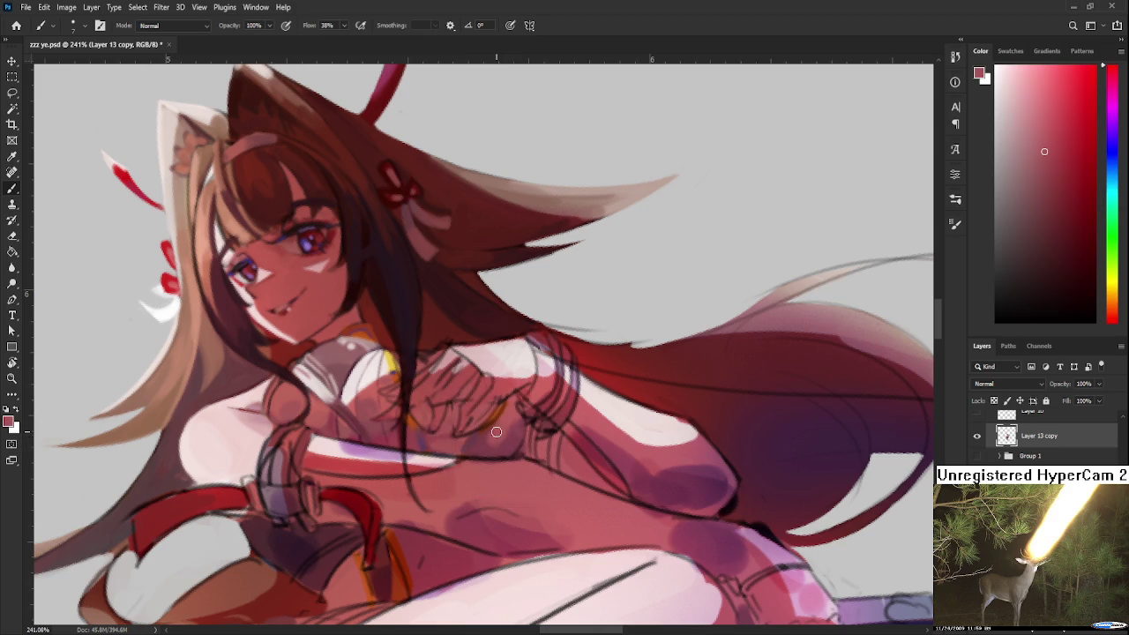
{"action": "left_click", "coordinate": [506, 441], "text": "alt"}
{"action": "left_click", "coordinate": [501, 437], "text": "alt"}
{"action": "left_click", "coordinate": [511, 414], "text": "alt"}
{"action": "left_click", "coordinate": [508, 440], "text": "alt"}
{"action": "left_click", "coordinate": [515, 432], "text": "alt"}
{"action": "left_click", "coordinate": [508, 431], "text": "alt"}
{"action": "left_click", "coordinate": [517, 438], "text": "alt"}
{"action": "left_click", "coordinate": [509, 419], "text": "alt"}
{"action": "left_click", "coordinate": [510, 417], "text": "alt"}
{"action": "left_click", "coordinate": [503, 428], "text": "alt"}
{"action": "left_click", "coordinate": [501, 434], "text": "alt"}
Dab lighter and darker hand tones onto the fingers and blend shading across them.
{"action": "left_click", "coordinate": [512, 433], "text": "alt"}
{"action": "left_click", "coordinate": [508, 431], "text": "alt"}
{"action": "left_click", "coordinate": [506, 430], "text": "alt"}
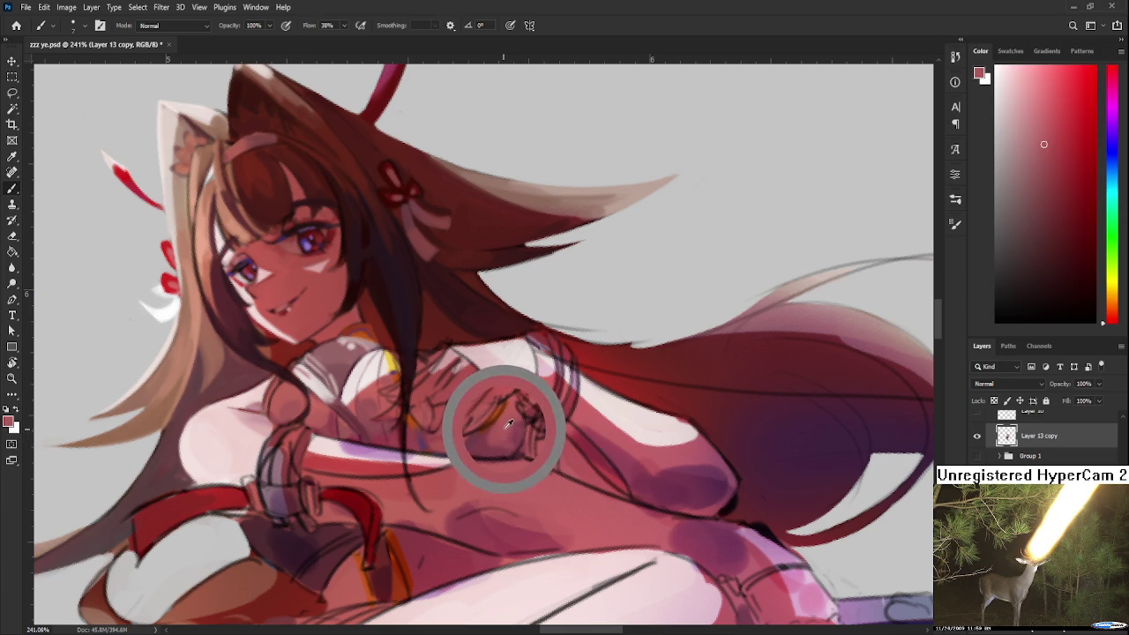
{"action": "left_click", "coordinate": [508, 427], "text": "alt"}
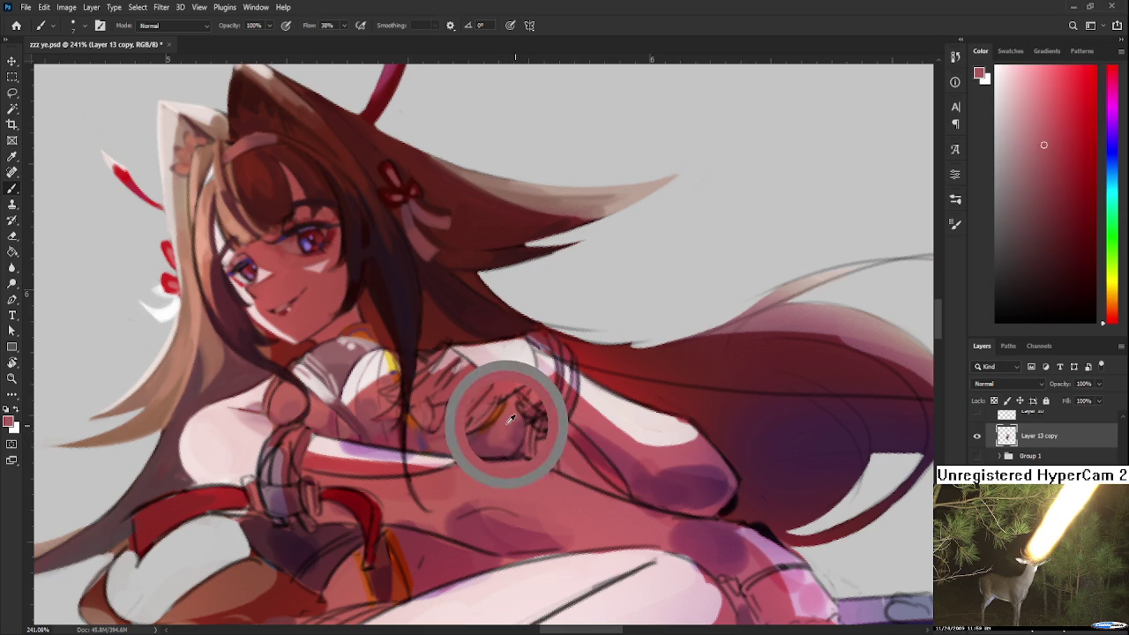
{"action": "left_click", "coordinate": [511, 422], "text": "alt"}
{"action": "left_click", "coordinate": [520, 414], "text": "alt"}
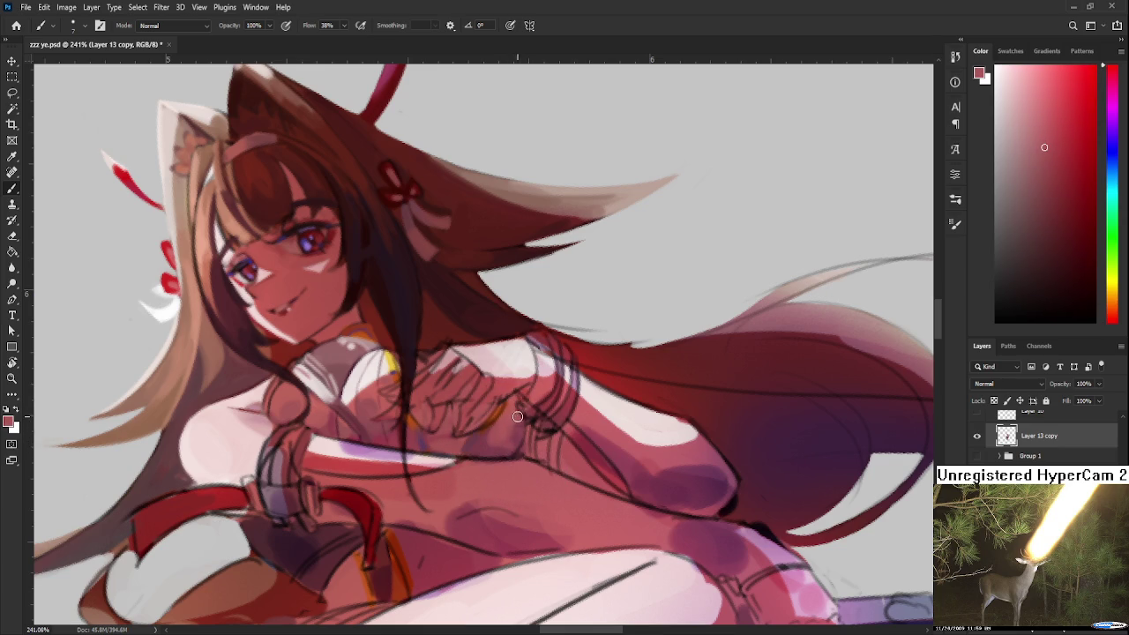
{"action": "left_click", "coordinate": [517, 424], "text": "alt"}
{"action": "left_click", "coordinate": [514, 420], "text": "alt"}
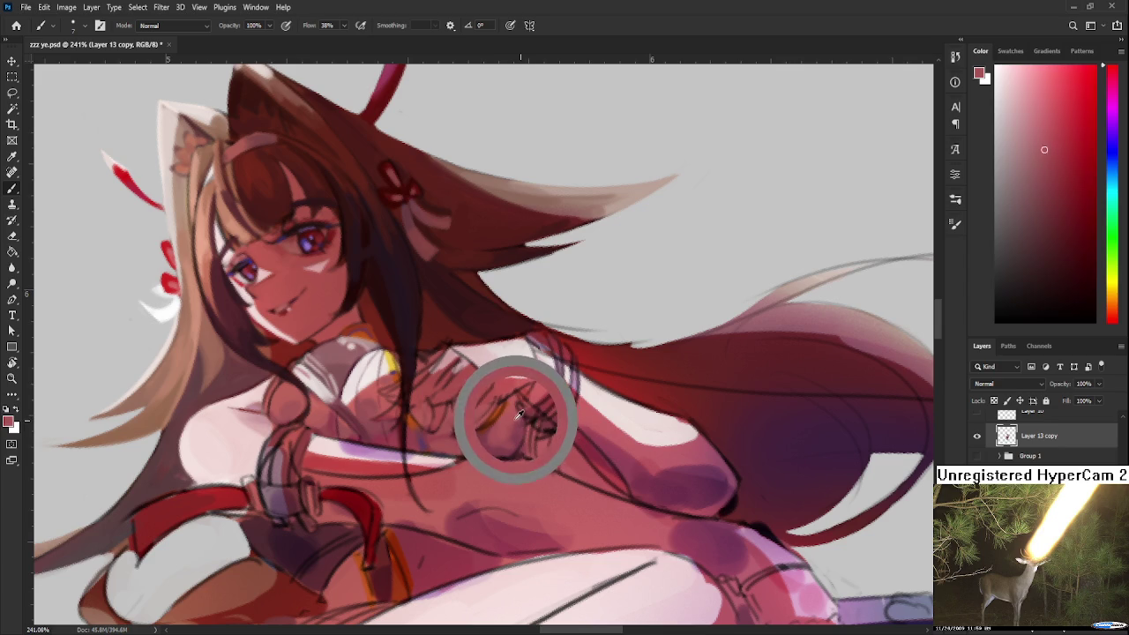
{"action": "left_click", "coordinate": [512, 422], "text": "alt"}
{"action": "left_click", "coordinate": [518, 421], "text": "alt"}
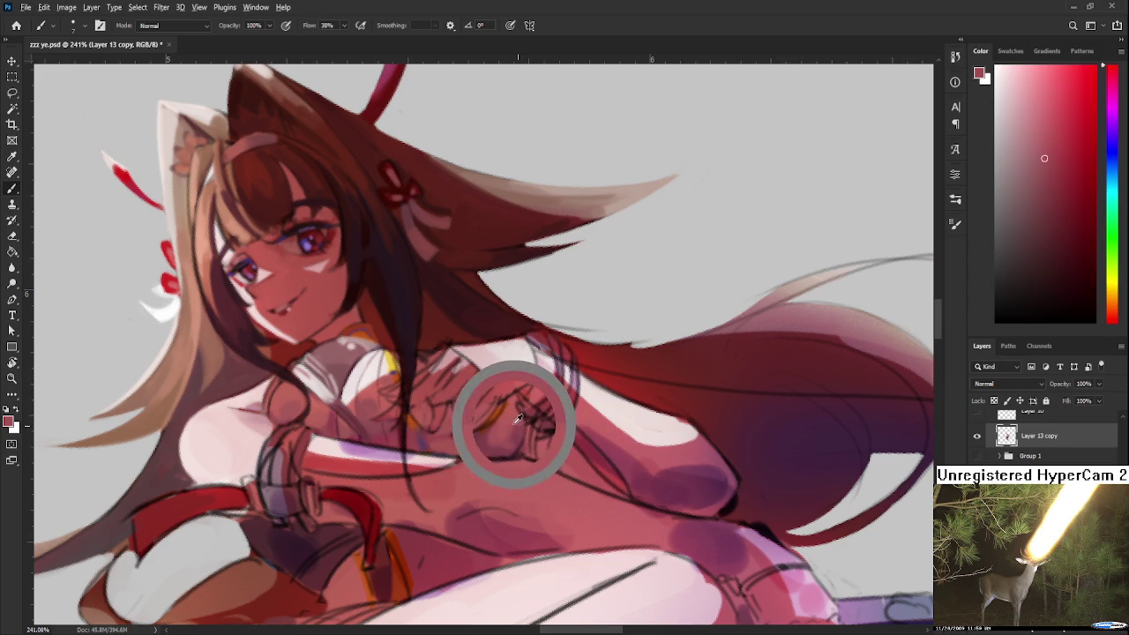
{"action": "left_click_drag", "start_coordinate": [527, 426], "coordinate": [514, 441]}
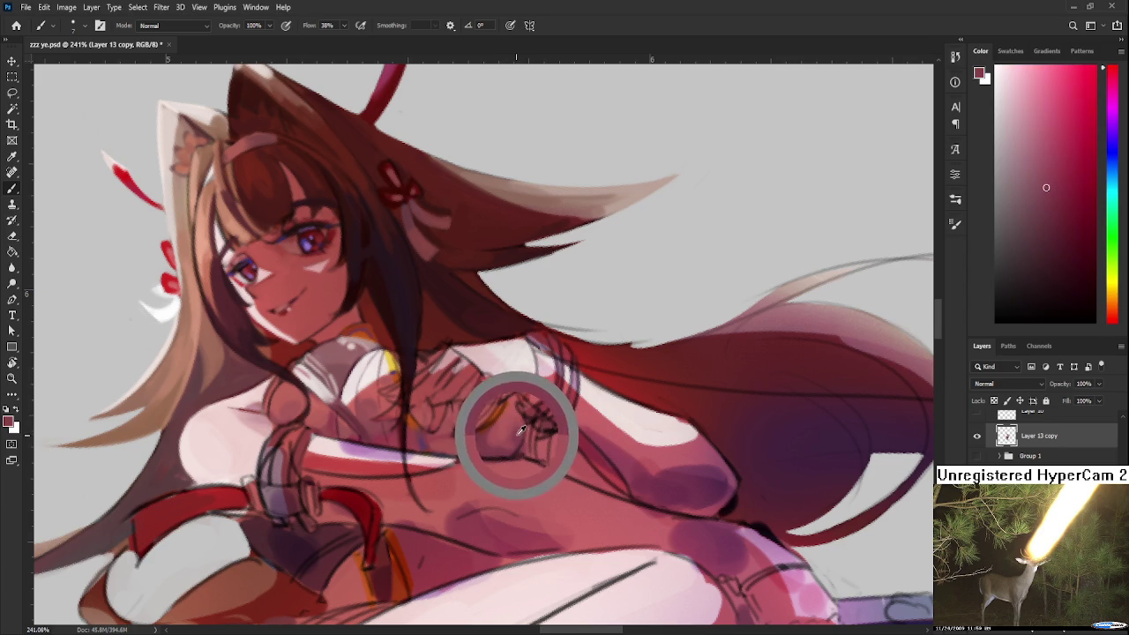
Resample light and dark hand tones and refine the shading on the clasped fingers.
{"action": "left_click", "coordinate": [516, 441], "text": "alt"}
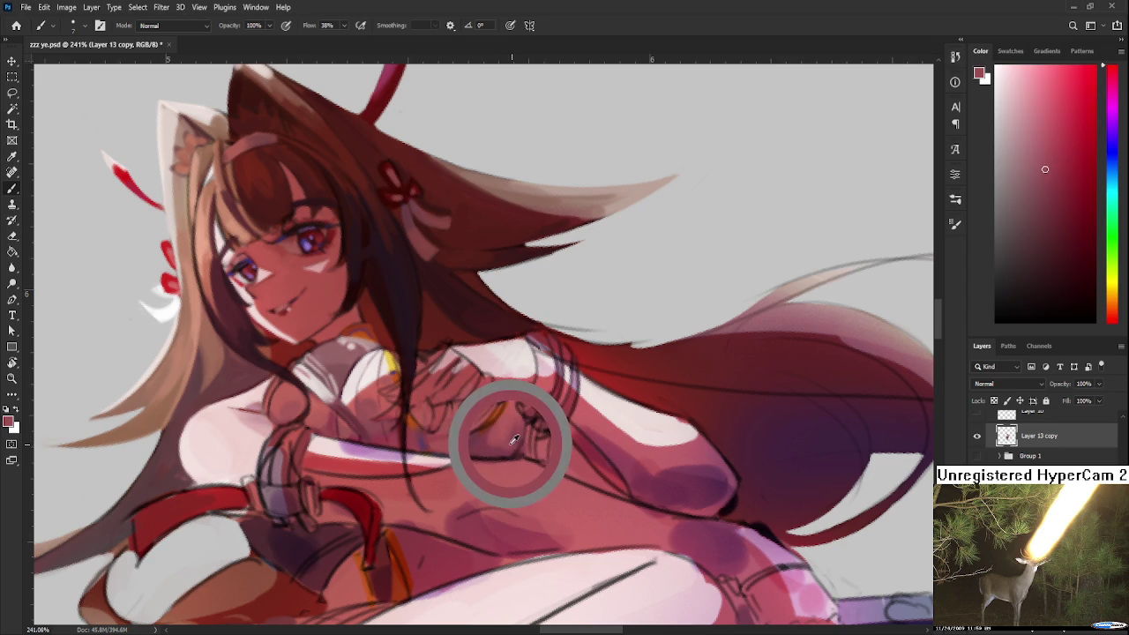
{"action": "left_click", "coordinate": [514, 428], "text": "alt"}
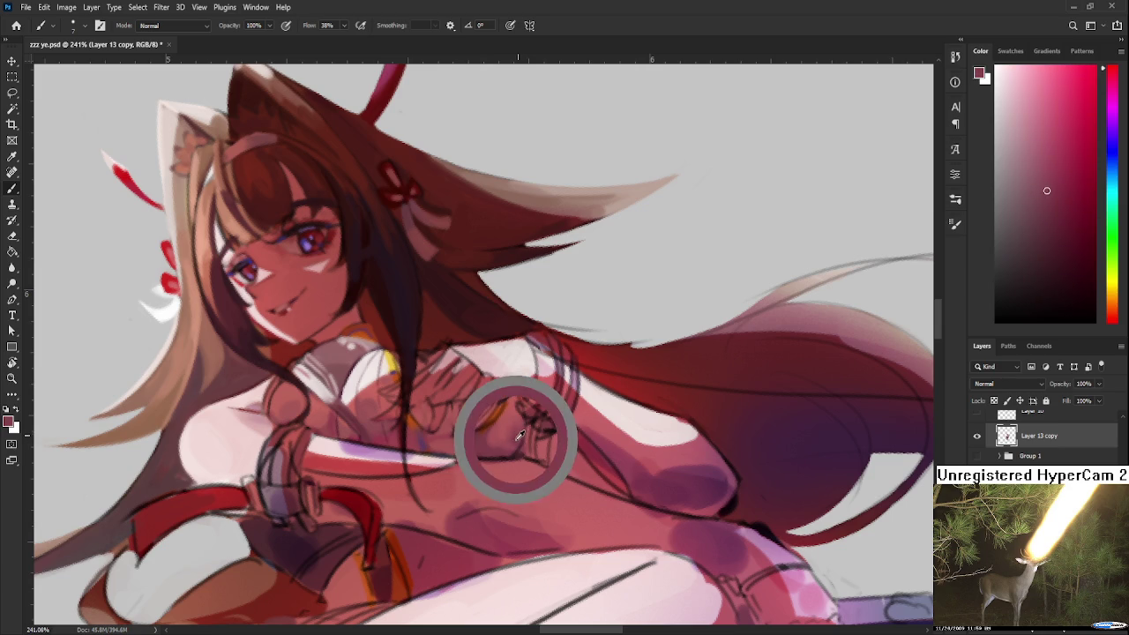
{"action": "left_click", "coordinate": [510, 427], "text": "alt"}
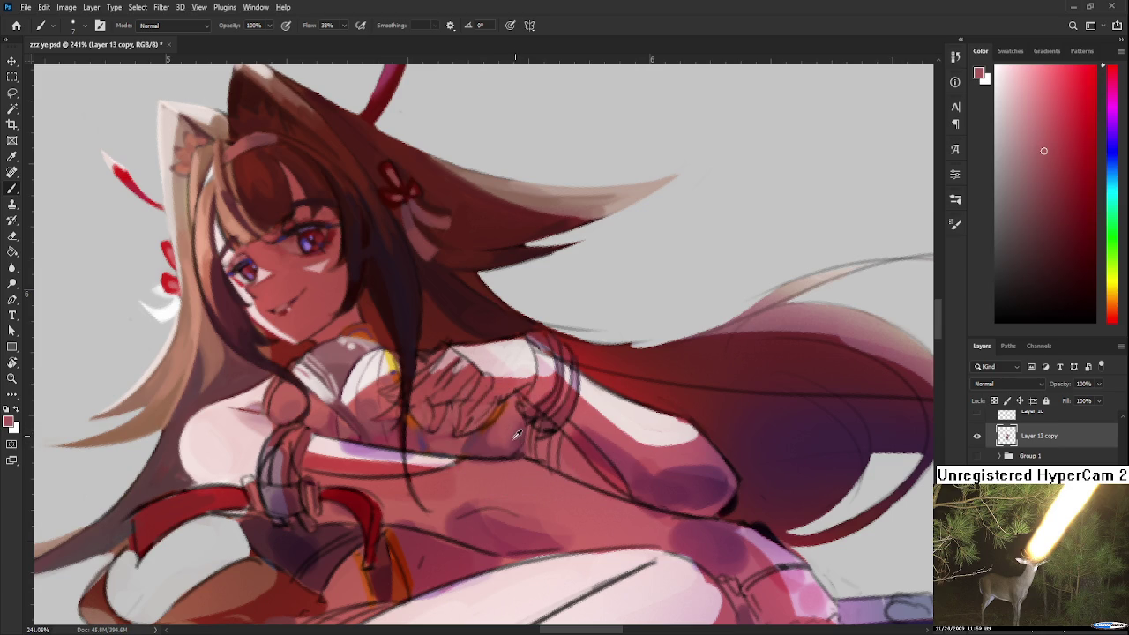
{"action": "left_click", "coordinate": [500, 434], "text": "alt"}
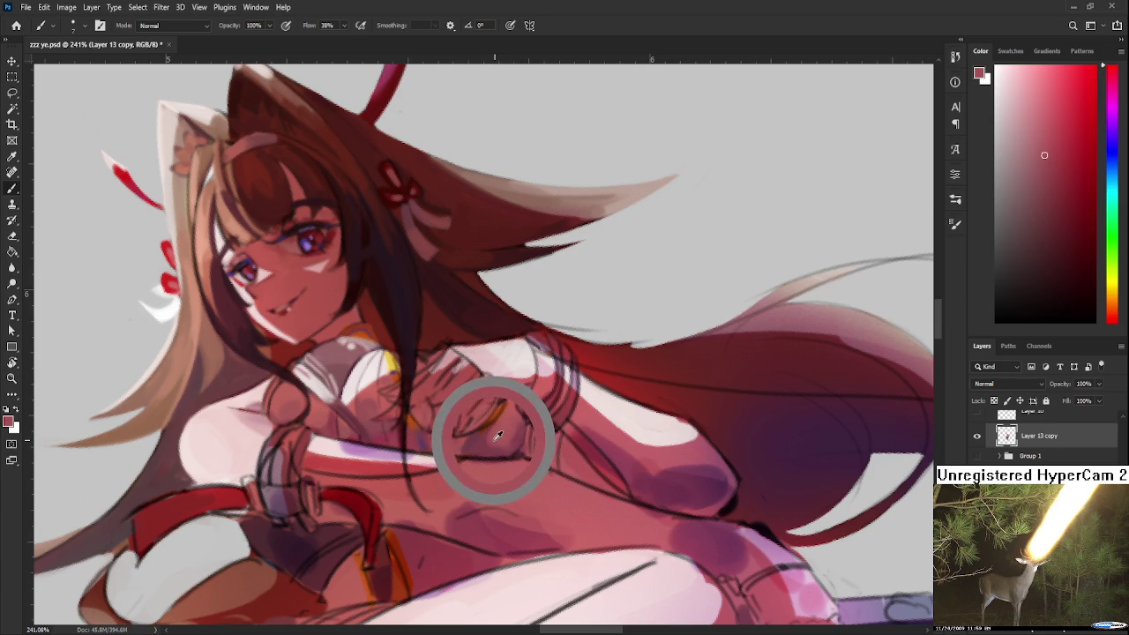
{"action": "left_click", "coordinate": [499, 435], "text": "alt"}
{"action": "left_click_drag", "start_coordinate": [498, 435], "coordinate": [492, 444]}
Pick deep red shadow tones and paint shadow across the chest and hands.
{"action": "left_click", "coordinate": [486, 444], "text": "alt"}
{"action": "left_click", "coordinate": [488, 442], "text": "alt"}
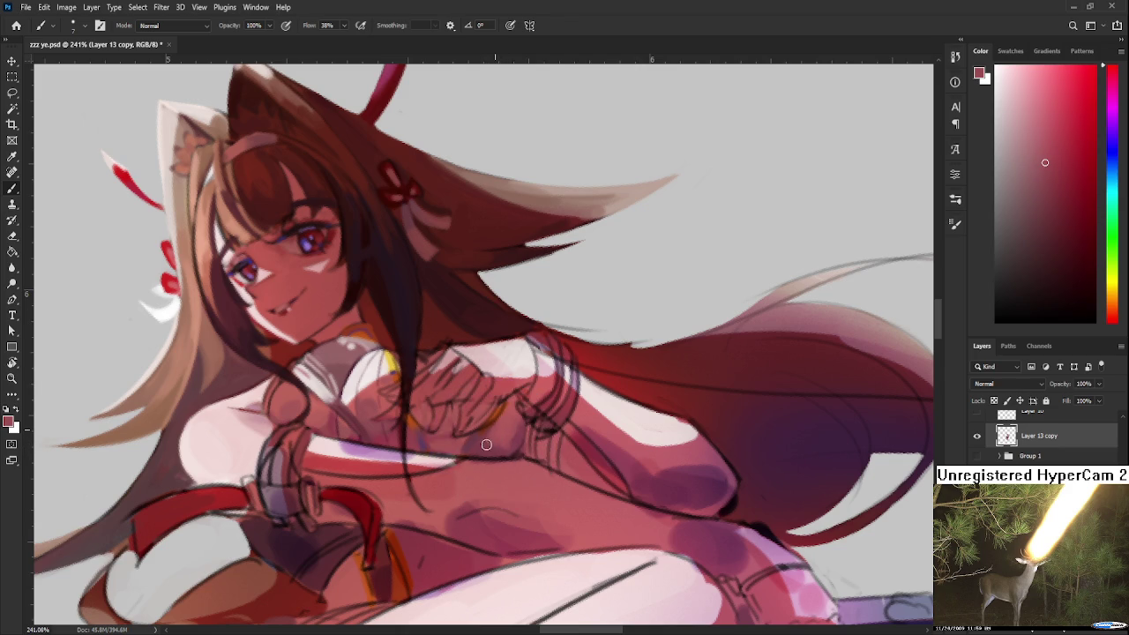
{"action": "left_click", "coordinate": [498, 443], "text": "alt"}
{"action": "left_click", "coordinate": [503, 442], "text": "alt"}
{"action": "left_click", "coordinate": [518, 443], "text": "alt"}
{"action": "left_click", "coordinate": [497, 443], "text": "alt"}
{"action": "left_click", "coordinate": [467, 424], "text": "alt"}
{"action": "left_click", "coordinate": [490, 439], "text": "alt"}
{"action": "mouse_move", "coordinate": [377, 434]}
{"action": "left_mouse_down"}
{"action": "mouse_move", "coordinate": [375, 399]}
{"action": "mouse_move", "coordinate": [459, 371]}
{"action": "left_mouse_up"}
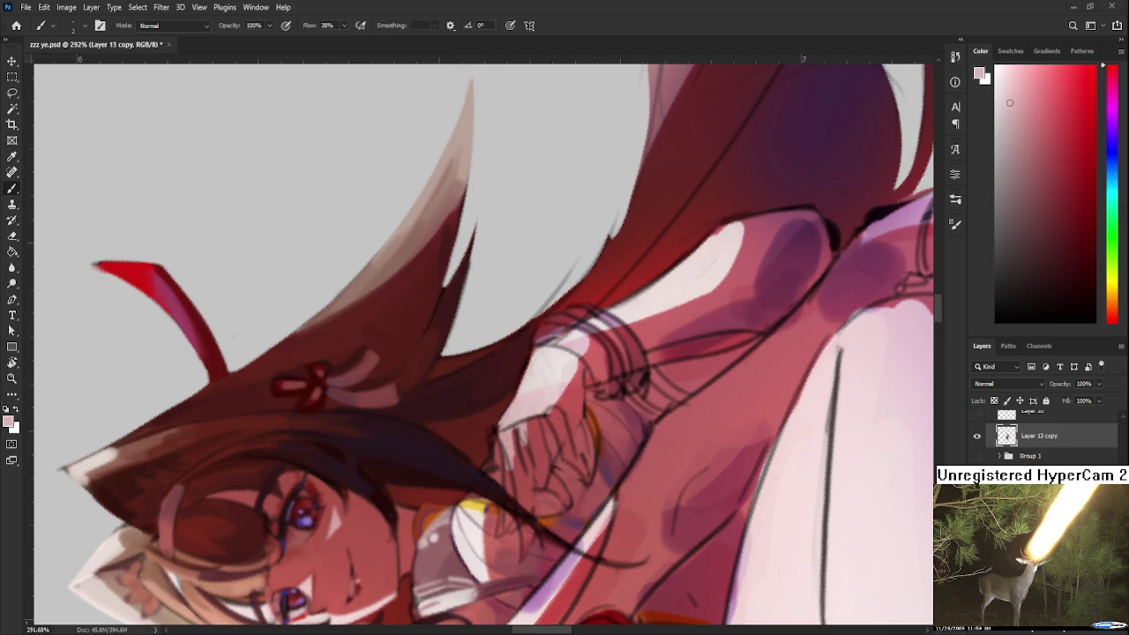
Rotate the canvas view and paint a soft darker stroke on the chest.
{"action": "key", "text": "r"}
{"action": "mouse_move", "coordinate": [505, 438]}
{"action": "left_mouse_down"}
{"action": "mouse_move", "coordinate": [494, 462]}
{"action": "mouse_move", "coordinate": [389, 445]}
{"action": "left_mouse_up"}
{"action": "key", "text": "b"}
{"action": "left_click", "coordinate": [341, 415], "text": "alt"}
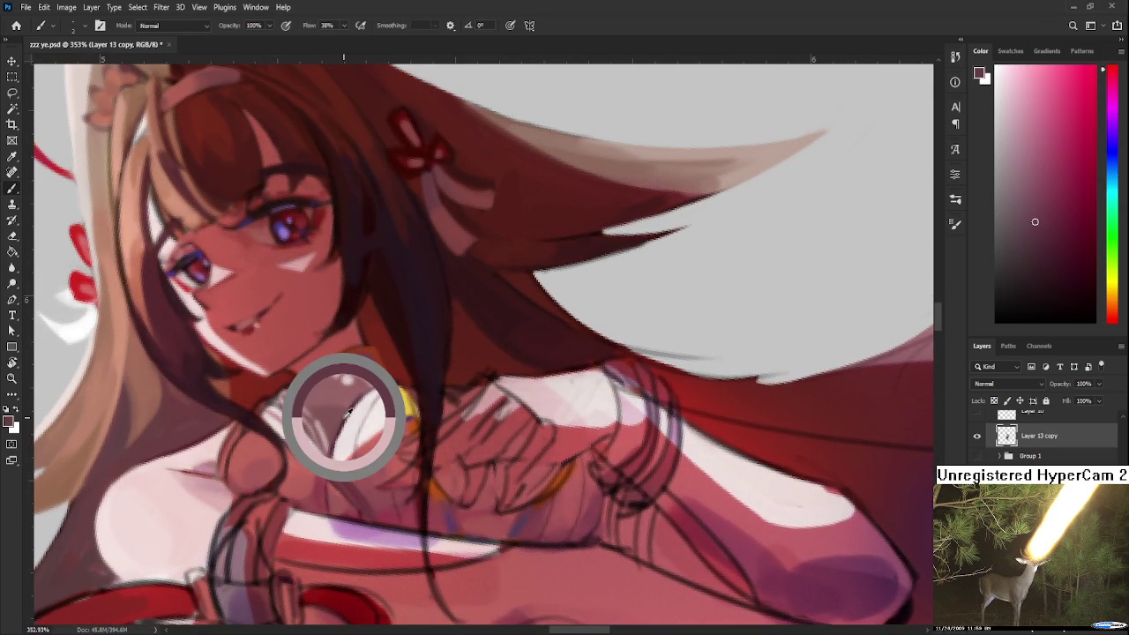
{"action": "left_click_drag", "start_coordinate": [341, 415], "coordinate": [372, 443]}
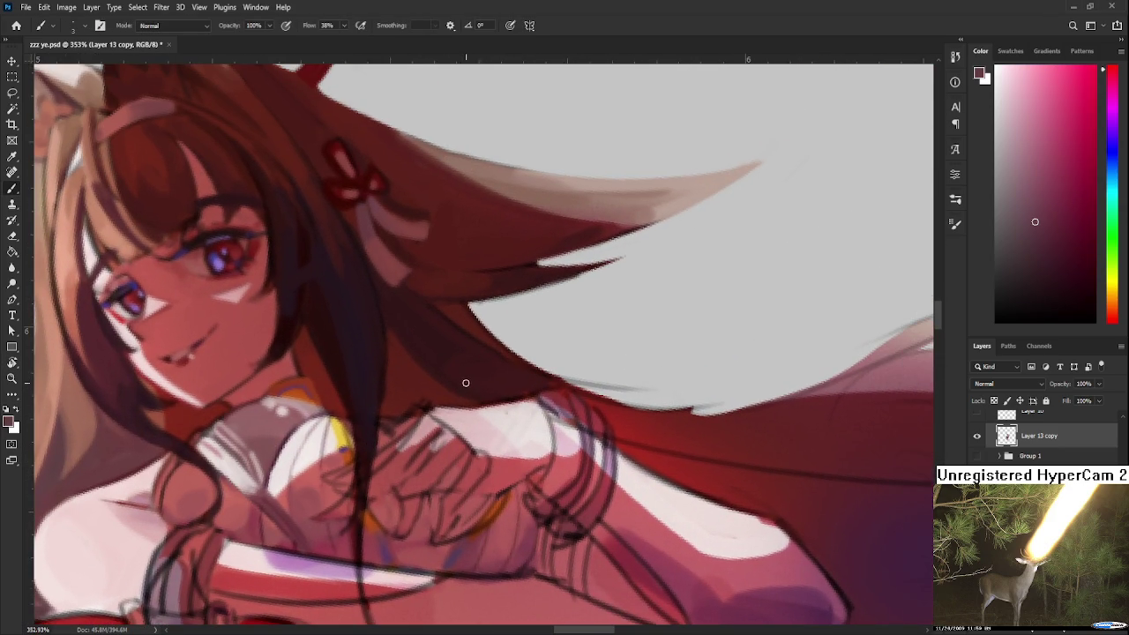
{"action": "mouse_move", "coordinate": [482, 408]}
{"action": "left_mouse_down"}
{"action": "mouse_move", "coordinate": [510, 453]}
{"action": "mouse_move", "coordinate": [529, 433]}
{"action": "mouse_move", "coordinate": [490, 410]}
{"action": "mouse_move", "coordinate": [520, 441]}
{"action": "left_mouse_up"}
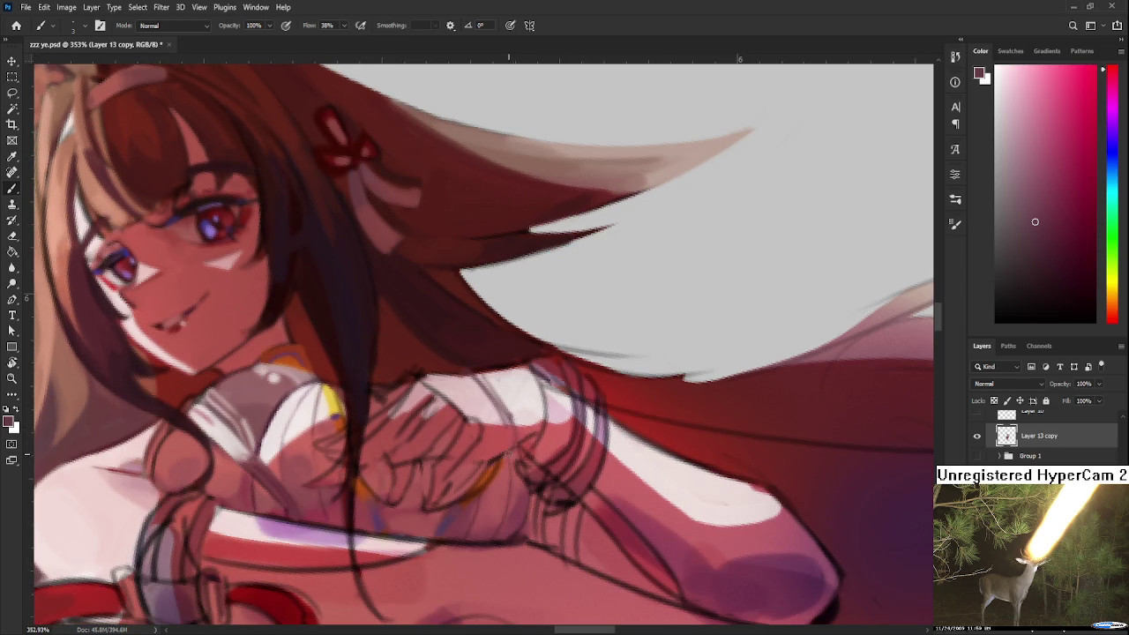
Sample pale pink and near-white highlight tones from the sleeve and arm.
{"action": "left_click", "coordinate": [474, 393], "text": "alt"}
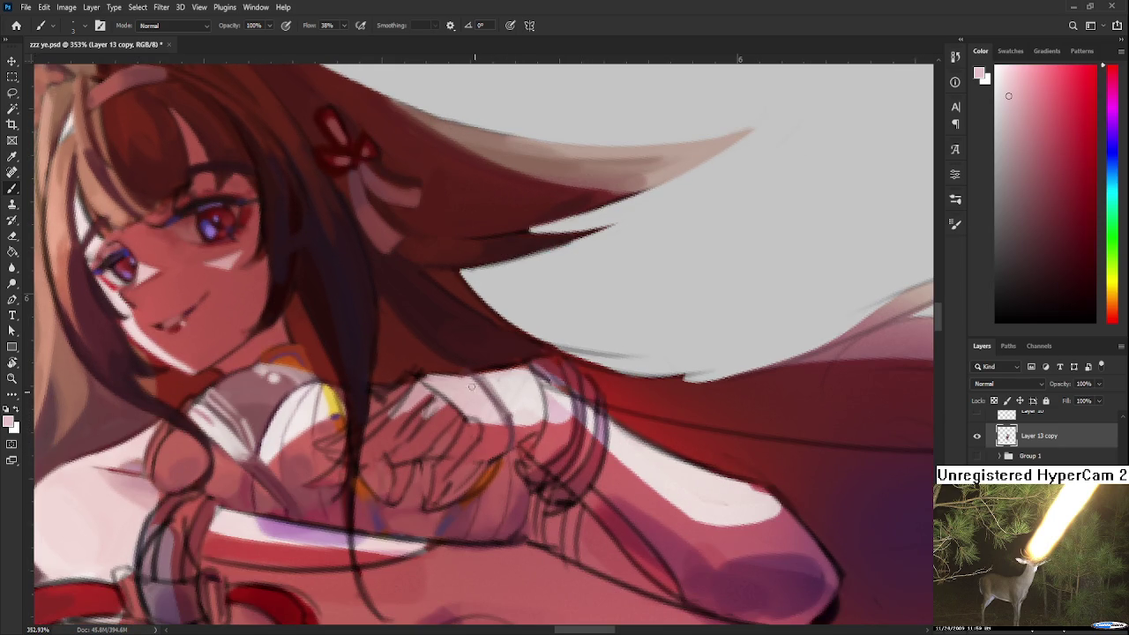
{"action": "left_click", "coordinate": [512, 391], "text": "alt"}
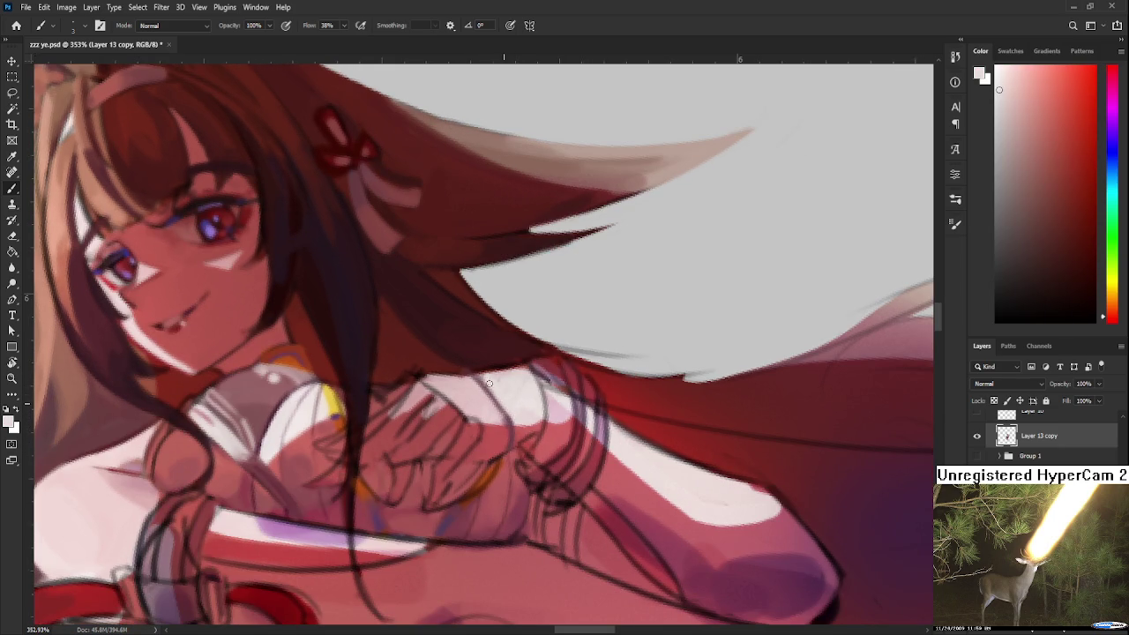
{"action": "left_click", "coordinate": [524, 426], "text": "alt"}
{"action": "left_click", "coordinate": [505, 364], "text": "alt"}
{"action": "left_click", "coordinate": [521, 432], "text": "alt"}
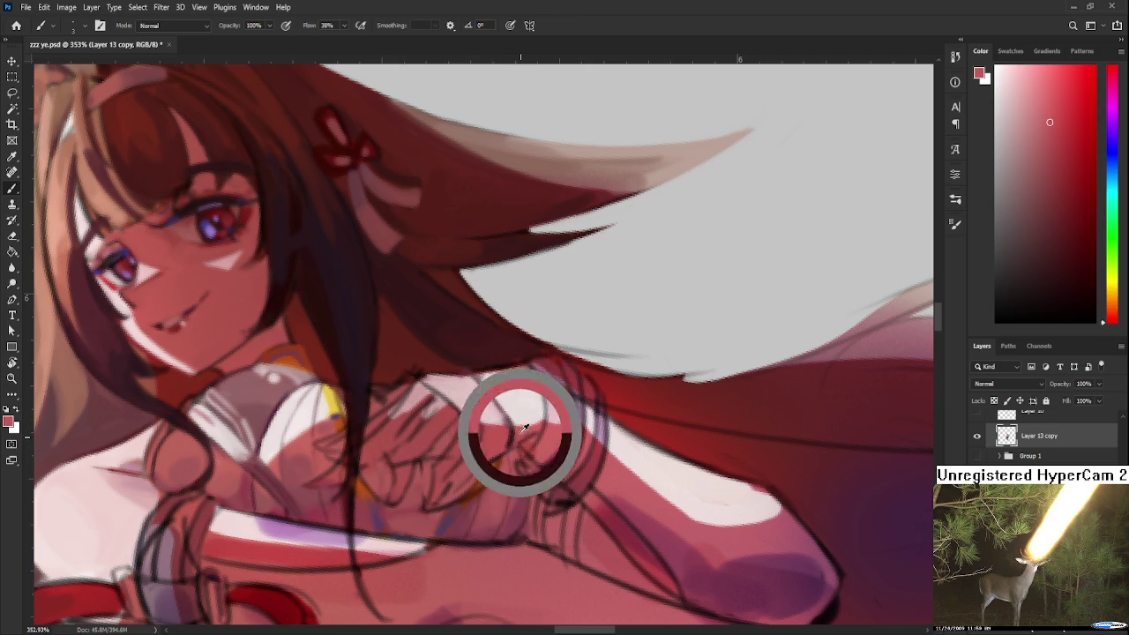
{"action": "left_click", "coordinate": [526, 428], "text": "alt"}
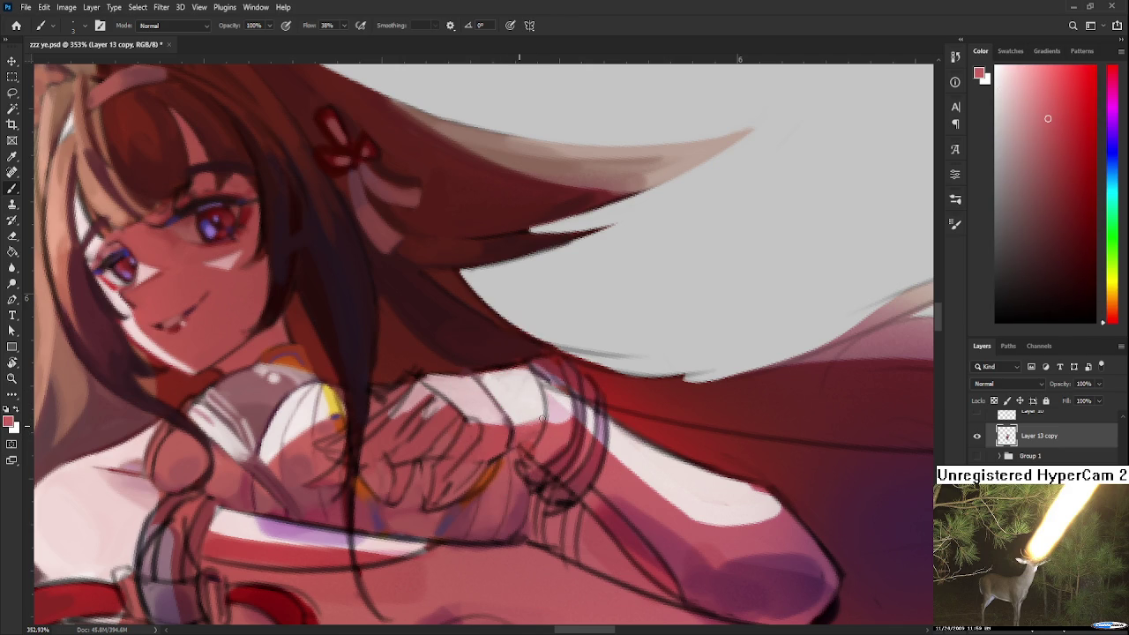
{"action": "left_click", "coordinate": [513, 420], "text": "alt"}
{"action": "left_click", "coordinate": [520, 396], "text": "alt"}
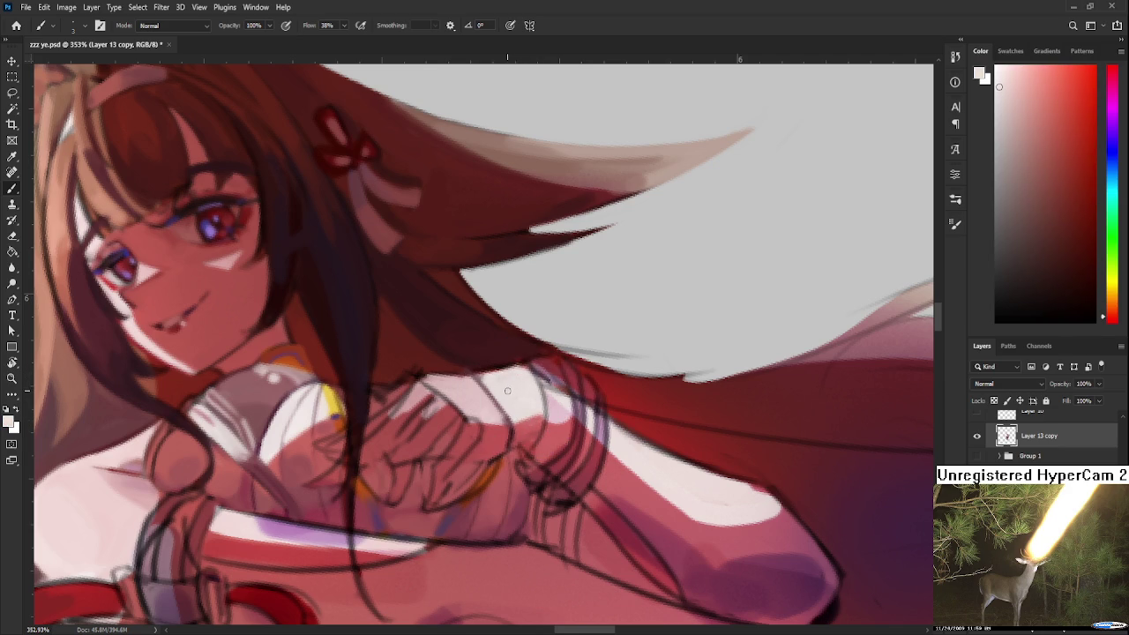
{"action": "mouse_move", "coordinate": [405, 516]}
{"action": "left_mouse_down"}
{"action": "mouse_move", "coordinate": [434, 479]}
{"action": "mouse_move", "coordinate": [474, 473]}
{"action": "mouse_move", "coordinate": [467, 441]}
{"action": "left_mouse_up"}
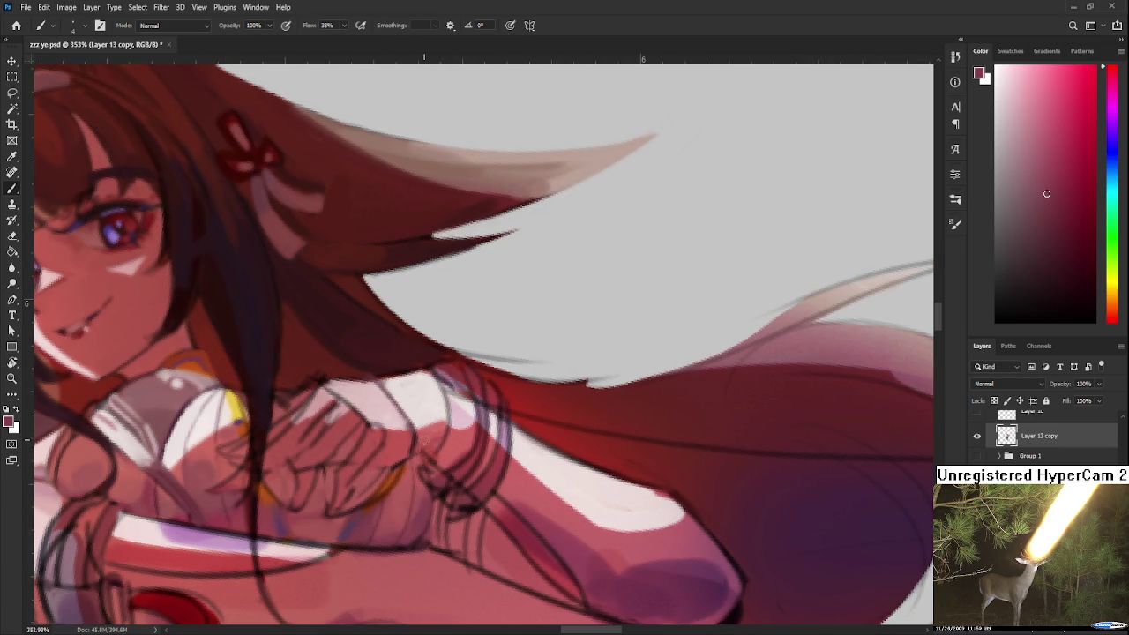
{"action": "left_click", "coordinate": [439, 429], "text": "alt"}
{"action": "left_click", "coordinate": [441, 430], "text": "alt"}
Change the painting colour to a pale light blue and rotate the view toward the arm.
{"action": "scroll", "coordinate": [438, 430], "scroll_direction": "up", "scroll_amount": 1}
{"action": "scroll", "coordinate": [439, 431], "scroll_direction": "up", "scroll_amount": 1}
{"action": "left_click", "coordinate": [410, 417], "text": "alt"}
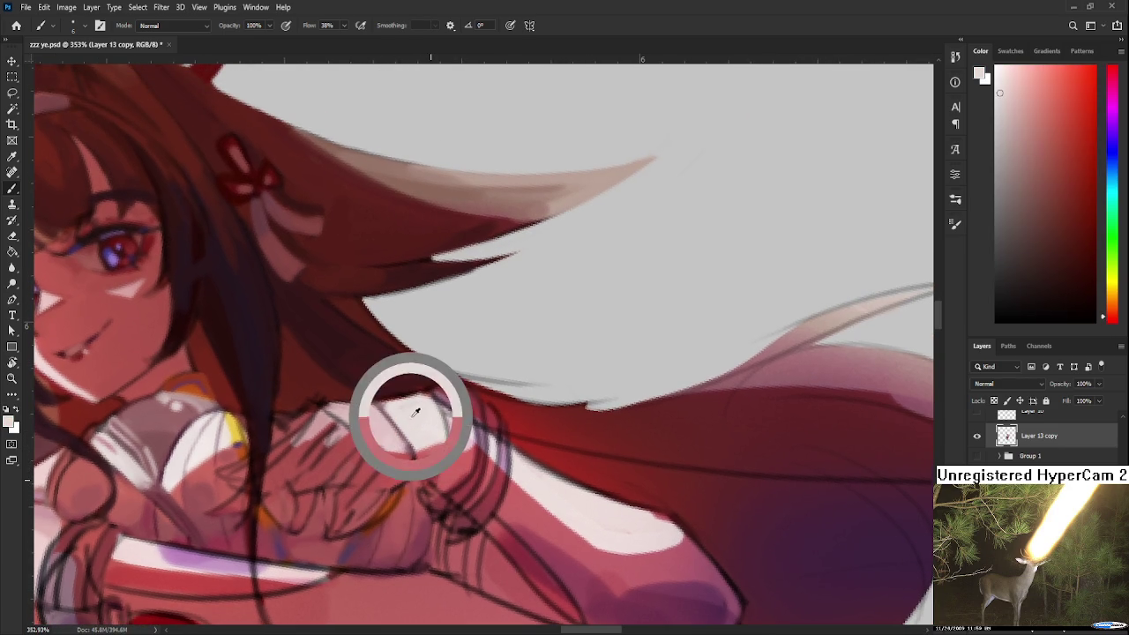
{"action": "left_click", "coordinate": [1110, 155]}
{"action": "left_click", "coordinate": [1010, 84]}
{"action": "key", "text": "r"}
{"action": "left_click_drag", "start_coordinate": [577, 386], "coordinate": [415, 336]}
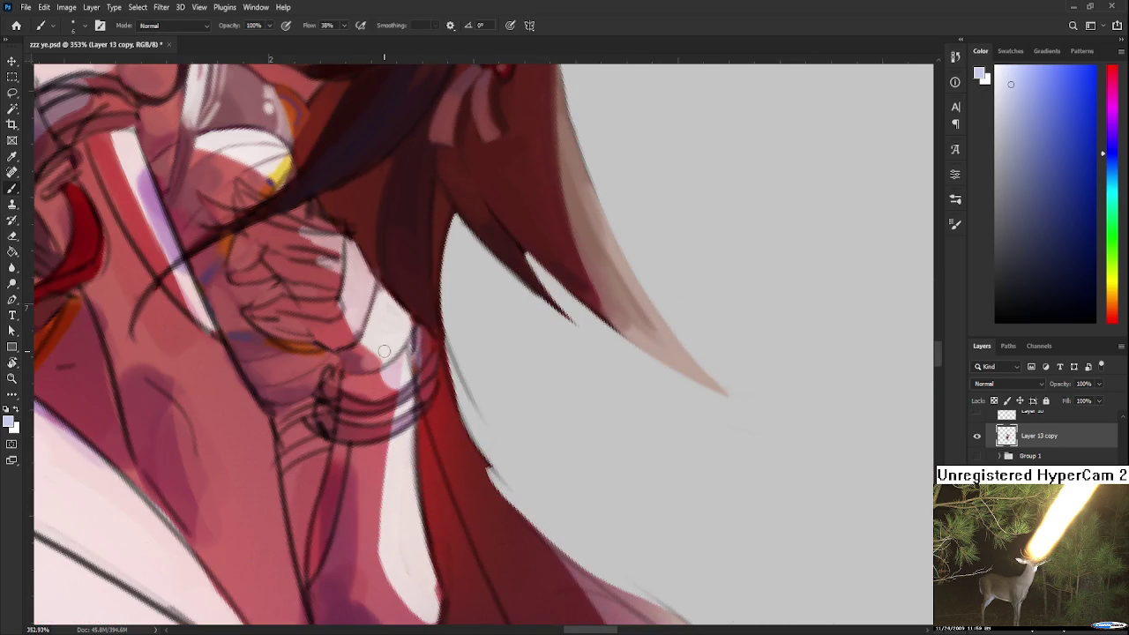
Rotate the canvas to about -52° and sample colours around the hand and hair.
{"action": "left_click", "coordinate": [401, 323], "text": "alt"}
{"action": "left_click", "coordinate": [391, 342], "text": "alt"}
{"action": "left_click", "coordinate": [370, 336], "text": "alt"}
{"action": "left_click", "coordinate": [397, 344], "text": "alt"}
{"action": "key", "text": "r"}
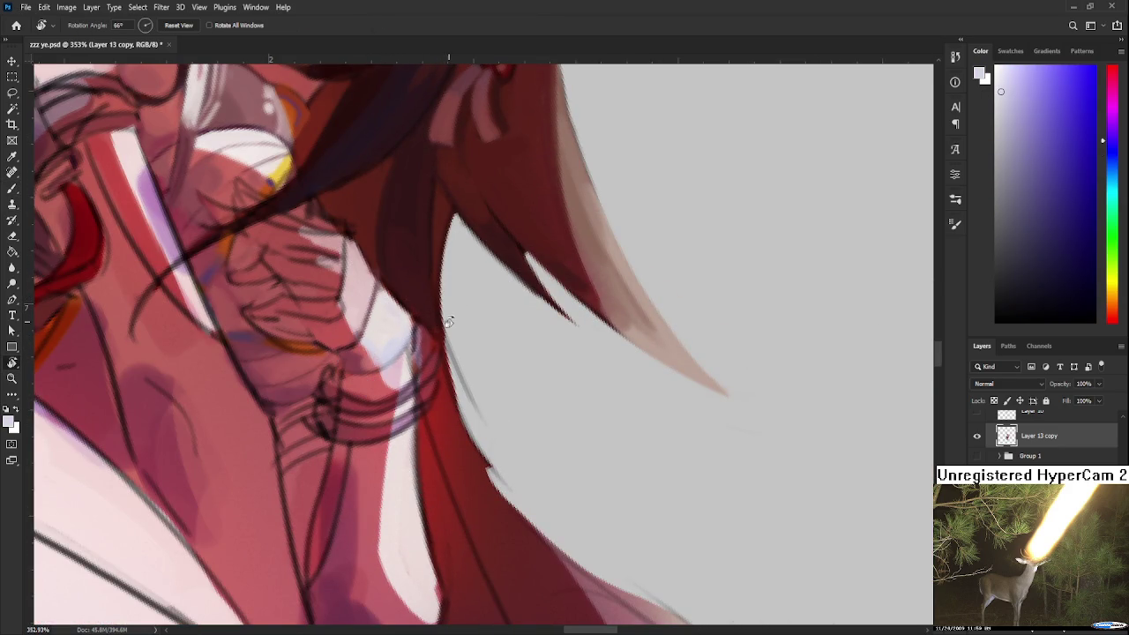
{"action": "left_click_drag", "start_coordinate": [394, 314], "coordinate": [458, 377]}
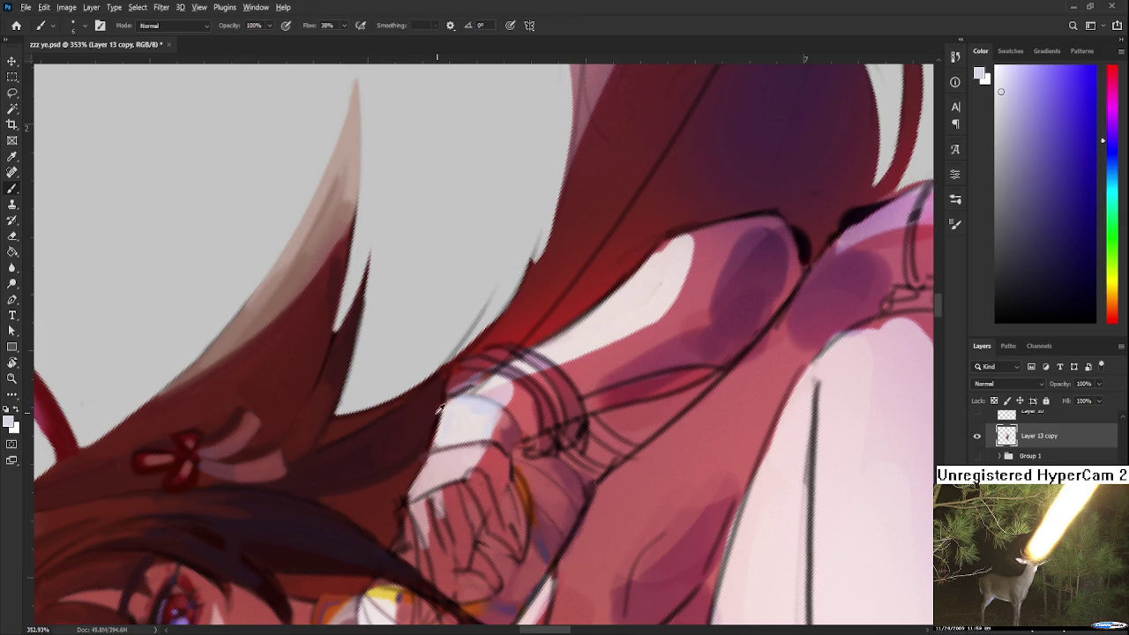
{"action": "left_click", "coordinate": [430, 415], "text": "alt"}
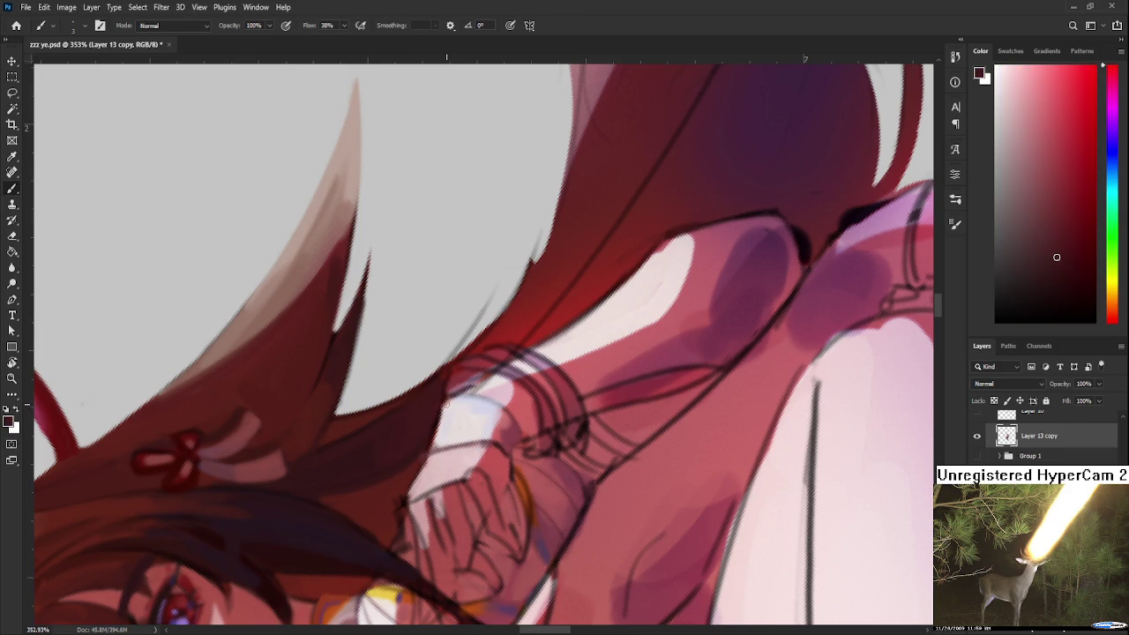
{"action": "left_click", "coordinate": [421, 427], "text": "alt"}
{"action": "left_click_drag", "start_coordinate": [424, 445], "coordinate": [419, 365]}
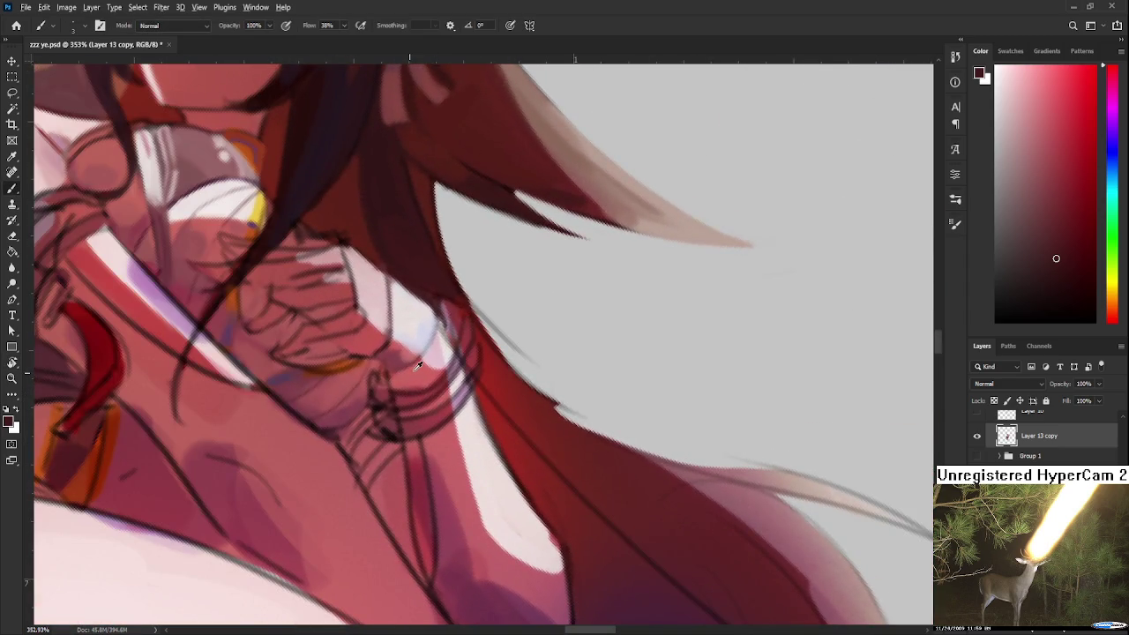
Paint a light lavender highlight stroke along the clasped hand's edge.
{"action": "left_click", "coordinate": [423, 336], "text": "alt"}
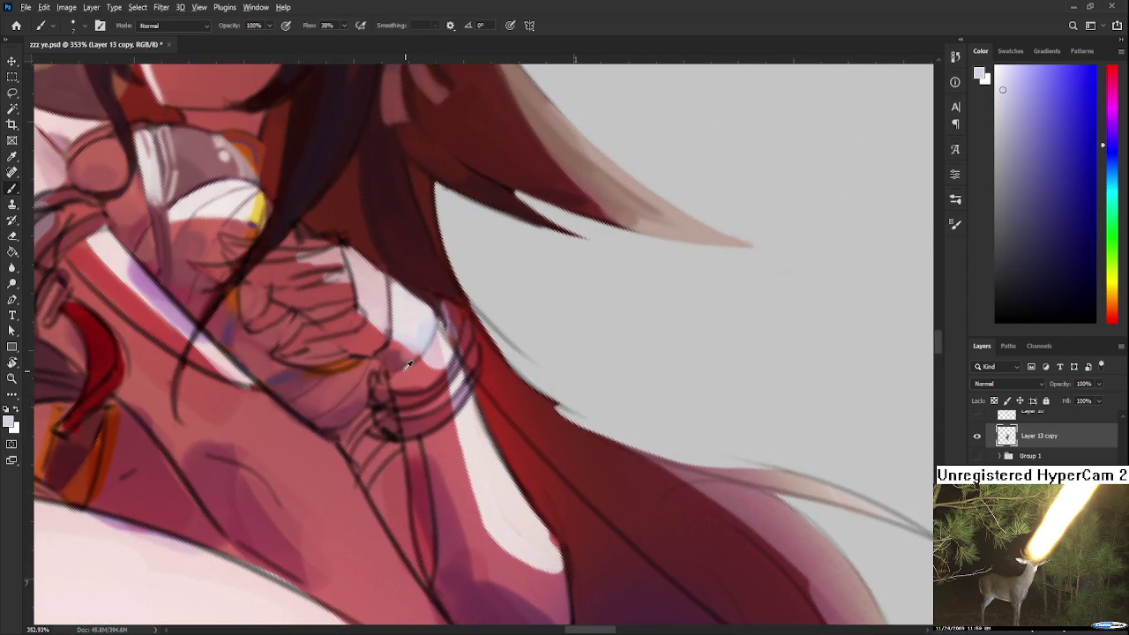
{"action": "left_click", "coordinate": [404, 371], "text": "alt"}
{"action": "left_click", "coordinate": [408, 363], "text": "alt"}
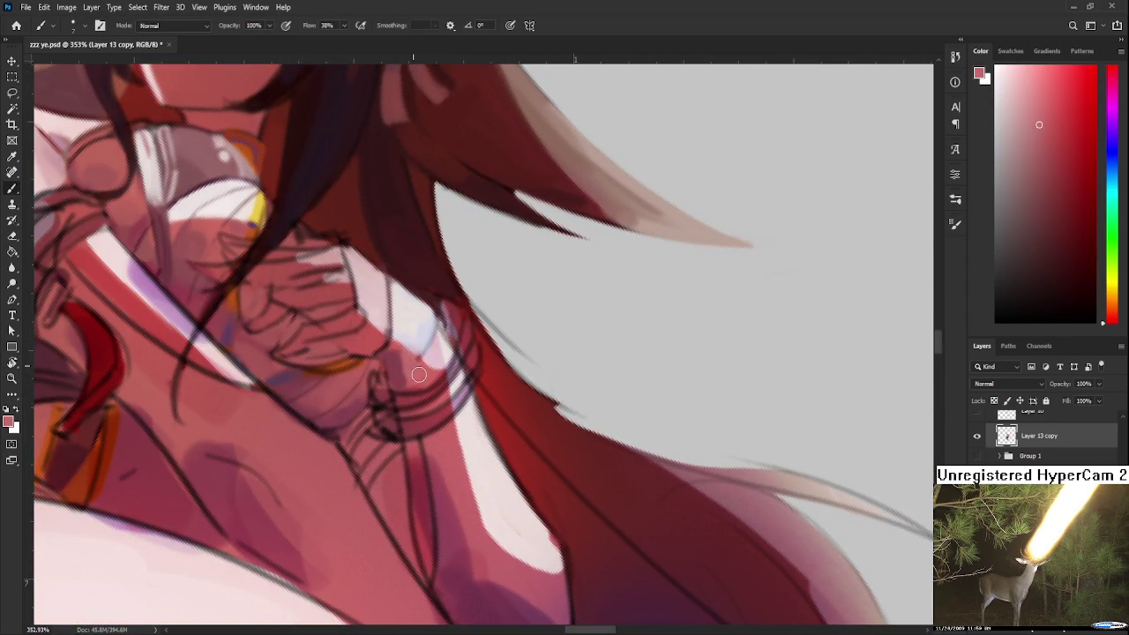
{"action": "left_click", "coordinate": [423, 348], "text": "alt"}
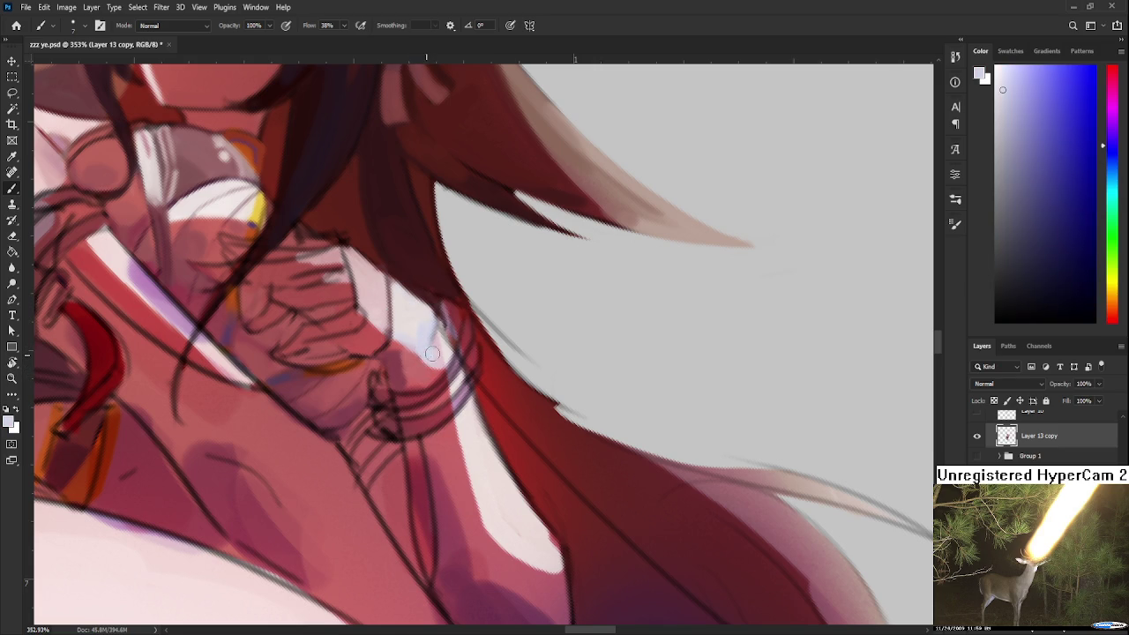
{"action": "left_click", "coordinate": [433, 335], "text": "alt"}
{"action": "mouse_move", "coordinate": [433, 324]}
{"action": "left_mouse_down"}
{"action": "mouse_move", "coordinate": [437, 345]}
{"action": "mouse_move", "coordinate": [478, 340]}
{"action": "mouse_move", "coordinate": [507, 401]}
{"action": "left_mouse_up"}
{"action": "left_click", "coordinate": [446, 335], "text": "alt"}
{"action": "scroll", "coordinate": [507, 401], "scroll_direction": "down", "scroll_amount": 2}
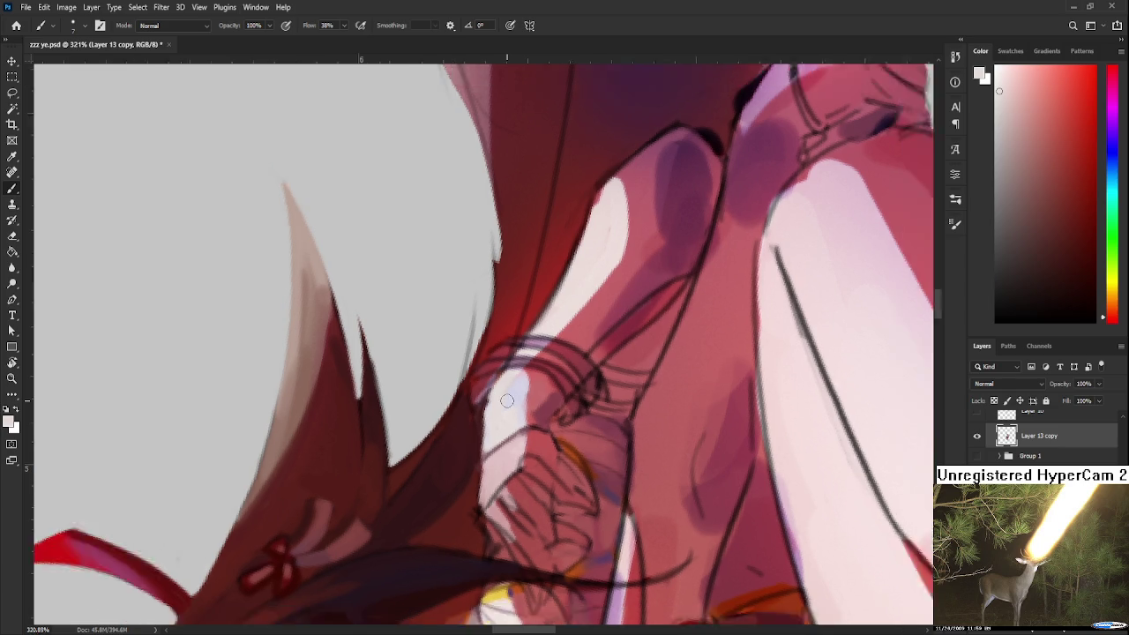
Pan to the clasped hands and sample pale, pink and dark red tones there.
{"action": "scroll", "coordinate": [503, 400], "scroll_direction": "down", "scroll_amount": 2}
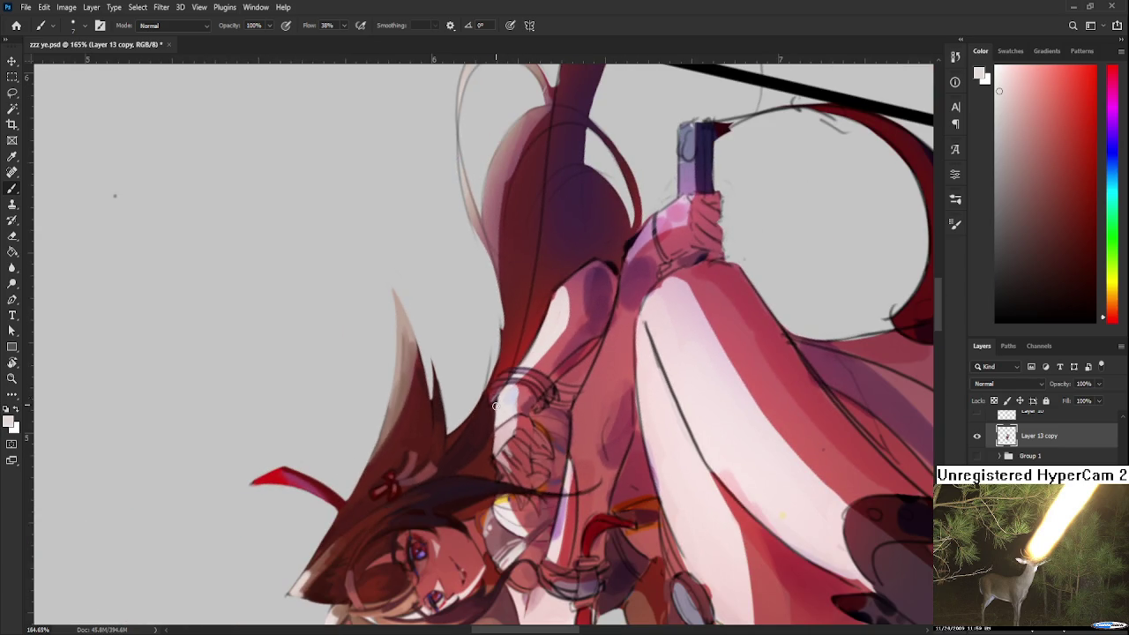
{"action": "scroll", "coordinate": [495, 397], "scroll_direction": "up", "scroll_amount": 1}
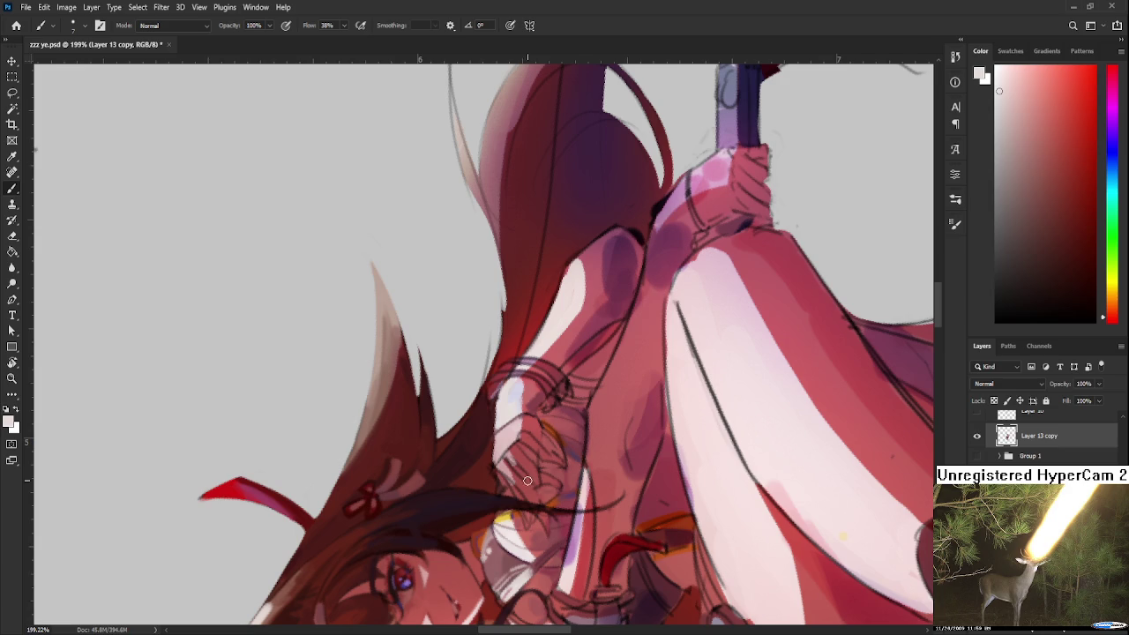
{"action": "scroll", "coordinate": [527, 480], "scroll_direction": "up", "scroll_amount": 3}
{"action": "mouse_move", "coordinate": [467, 414]}
{"action": "left_mouse_down"}
{"action": "mouse_move", "coordinate": [481, 376]}
{"action": "mouse_move", "coordinate": [406, 443]}
{"action": "left_mouse_up"}
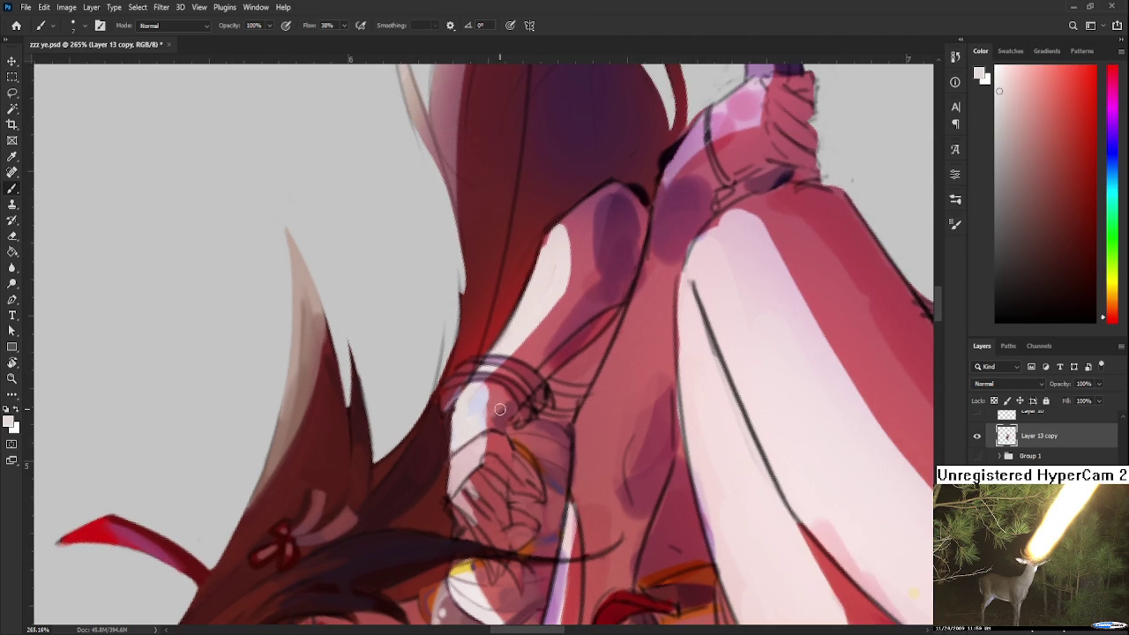
{"action": "left_click", "coordinate": [480, 405], "text": "alt"}
{"action": "left_click", "coordinate": [476, 402], "text": "alt"}
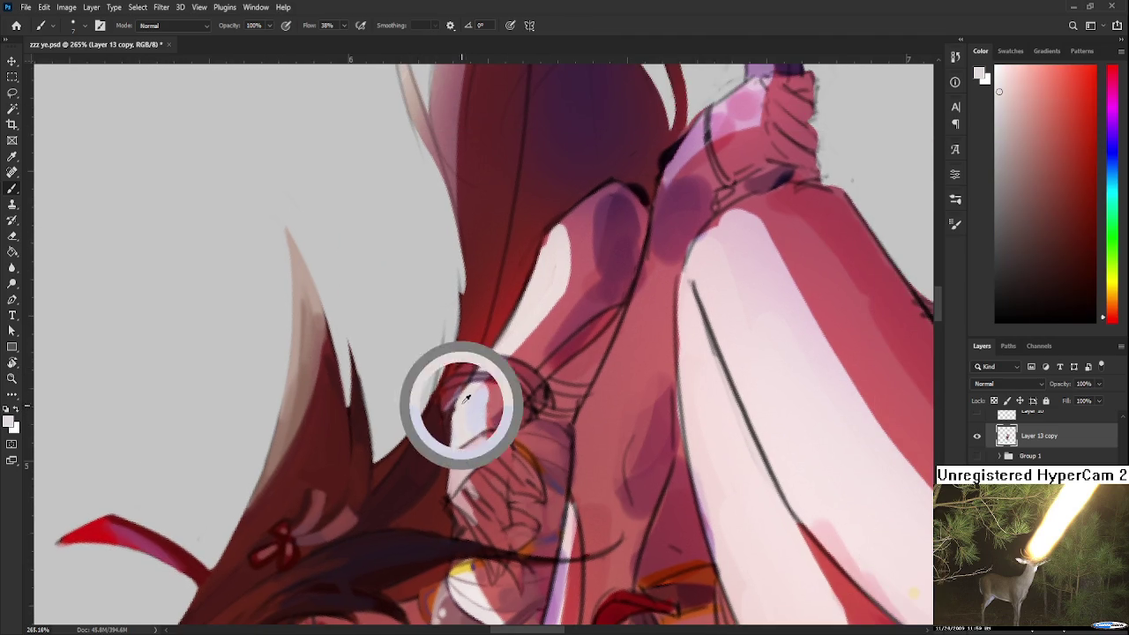
{"action": "left_click", "coordinate": [474, 405], "text": "alt"}
{"action": "left_click", "coordinate": [471, 394], "text": "alt"}
{"action": "left_click", "coordinate": [468, 404], "text": "alt"}
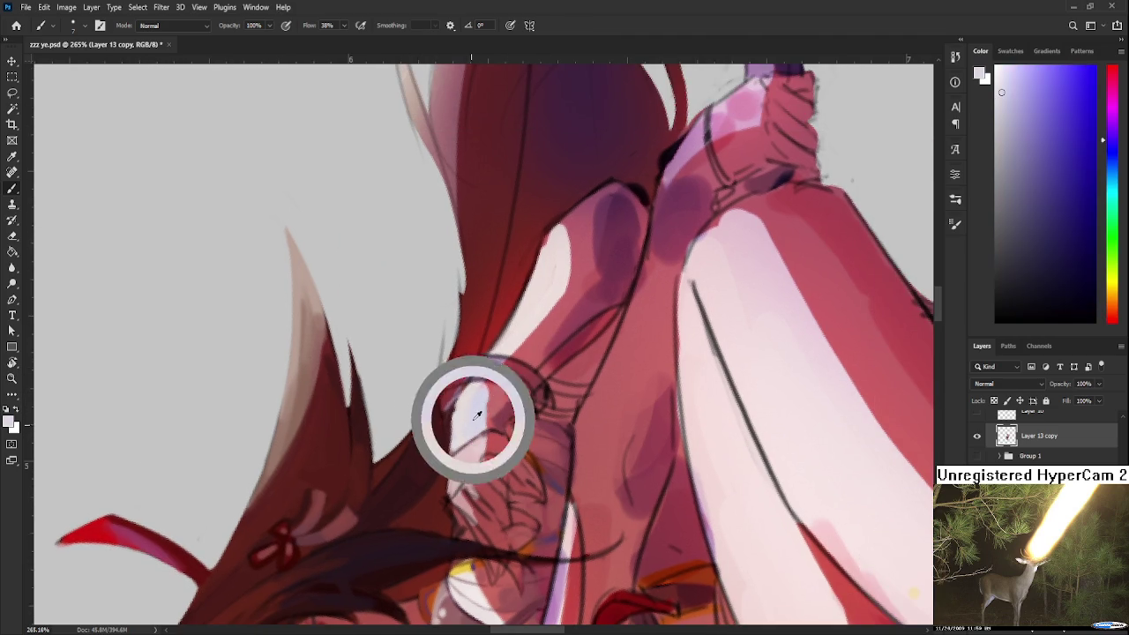
{"action": "left_click", "coordinate": [471, 394], "text": "alt"}
{"action": "left_click", "coordinate": [448, 408], "text": "alt"}
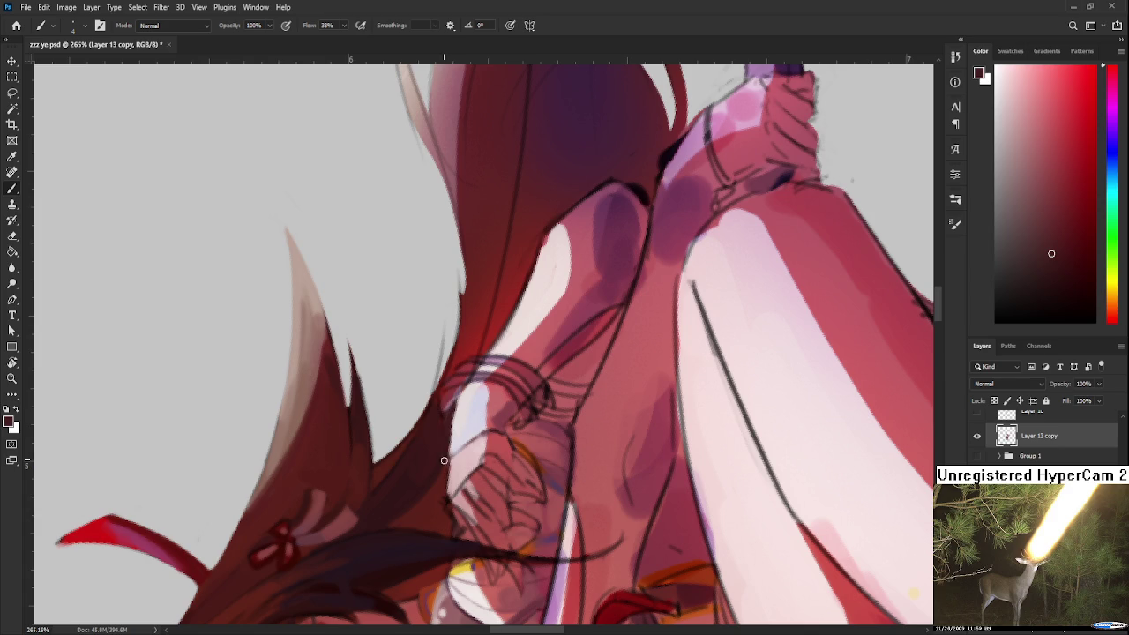
{"action": "left_click", "coordinate": [446, 430], "text": "alt"}
{"action": "left_click", "coordinate": [457, 434], "text": "alt"}
Tilt the view and work pale highlight, mauve-pink and dark red tones along the forearm edge.
{"action": "key", "text": "r"}
{"action": "mouse_move", "coordinate": [460, 431]}
{"action": "left_mouse_down"}
{"action": "mouse_move", "coordinate": [462, 419]}
{"action": "mouse_move", "coordinate": [538, 427]}
{"action": "mouse_move", "coordinate": [483, 400]}
{"action": "left_mouse_up"}
{"action": "key", "text": "b"}
{"action": "left_click", "coordinate": [494, 412], "text": "alt"}
{"action": "left_click", "coordinate": [465, 371], "text": "alt"}
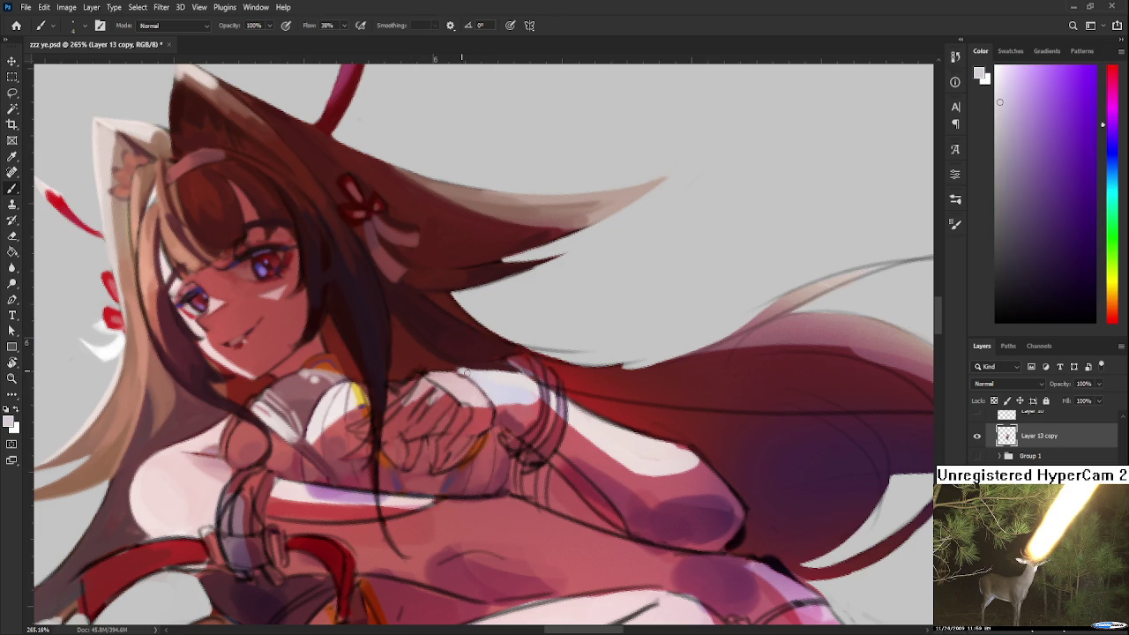
{"action": "left_click", "coordinate": [471, 362], "text": "alt"}
{"action": "key", "text": "r"}
{"action": "left_click_drag", "start_coordinate": [471, 362], "coordinate": [448, 355]}
{"action": "key", "text": "b"}
{"action": "left_click", "coordinate": [445, 357], "text": "alt"}
{"action": "left_click", "coordinate": [453, 361], "text": "alt"}
{"action": "left_click", "coordinate": [457, 376], "text": "alt"}
{"action": "left_click", "coordinate": [455, 372], "text": "alt"}
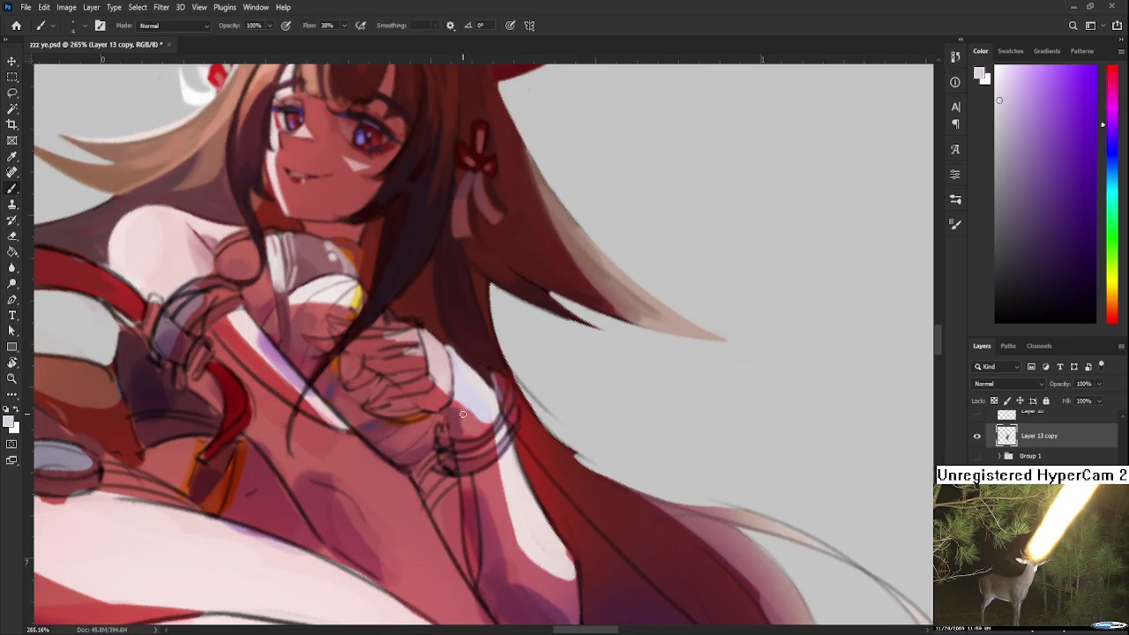
{"action": "key", "text": "r"}
{"action": "scroll", "coordinate": [612, 403], "scroll_direction": "down", "scroll_amount": 3}
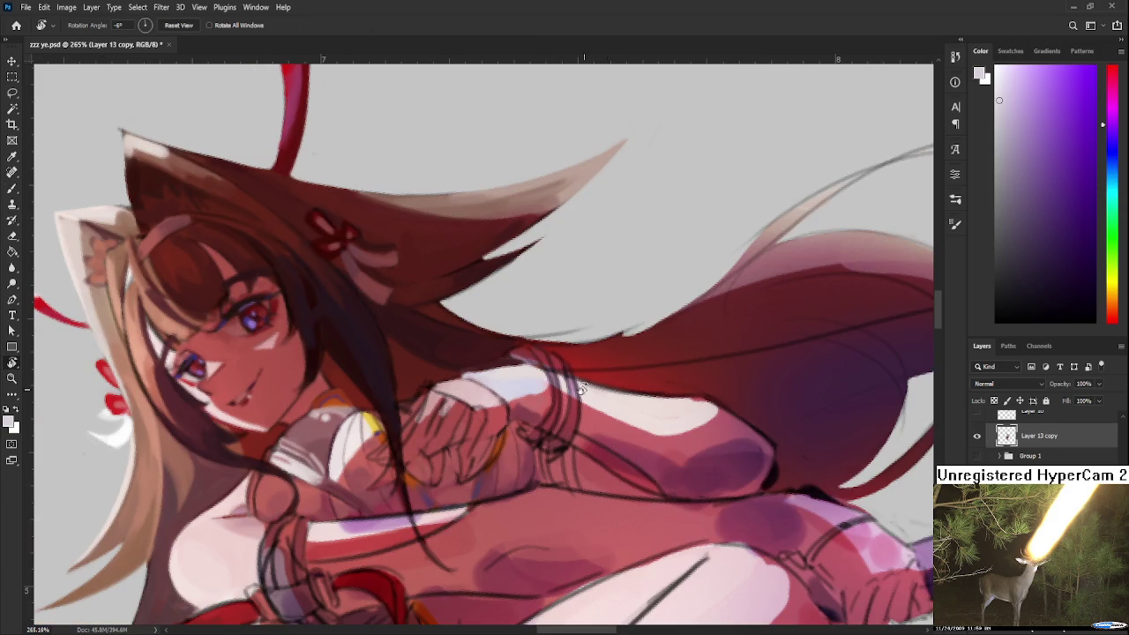
{"action": "left_click_drag", "start_coordinate": [612, 403], "coordinate": [522, 353]}
{"action": "scroll", "coordinate": [522, 353], "scroll_direction": "down", "scroll_amount": 3}
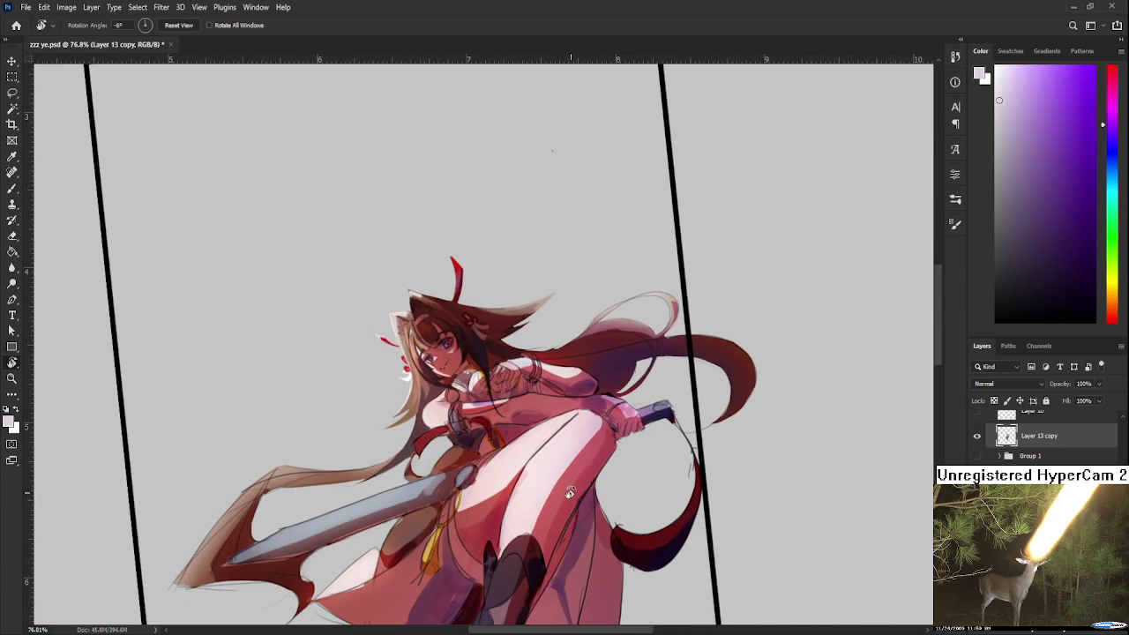
{"action": "scroll", "coordinate": [494, 383], "scroll_direction": "up", "scroll_amount": 3}
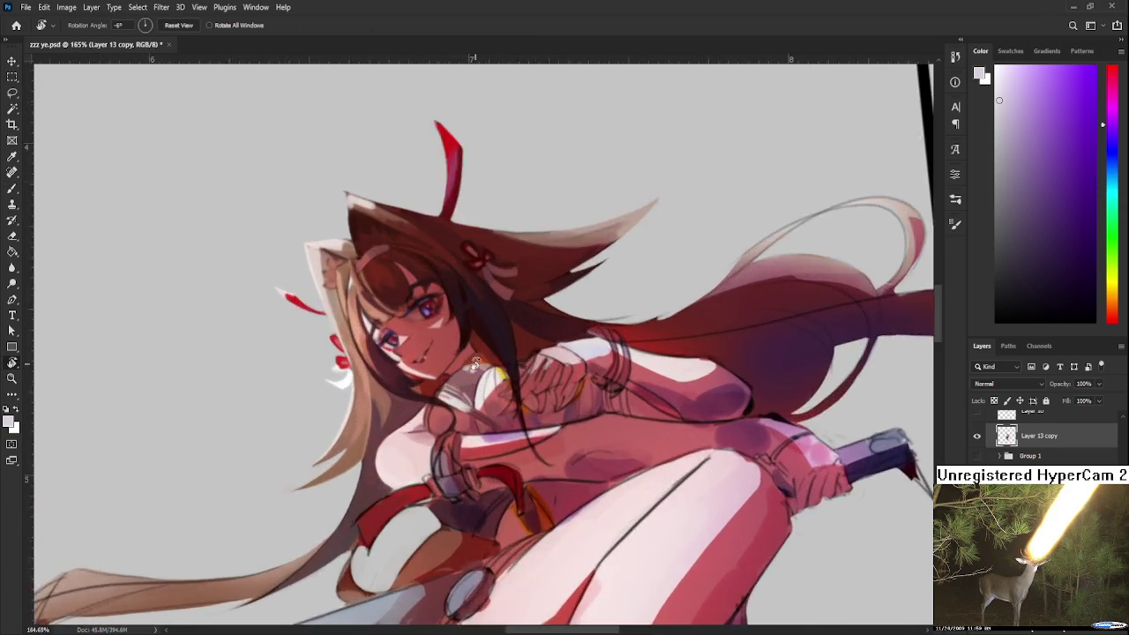
{"action": "scroll", "coordinate": [458, 397], "scroll_direction": "up", "scroll_amount": 3}
{"action": "scroll", "coordinate": [414, 414], "scroll_direction": "up", "scroll_amount": 3}
{"action": "scroll", "coordinate": [405, 418], "scroll_direction": "down", "scroll_amount": 2}
{"action": "scroll", "coordinate": [388, 424], "scroll_direction": "down", "scroll_amount": 2}
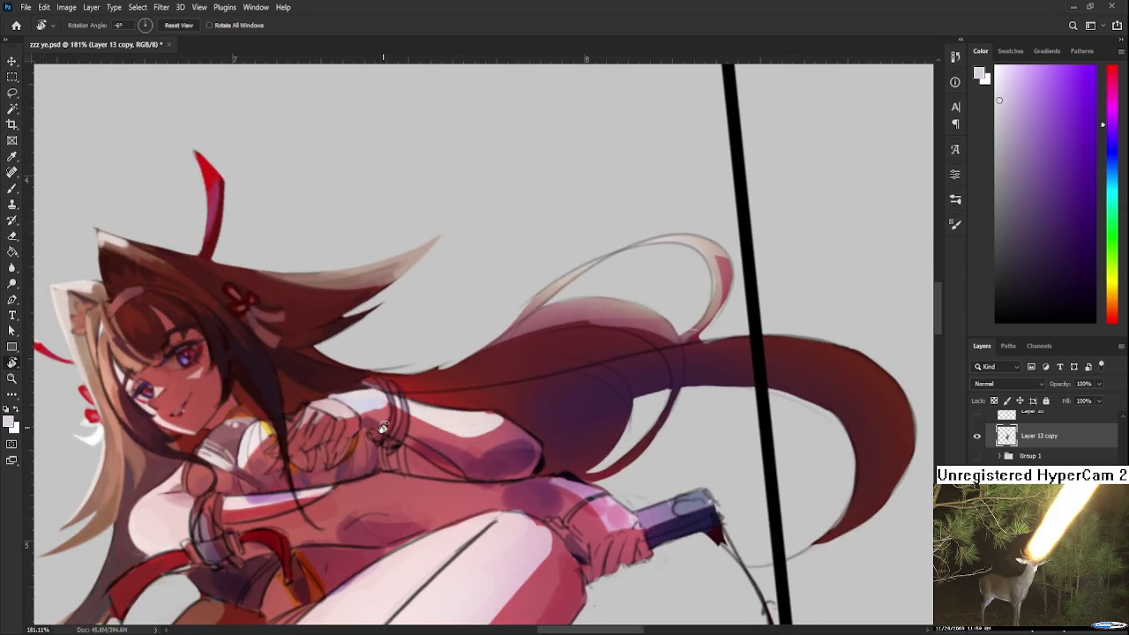
{"action": "scroll", "coordinate": [415, 415], "scroll_direction": "down", "scroll_amount": 1}
{"action": "scroll", "coordinate": [443, 399], "scroll_direction": "up", "scroll_amount": 1}
{"action": "scroll", "coordinate": [442, 399], "scroll_direction": "down", "scroll_amount": 1}
{"action": "scroll", "coordinate": [438, 362], "scroll_direction": "down", "scroll_amount": 1}
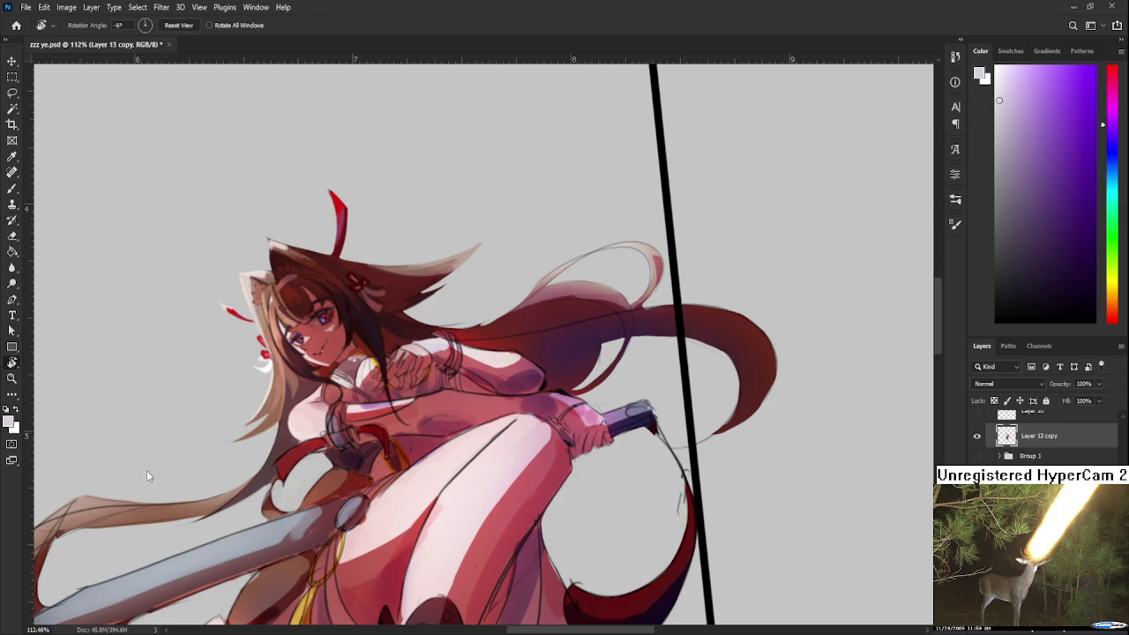
{"action": "scroll", "coordinate": [425, 342], "scroll_direction": "up", "scroll_amount": 3}
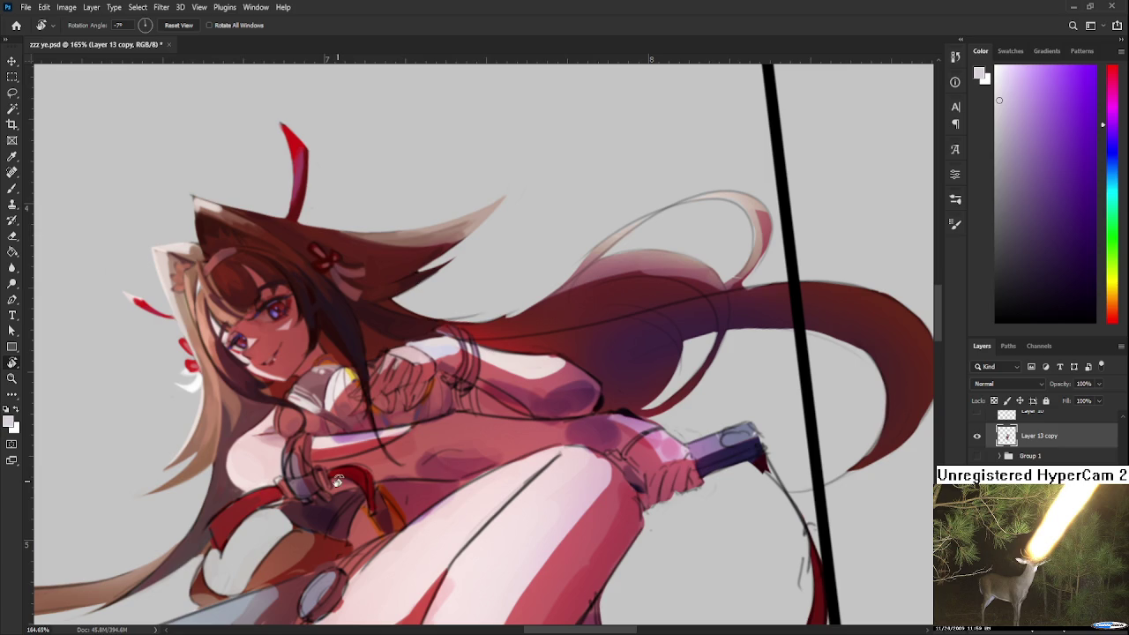
{"action": "scroll", "coordinate": [419, 451], "scroll_direction": "up", "scroll_amount": 3}
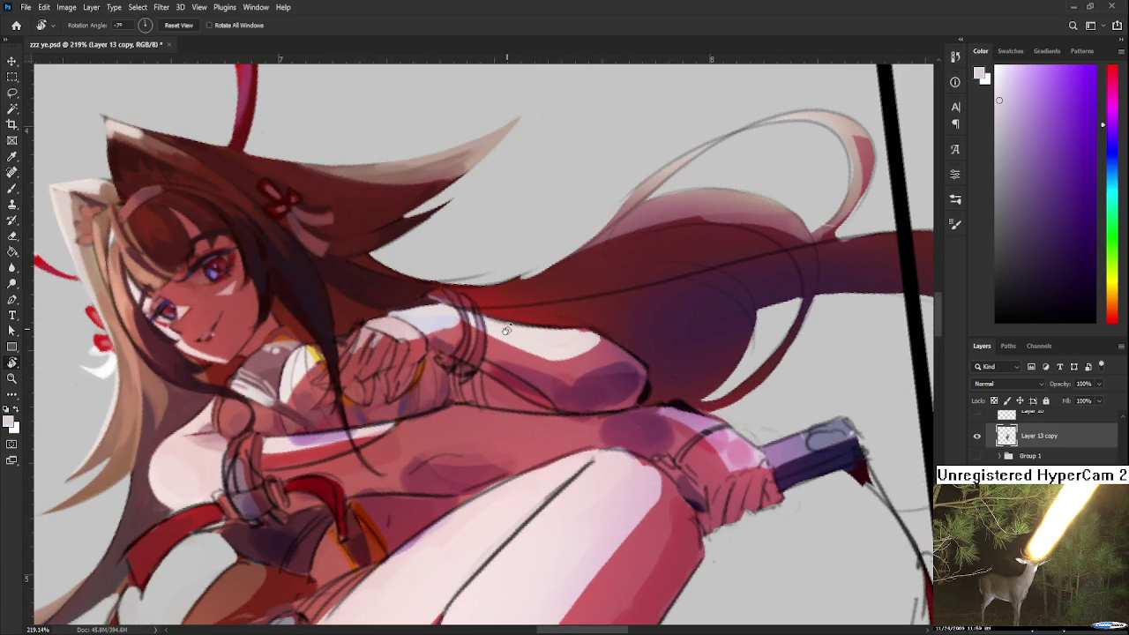
Rotate the canvas through -21° and 24° and zoom in to 353% on the hands.
{"action": "left_click_drag", "start_coordinate": [507, 329], "coordinate": [677, 366]}
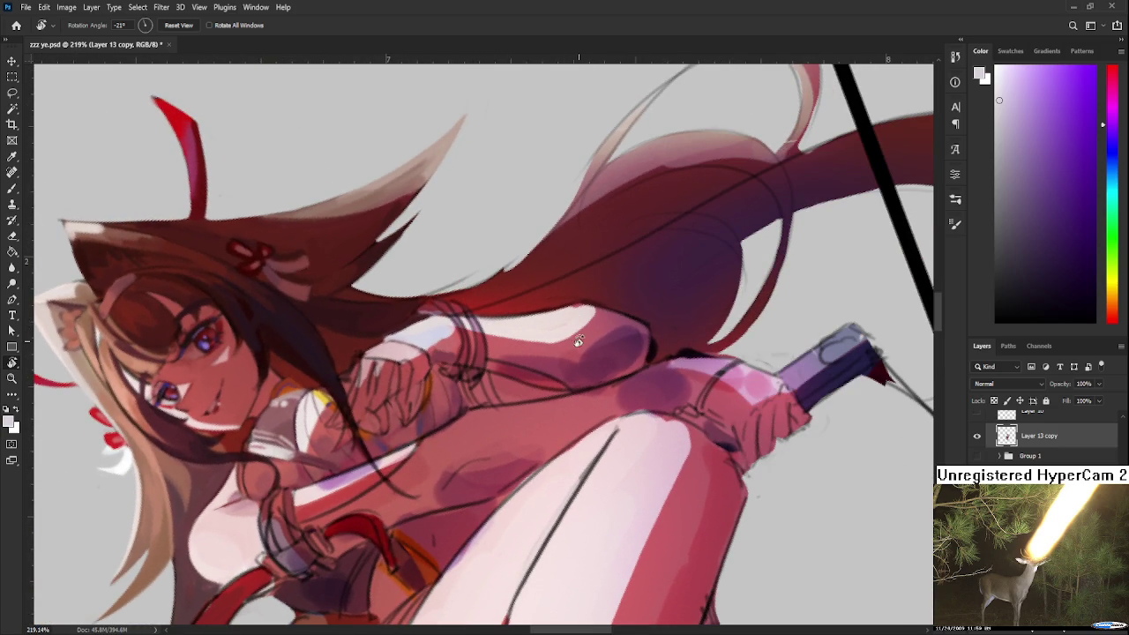
{"action": "mouse_move", "coordinate": [541, 367]}
{"action": "left_mouse_down"}
{"action": "mouse_move", "coordinate": [495, 453]}
{"action": "mouse_move", "coordinate": [476, 441]}
{"action": "left_mouse_up"}
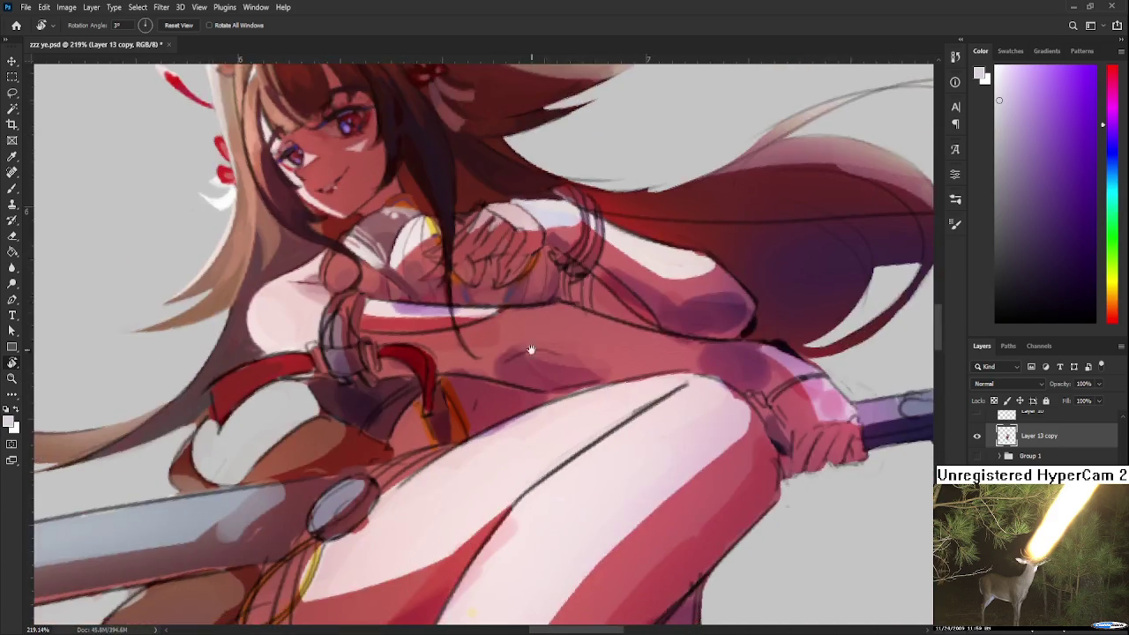
{"action": "scroll", "coordinate": [459, 432], "scroll_direction": "down", "scroll_amount": 10}
{"action": "key", "text": "b"}
{"action": "key", "text": "r"}
{"action": "mouse_move", "coordinate": [430, 418]}
{"action": "left_mouse_down"}
{"action": "mouse_move", "coordinate": [500, 434]}
{"action": "mouse_move", "coordinate": [486, 402]}
{"action": "left_mouse_up"}
{"action": "scroll", "coordinate": [485, 401], "scroll_direction": "up", "scroll_amount": 2}
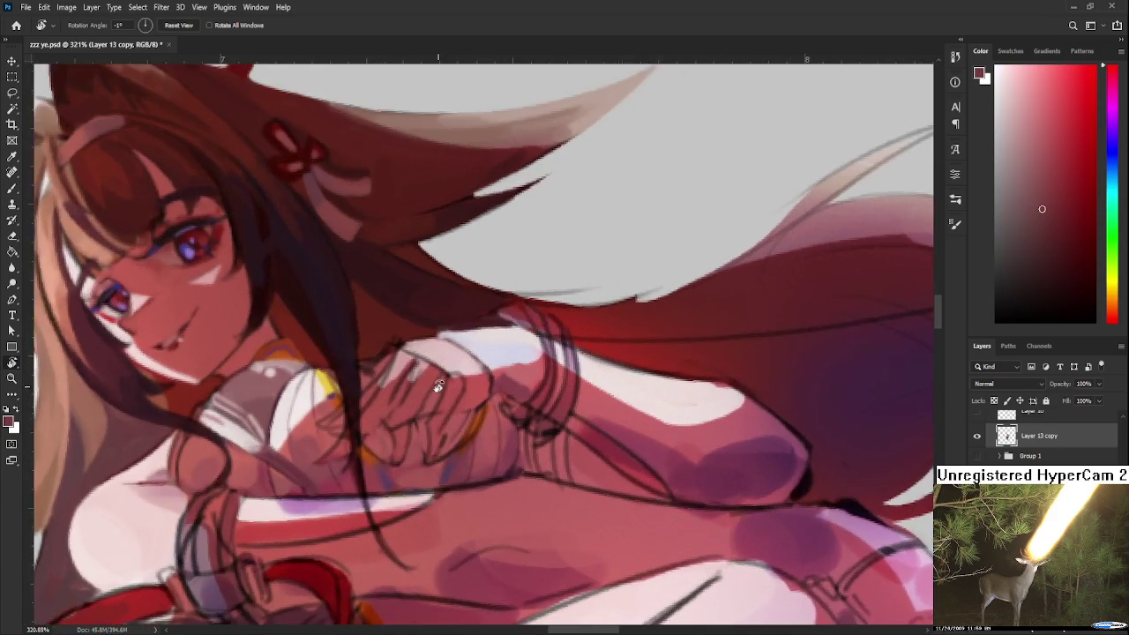
{"action": "scroll", "coordinate": [481, 399], "scroll_direction": "up", "scroll_amount": 2}
{"action": "scroll", "coordinate": [474, 396], "scroll_direction": "up", "scroll_amount": 2}
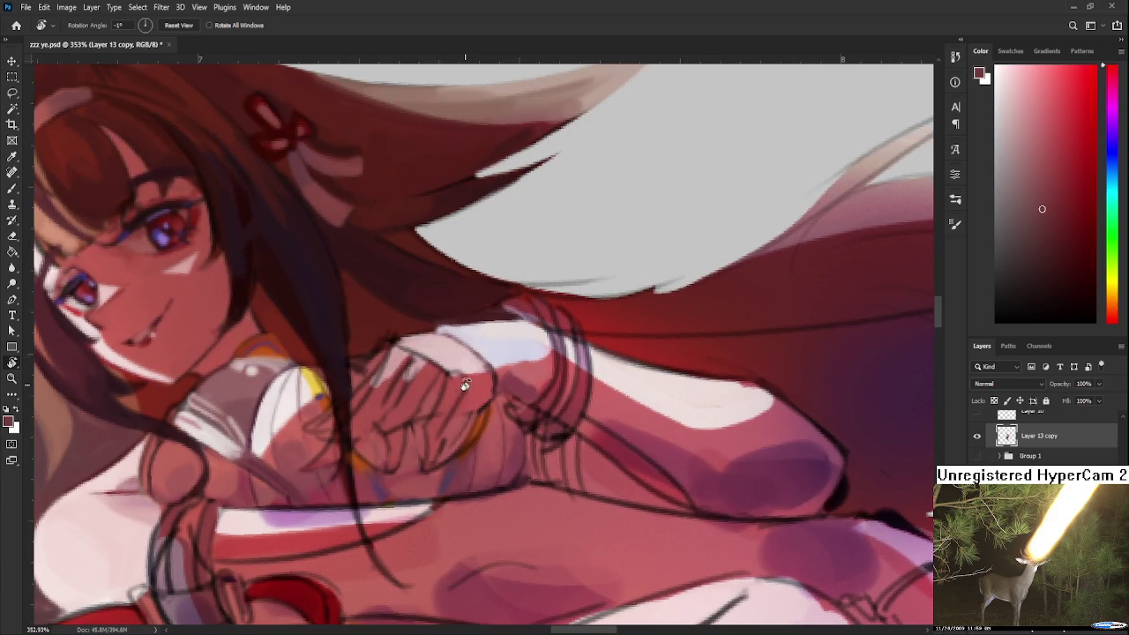
{"action": "left_click_drag", "start_coordinate": [463, 384], "coordinate": [477, 397]}
{"action": "key", "text": "b"}
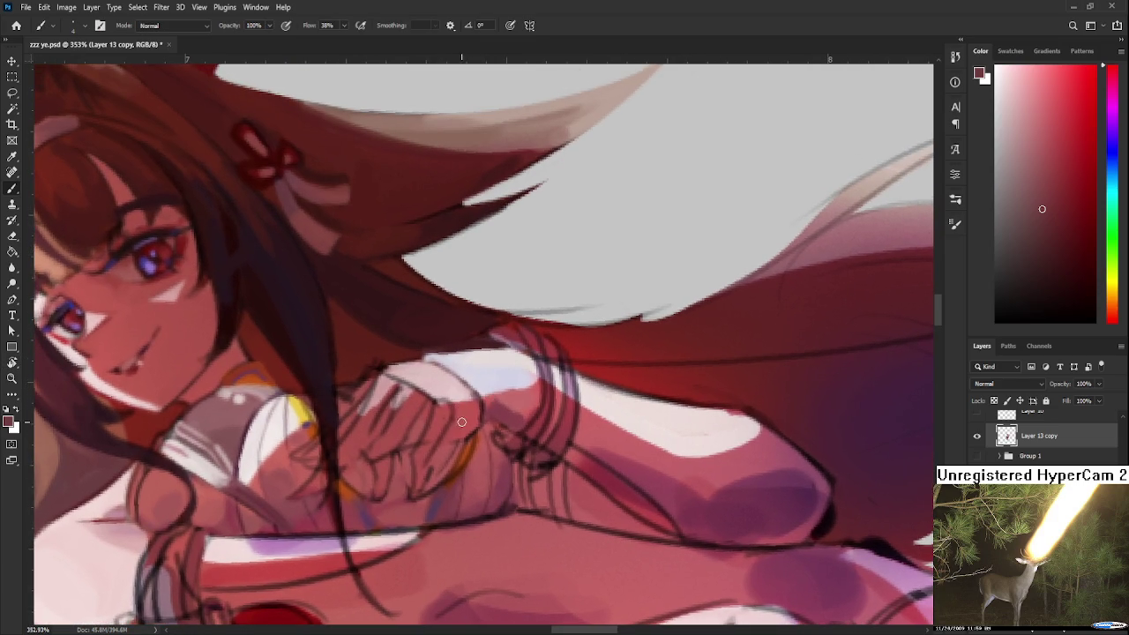
Sample light pink and darker red hand tones, ending on a muted rose red.
{"action": "left_click", "coordinate": [446, 410], "text": "alt"}
{"action": "left_click", "coordinate": [442, 401], "text": "alt"}
{"action": "left_click", "coordinate": [451, 408], "text": "alt"}
{"action": "left_click", "coordinate": [459, 400], "text": "alt"}
{"action": "left_click", "coordinate": [441, 407], "text": "alt"}
{"action": "left_click", "coordinate": [422, 466], "text": "alt"}
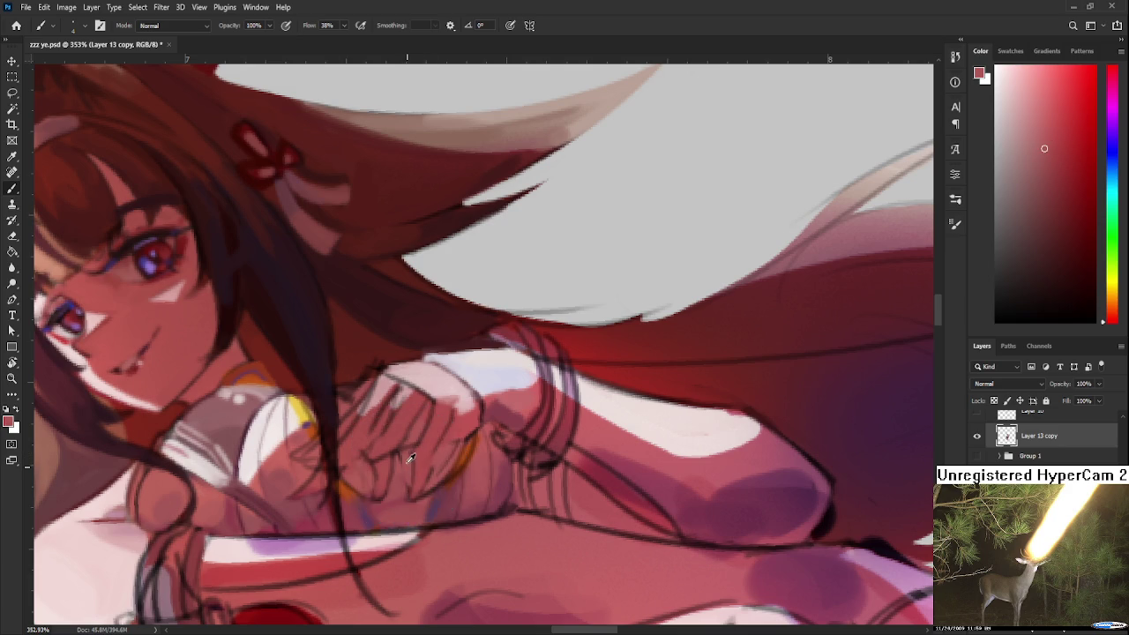
{"action": "left_click_drag", "start_coordinate": [422, 466], "coordinate": [425, 475]}
{"action": "left_click", "coordinate": [588, 468], "text": "alt"}
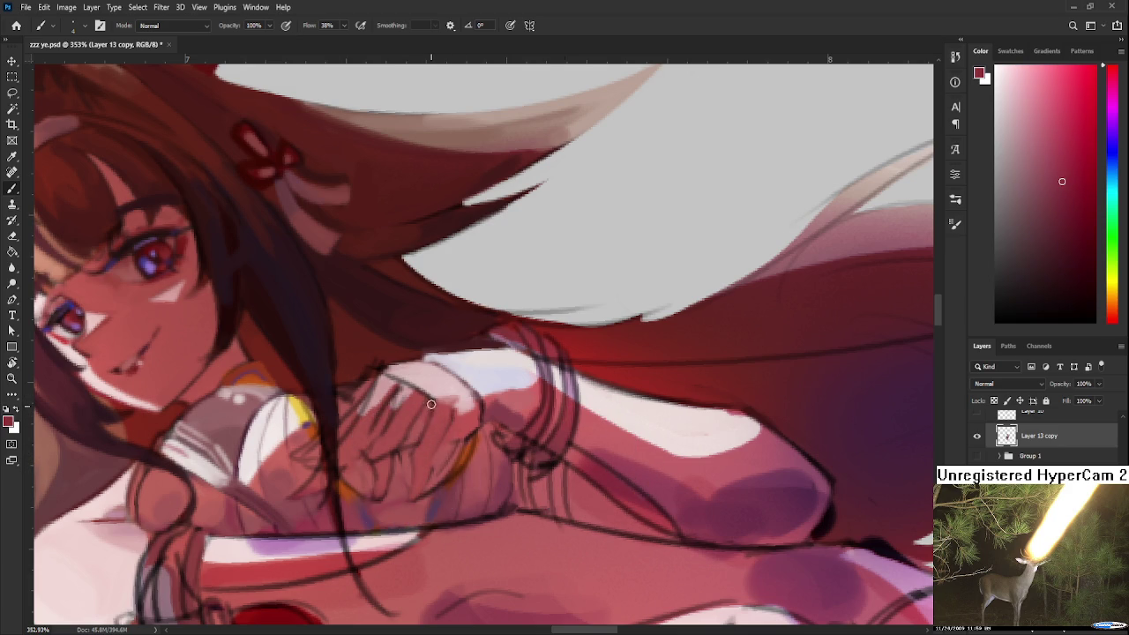
{"action": "left_click_drag", "start_coordinate": [1049, 203], "coordinate": [1068, 250]}
{"action": "left_click", "coordinate": [442, 420], "text": "alt"}
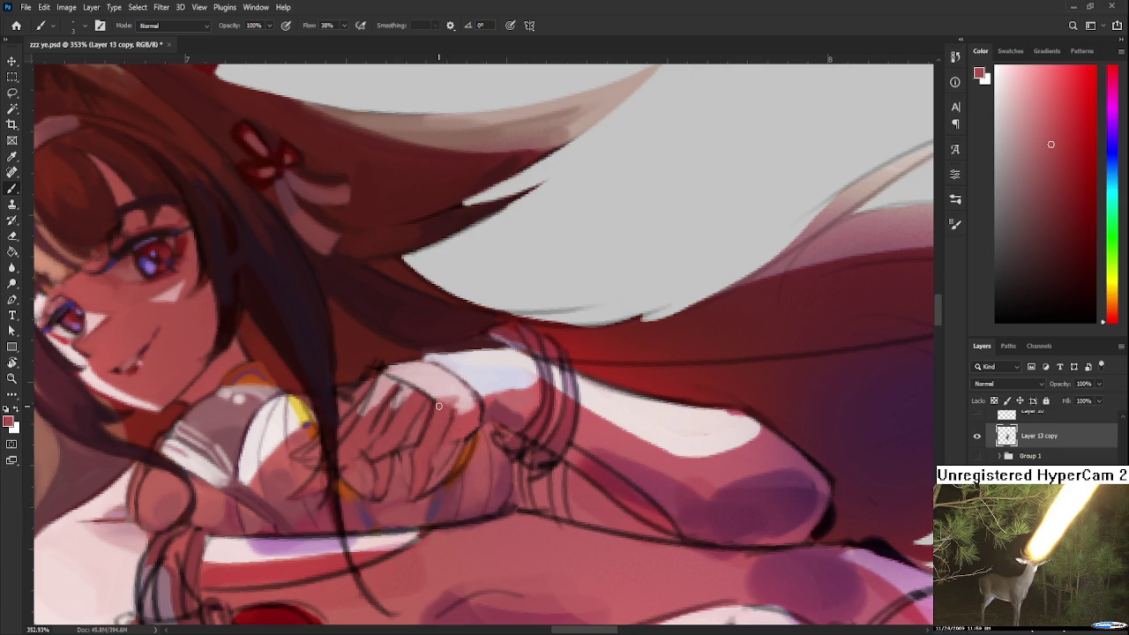